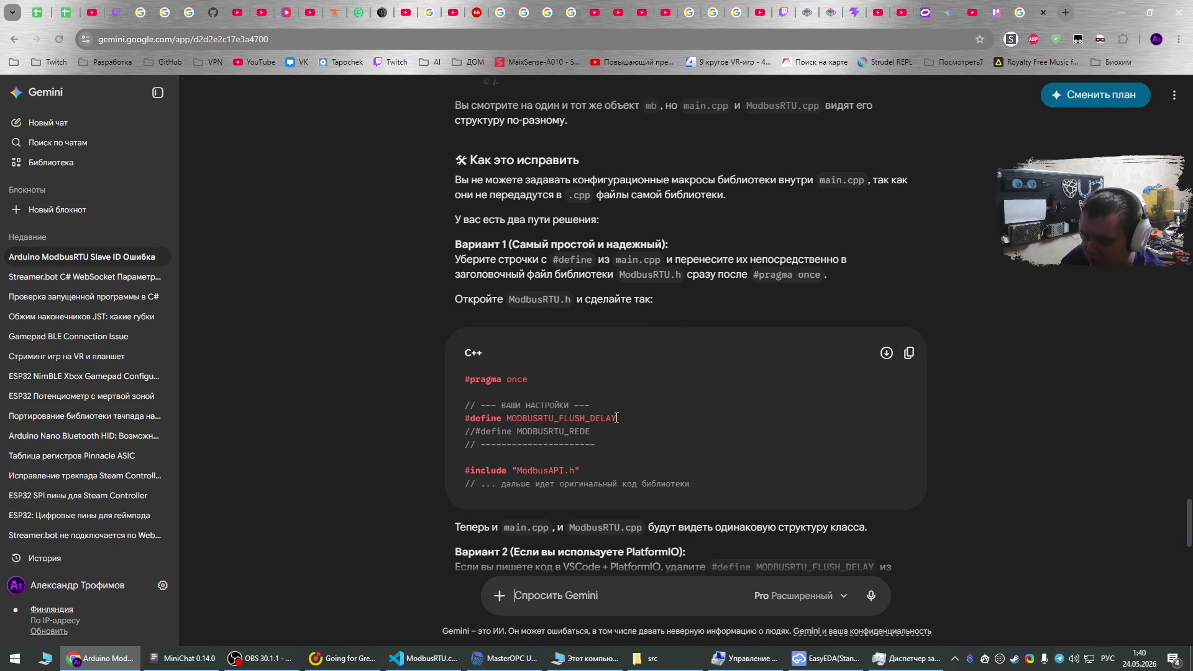
# Copy the #define MODBUSRTU_FLUSH_DELAY line from Gemini's answer and go back to VS Code.
pyautogui.moveTo(617, 419); pyautogui.dragTo(430, 420)
pyautogui.hotkey('ctrl', 'c')
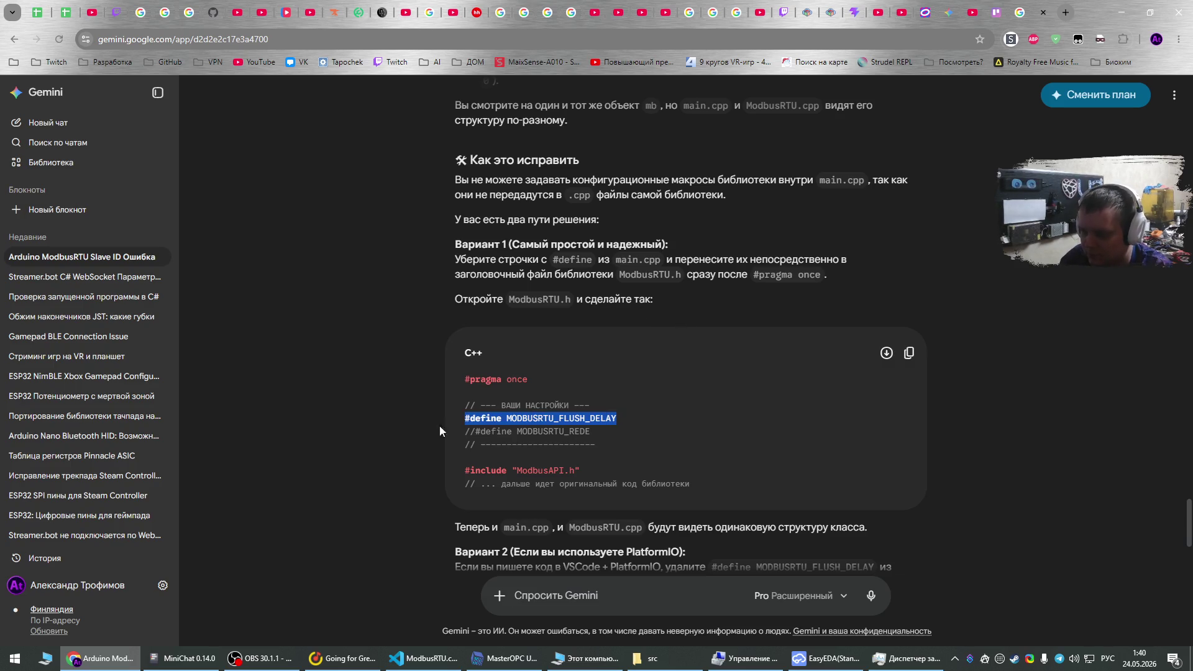
pyautogui.click(422, 658)
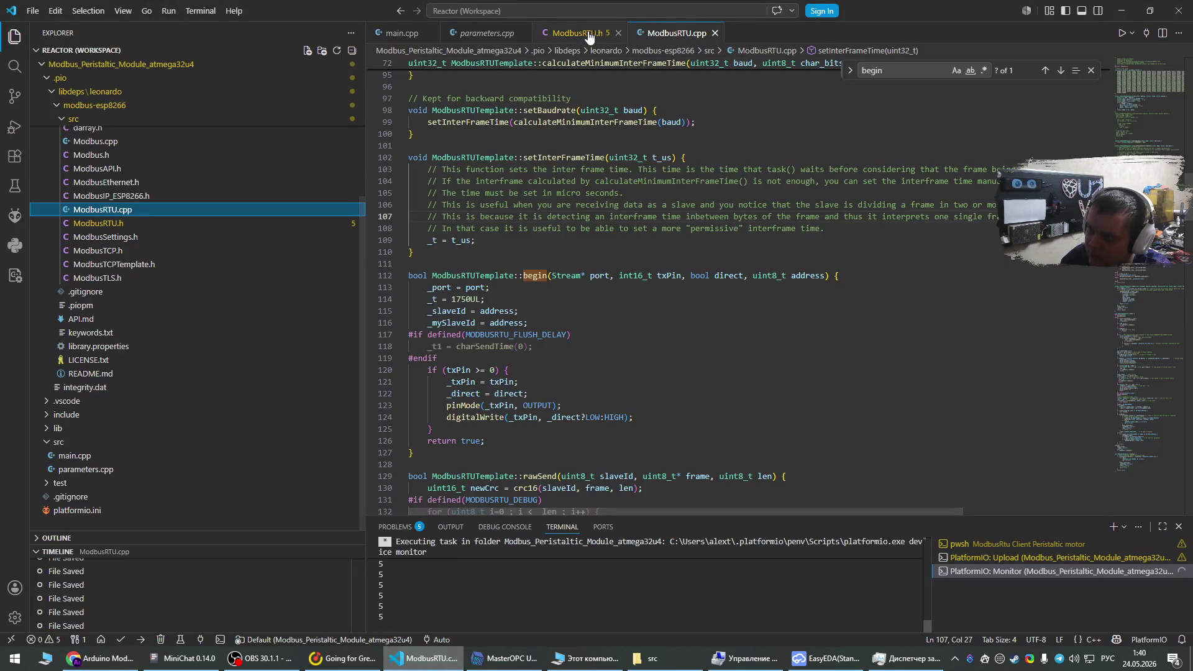
# Paste the MODBUSRTU_FLUSH_DELAY define on a new line after #pragma once in ModbusRTU.h.
pyautogui.click(578, 33)
pyautogui.scroll(10, 657, 316)
pyautogui.scroll(3, 657, 317)
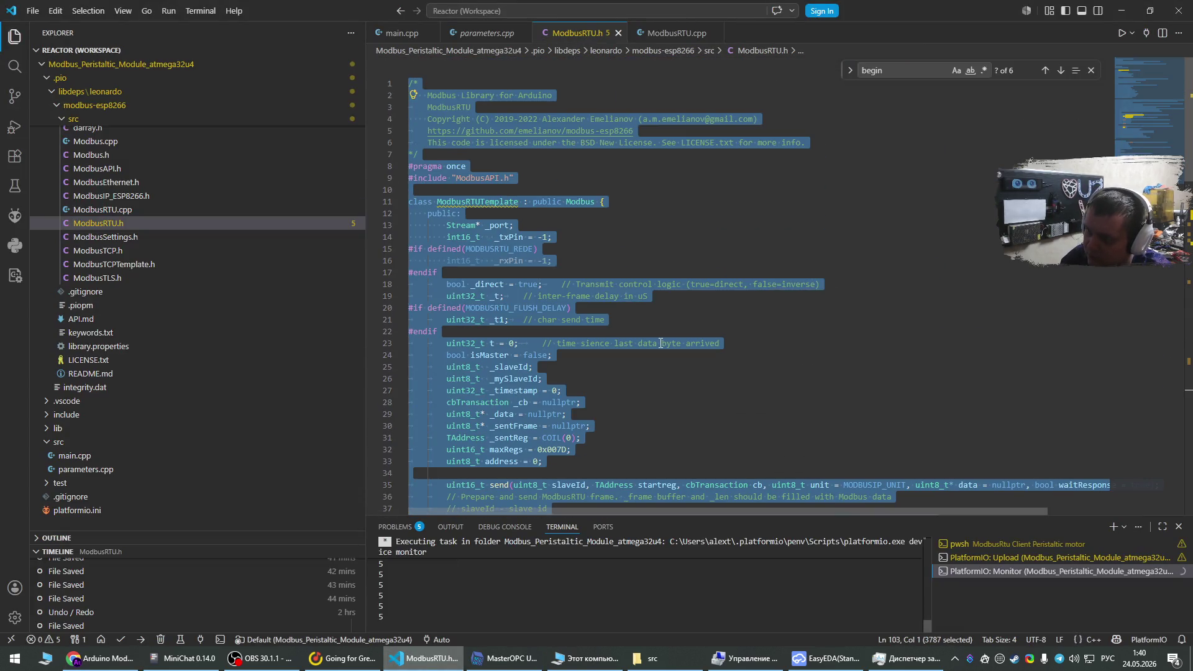
pyautogui.click(574, 173)
pyautogui.click(587, 165)
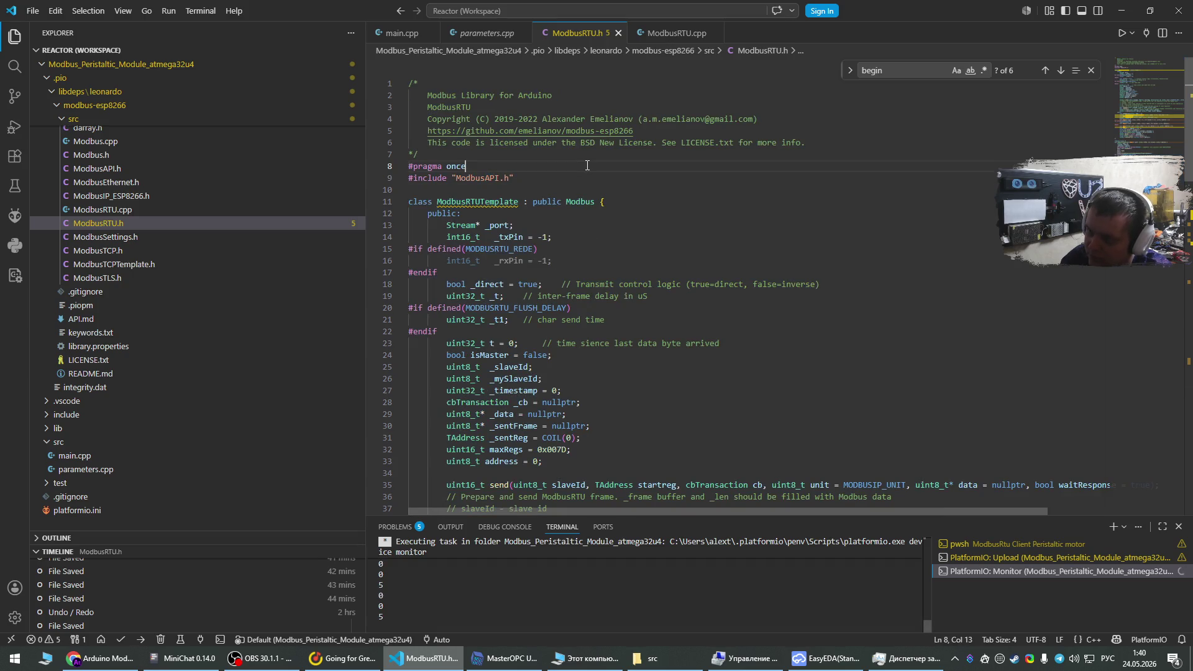
pyautogui.press('Return')
pyautogui.hotkey('ctrl', 'v')
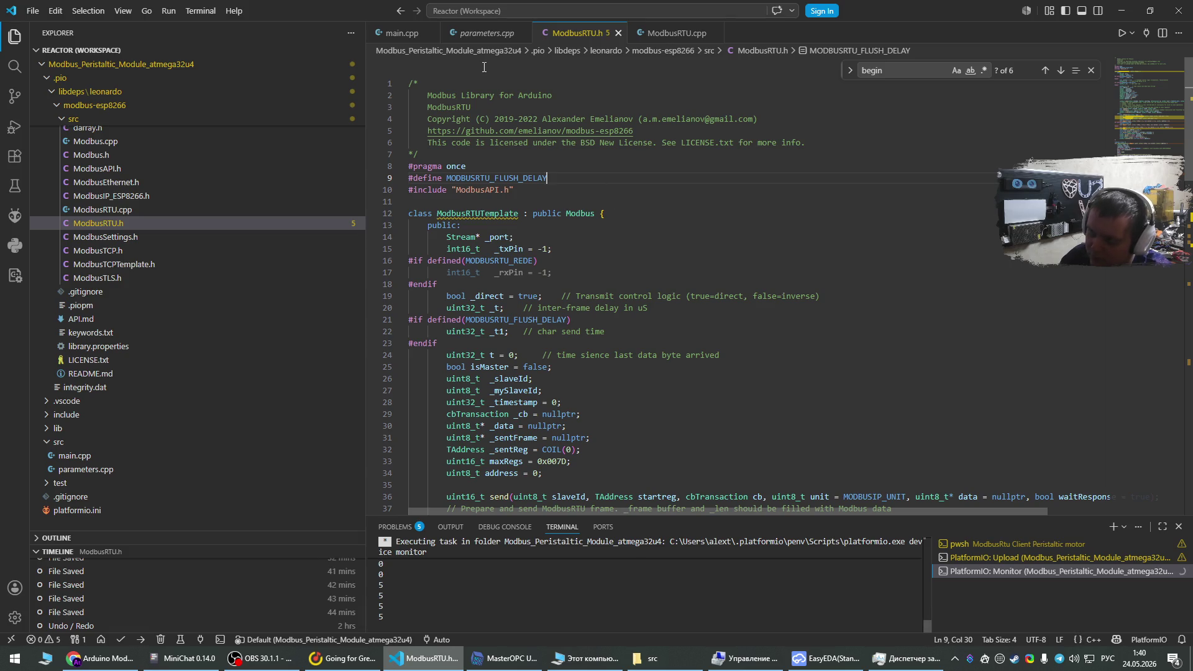
# Comment out the #define on line 8 of main.cpp with //.
pyautogui.click(403, 33)
pyautogui.scroll(15, 616, 286)
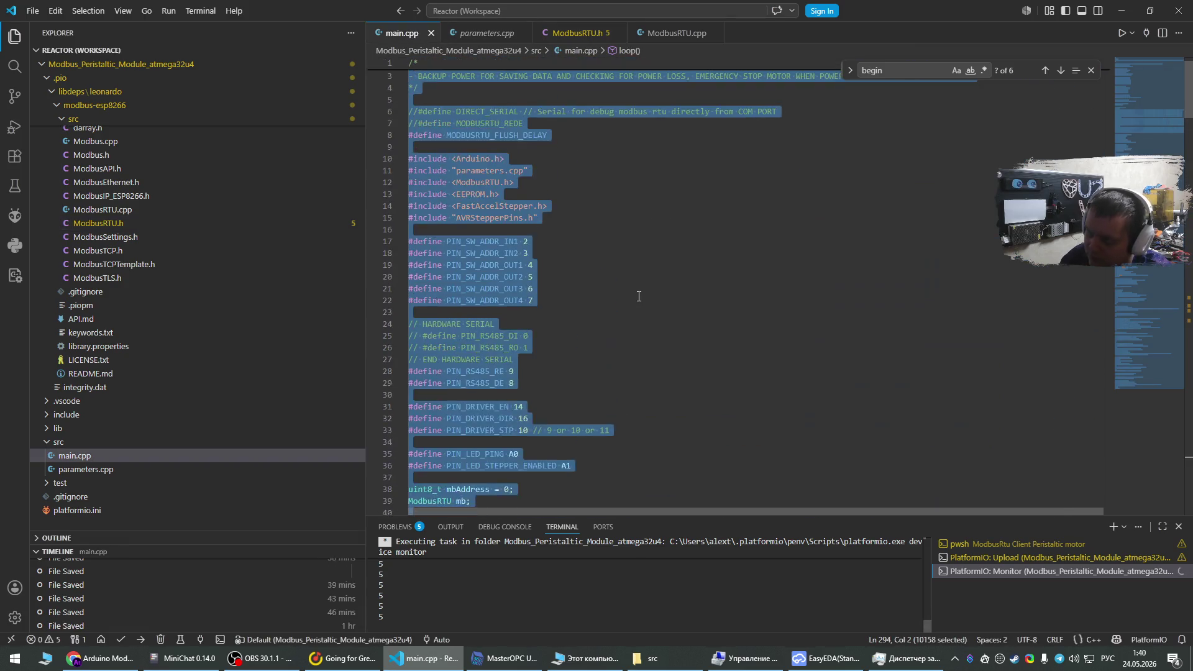
pyautogui.click(642, 188)
pyautogui.click(401, 166)
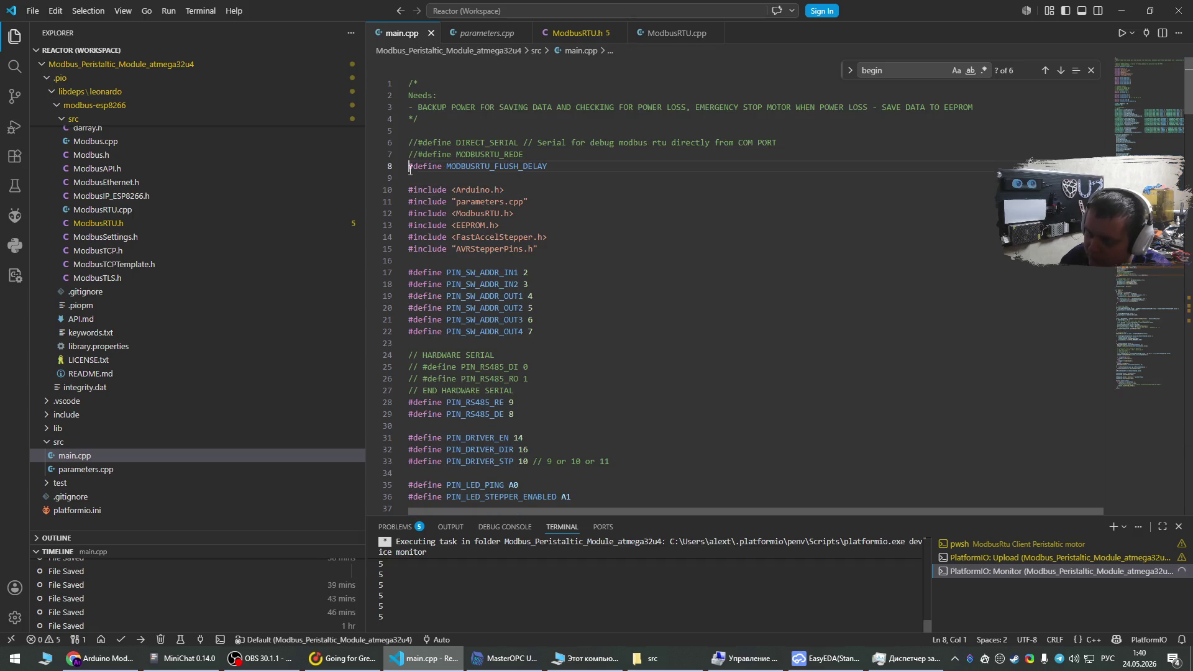
pyautogui.write('//')
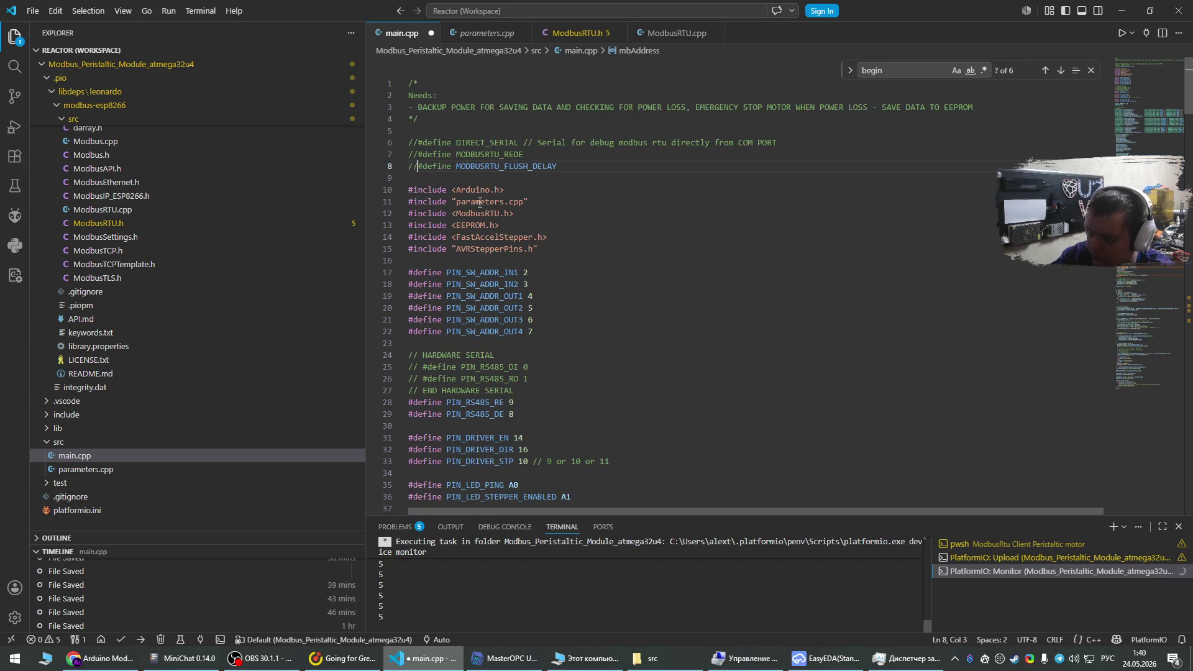
pyautogui.click(99, 658)
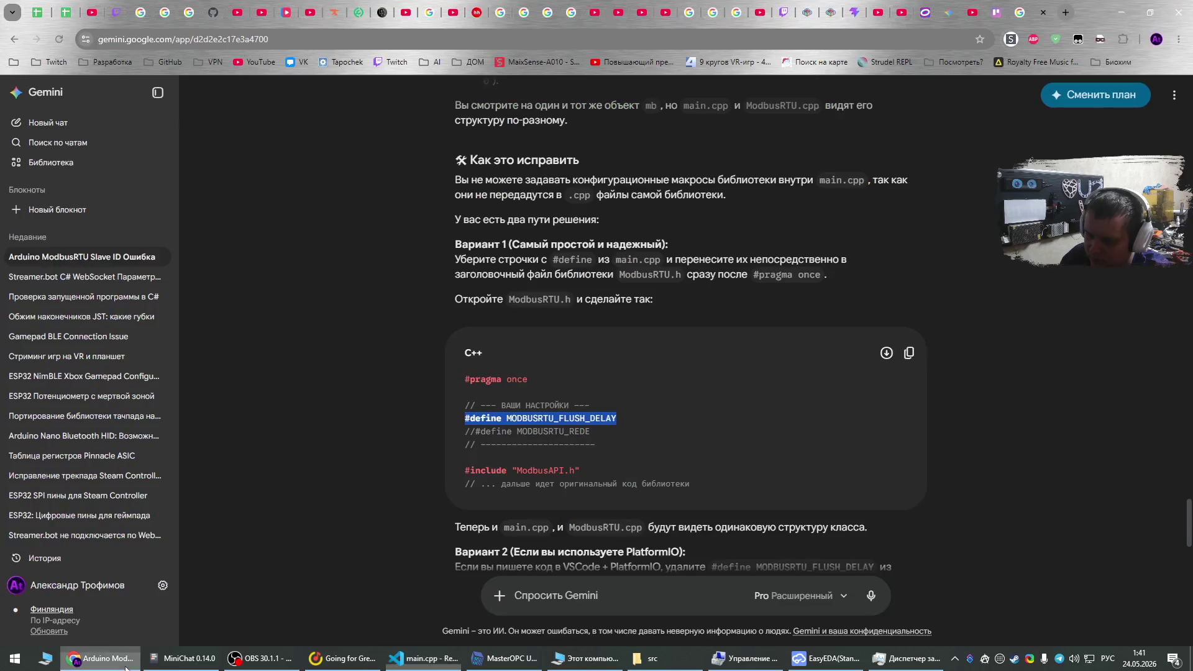
# Copy the -D MODBUSRTU_FLUSH_DELAY build flag from Gemini's PlatformIO variant.
pyautogui.scroll(-1, 665, 416)
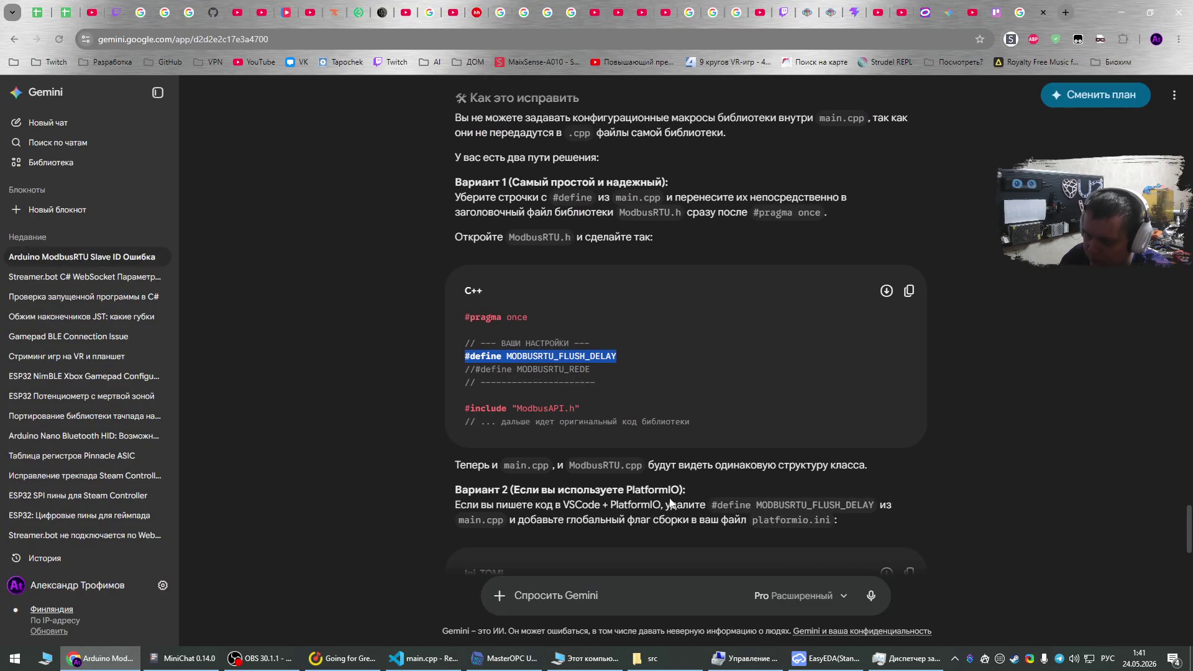
pyautogui.scroll(-1, 672, 486)
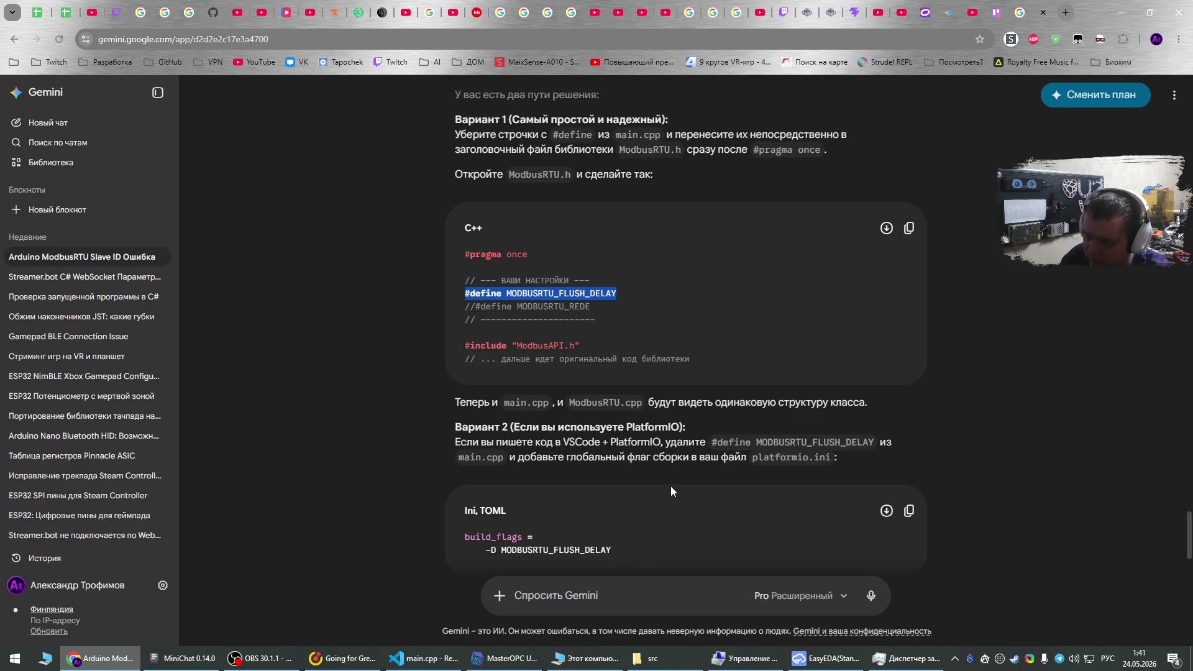
pyautogui.scroll(-2, 671, 491)
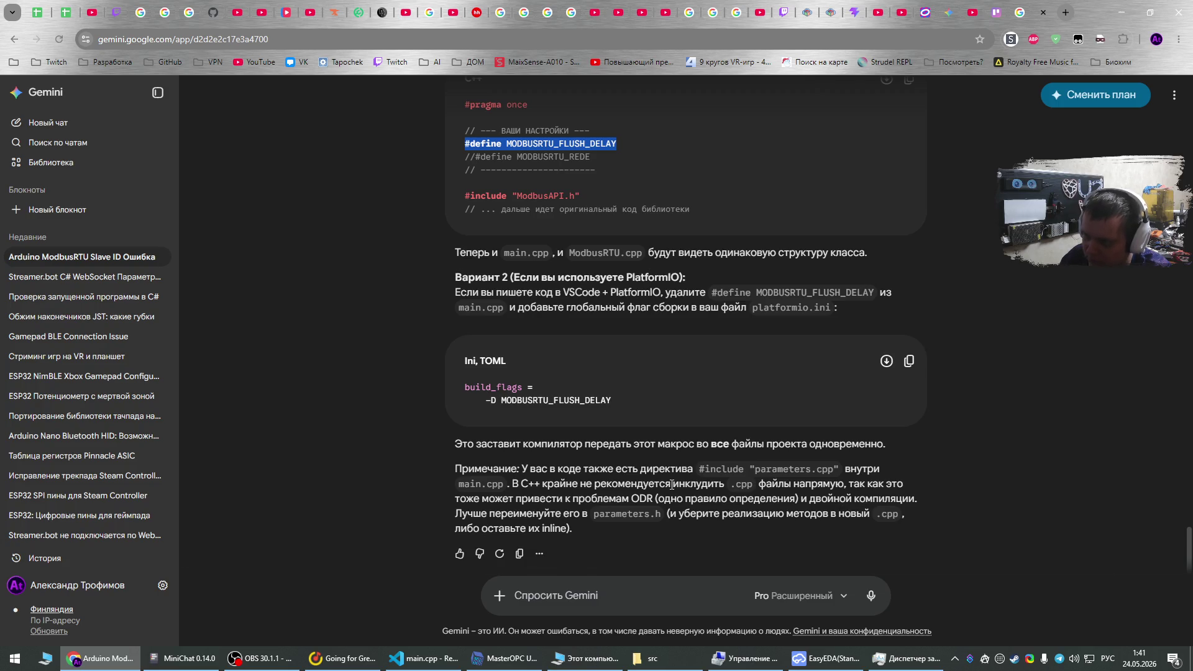
pyautogui.moveTo(623, 396)
pyautogui.mouseDown()
pyautogui.moveTo(491, 399)
pyautogui.moveTo(465, 386)
pyautogui.mouseUp()
pyautogui.click(603, 398)
pyautogui.moveTo(616, 401); pyautogui.dragTo(488, 402)
pyautogui.hotkey('ctrl', 'c')
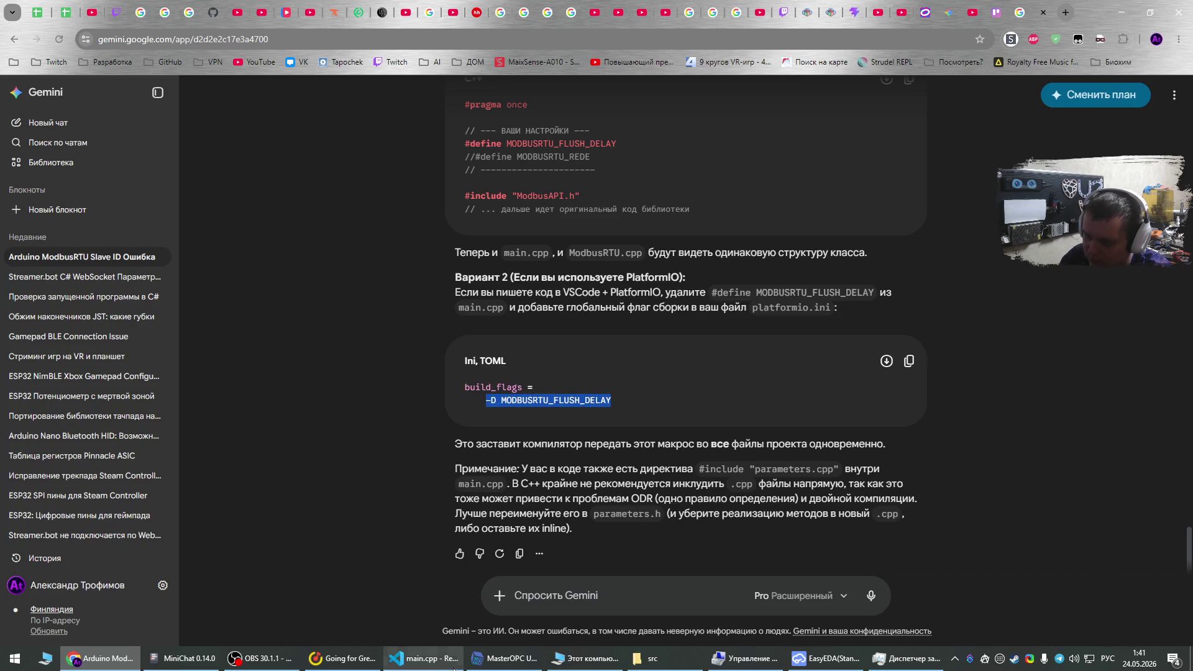
# Delete the commented-out MODBUSRTU_FLUSH_DELAY line 8 from main.cpp.
pyautogui.click(423, 659)
pyautogui.tripleClick(546, 166)
pyautogui.press('Delete')
pyautogui.click(577, 32)
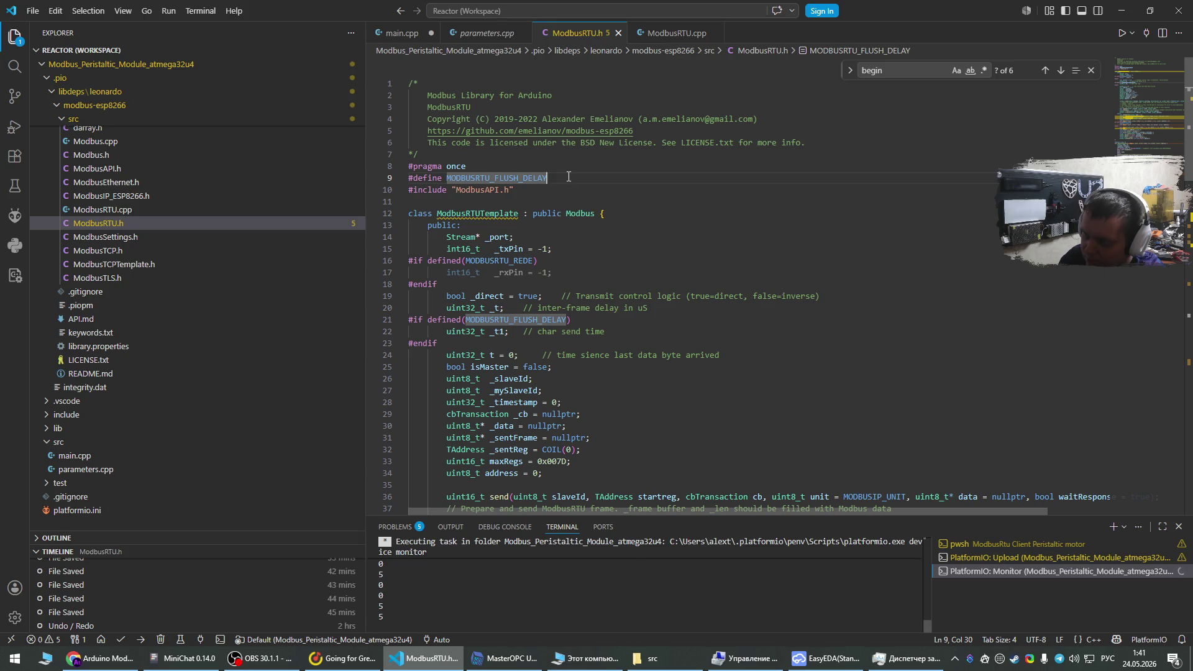
# Remove the MODBUSRTU_FLUSH_DELAY define line from ModbusRTU.h and save the header.
pyautogui.hotkey('shift', 'Up')
pyautogui.press('BackSpace')
pyautogui.hotkey('ctrl', 's')
pyautogui.click(400, 35)
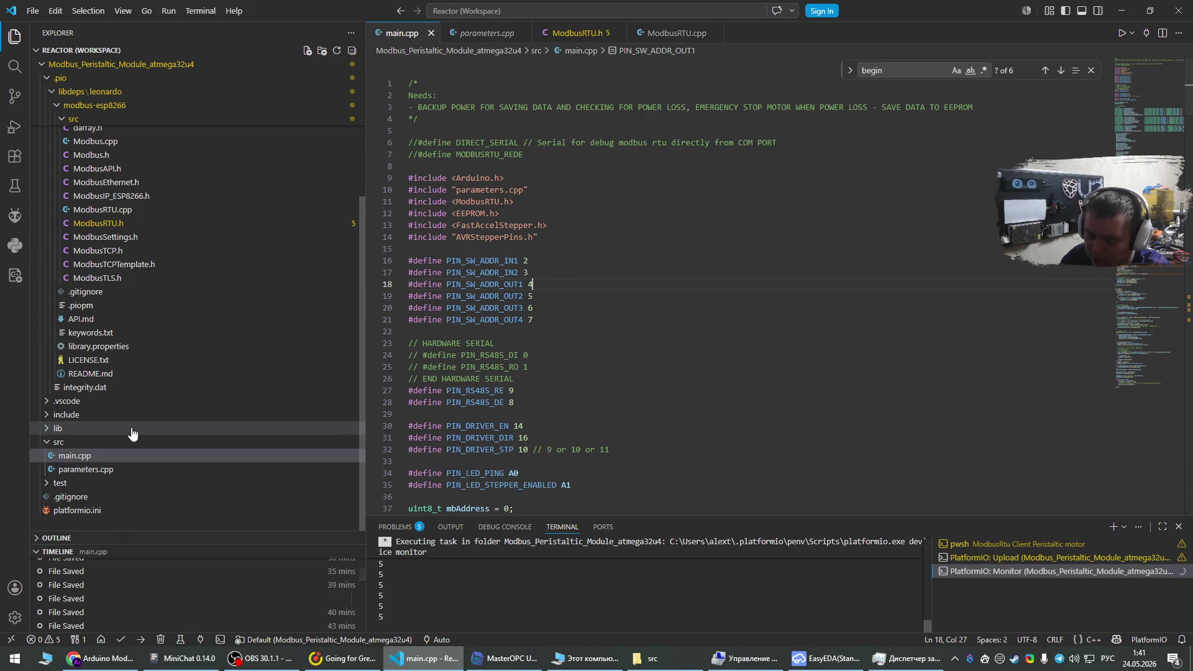
# Add -D MODBUSRTU_FLUSH_DELAY under build_flags after -mrelax in platformio.ini, save, and upload.
pyautogui.doubleClick(77, 510)
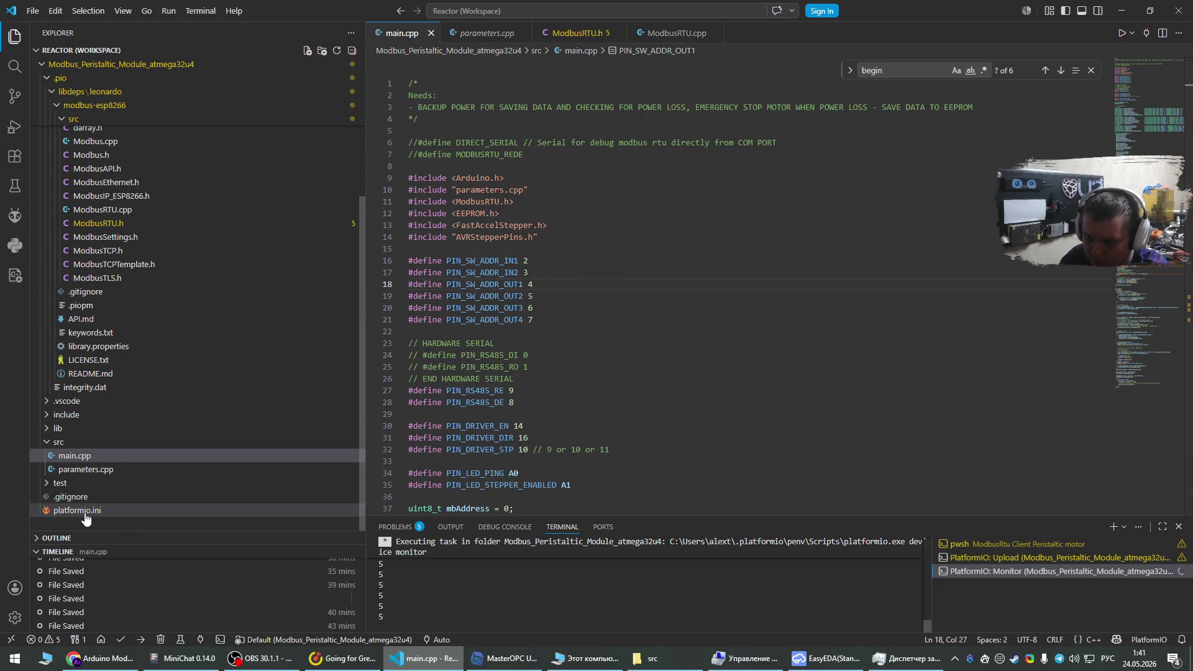
pyautogui.click(828, 308)
pyautogui.press('Return')
pyautogui.hotkey('ctrl', 'v')
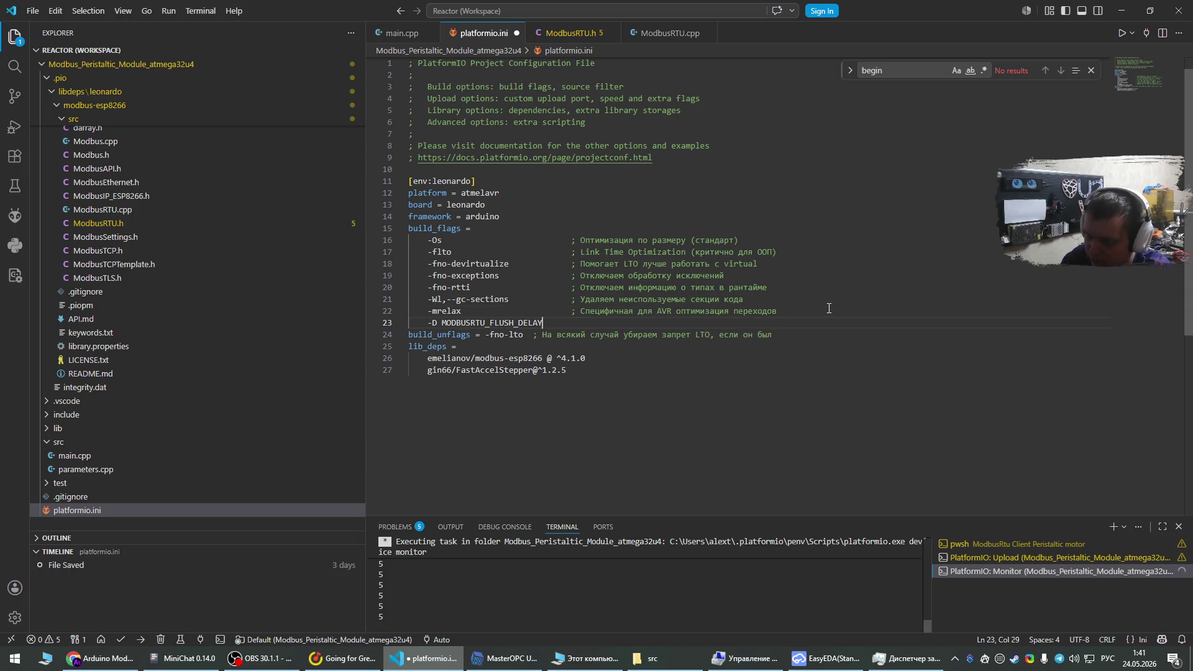
pyautogui.hotkey('ctrl', 's')
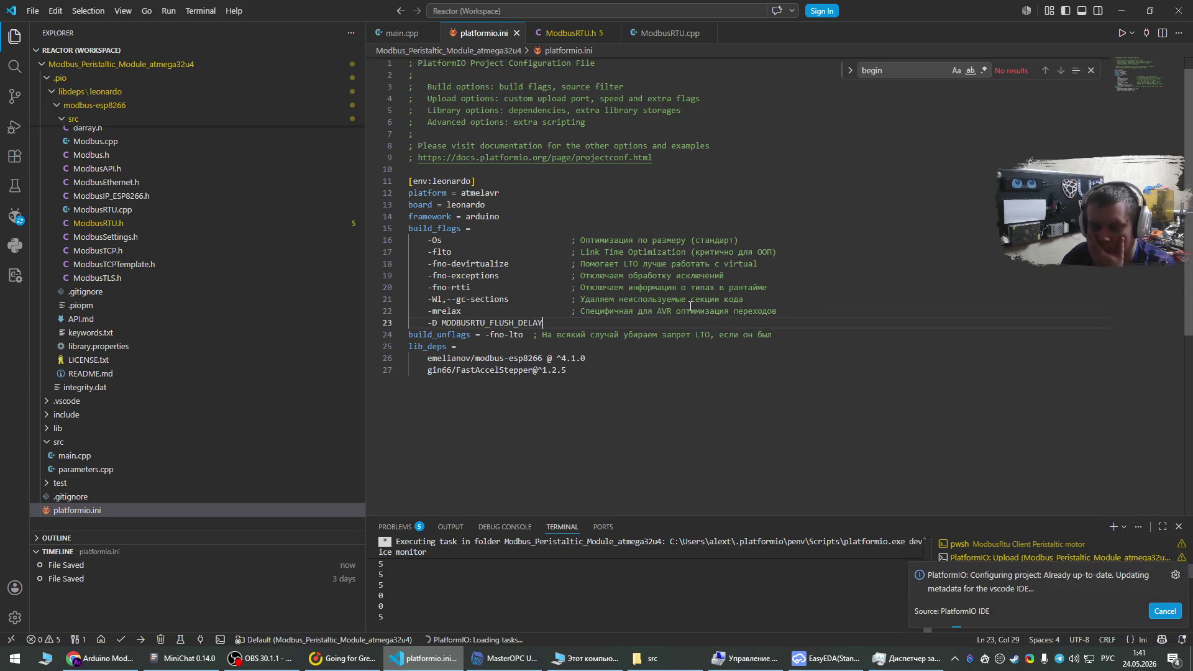
pyautogui.click(419, 31)
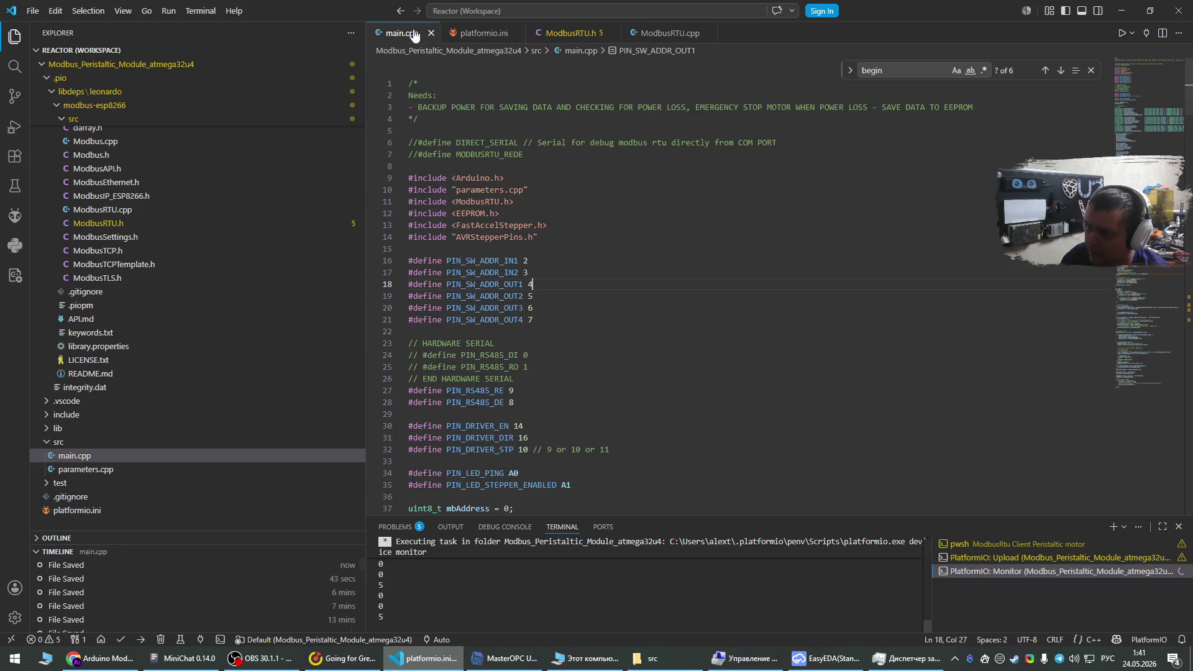
pyautogui.click(142, 643)
# Place the caret on line 21 while the upload build fails at 100.1% flash usage.
pyautogui.click(716, 321)
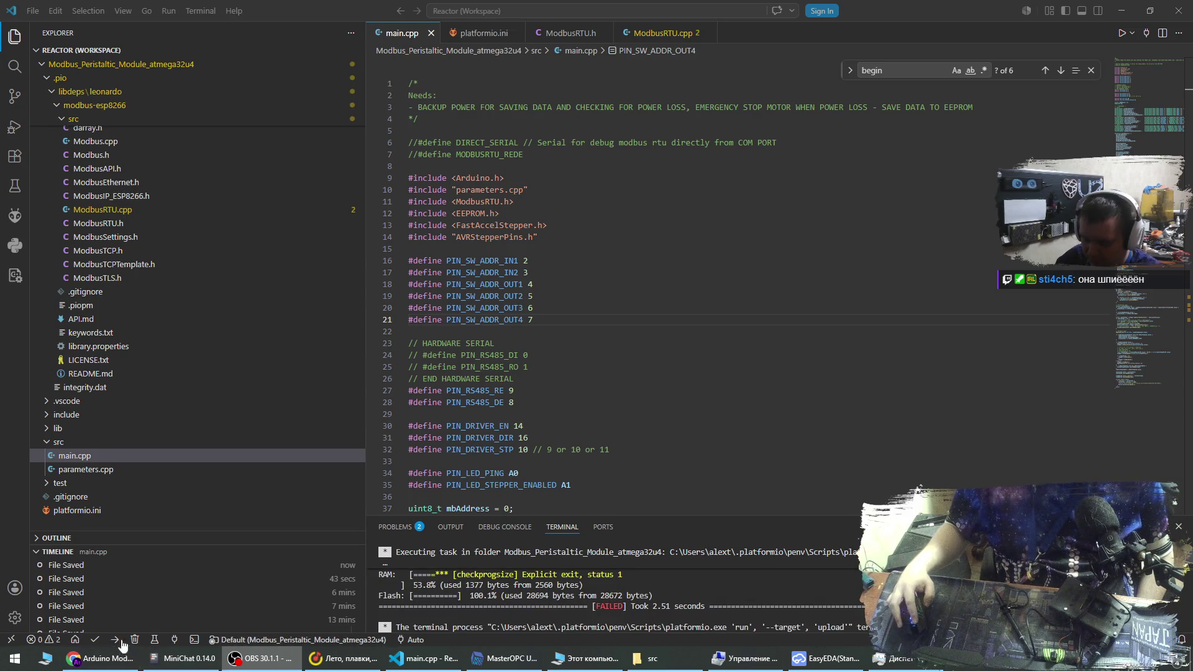
# Check the 100.1% flash usage figure, then undo to restore the MODBUSRTU_FLUSH_DELAY define in ModbusRTU.h.
pyautogui.moveTo(504, 595); pyautogui.dragTo(596, 596)
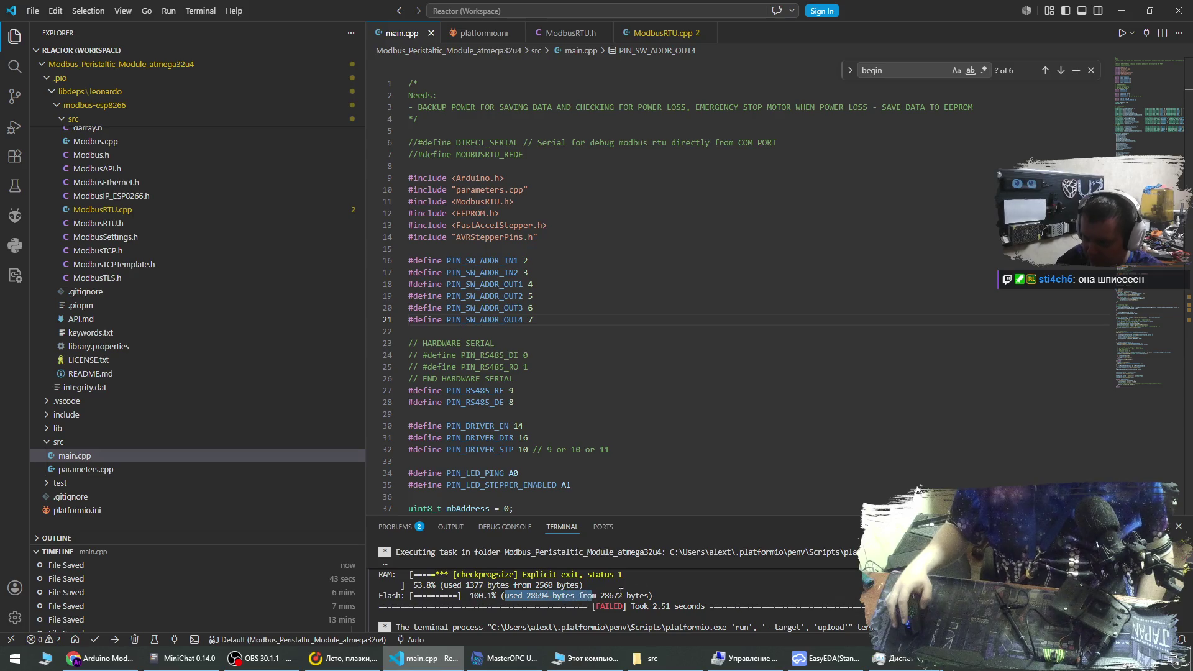
pyautogui.click(675, 588)
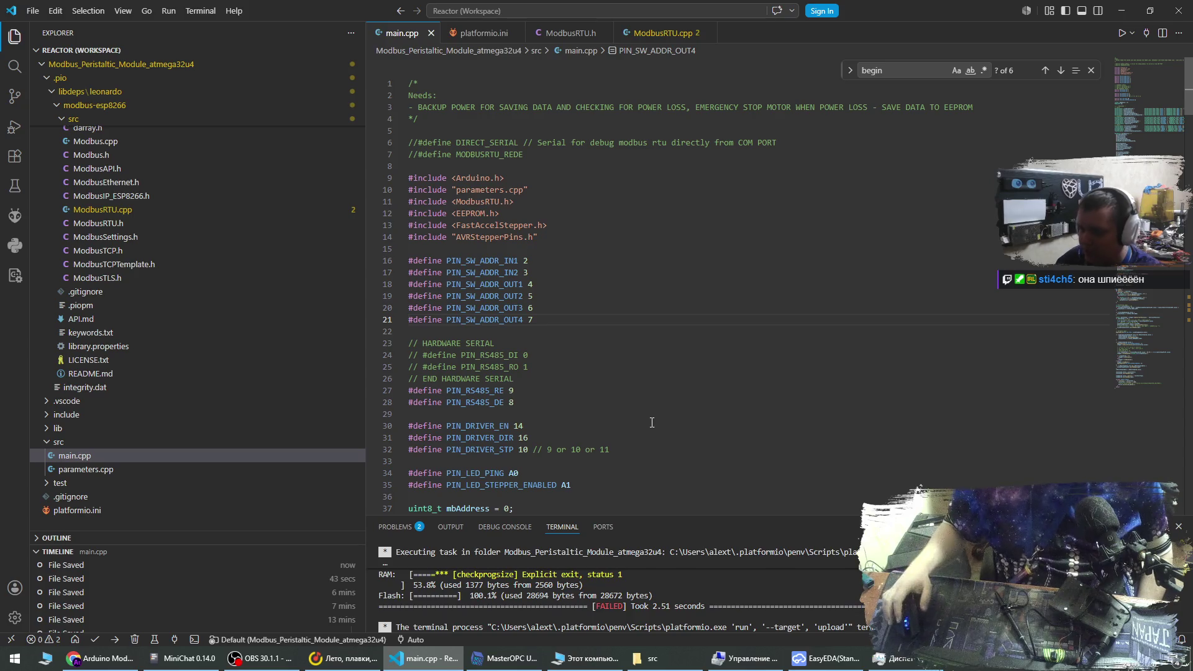
pyautogui.click(619, 376)
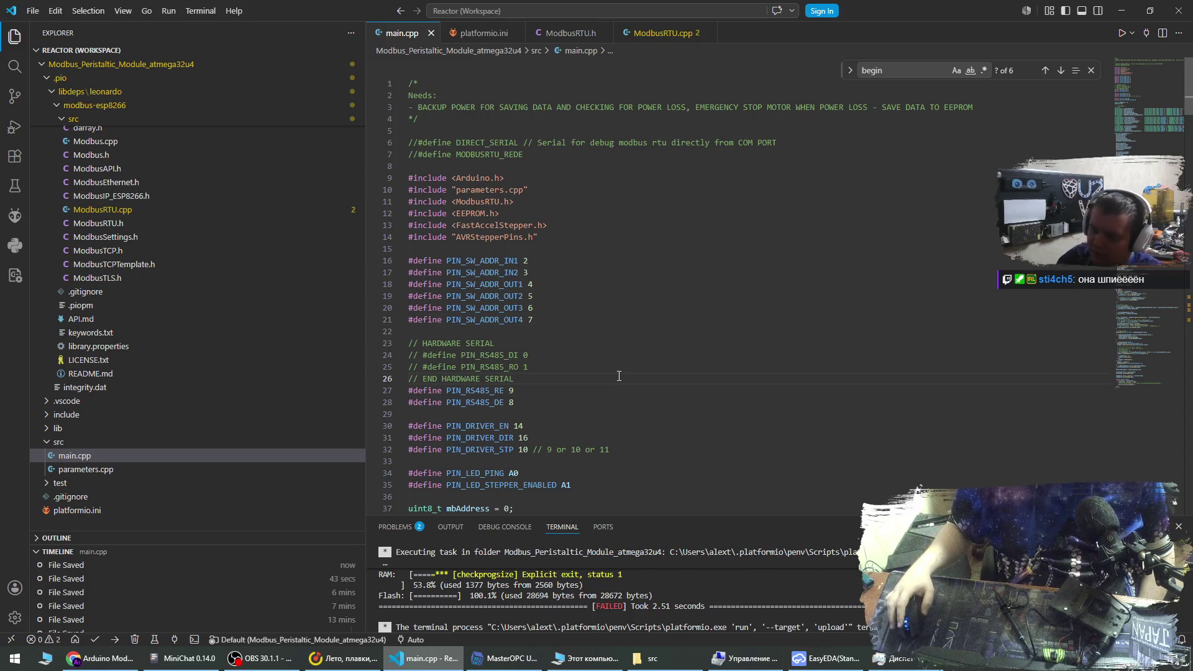
pyautogui.click(639, 34)
pyautogui.click(573, 36)
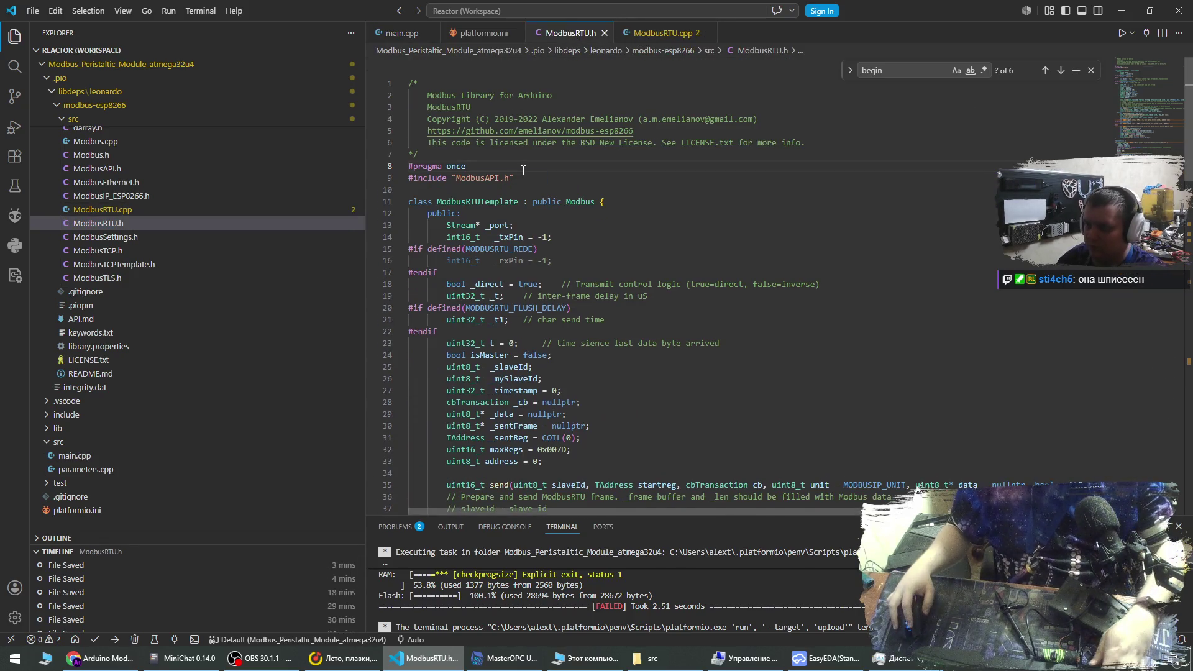
pyautogui.hotkey('ctrl', 'z')
# Build the project, review MODBUSRTU_FLUSH_DELAY uses in ModbusRTU.h, and build again.
pyautogui.hotkey('ctrl', 'pageup')
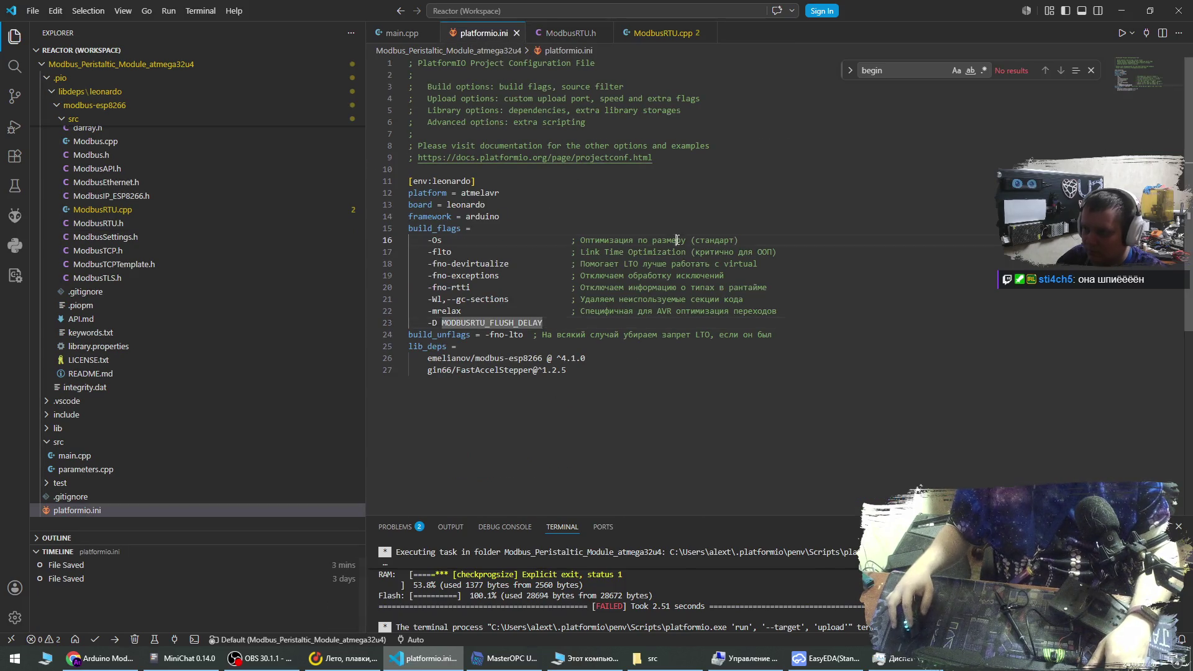
pyautogui.hotkey('ctrl', 'pageup')
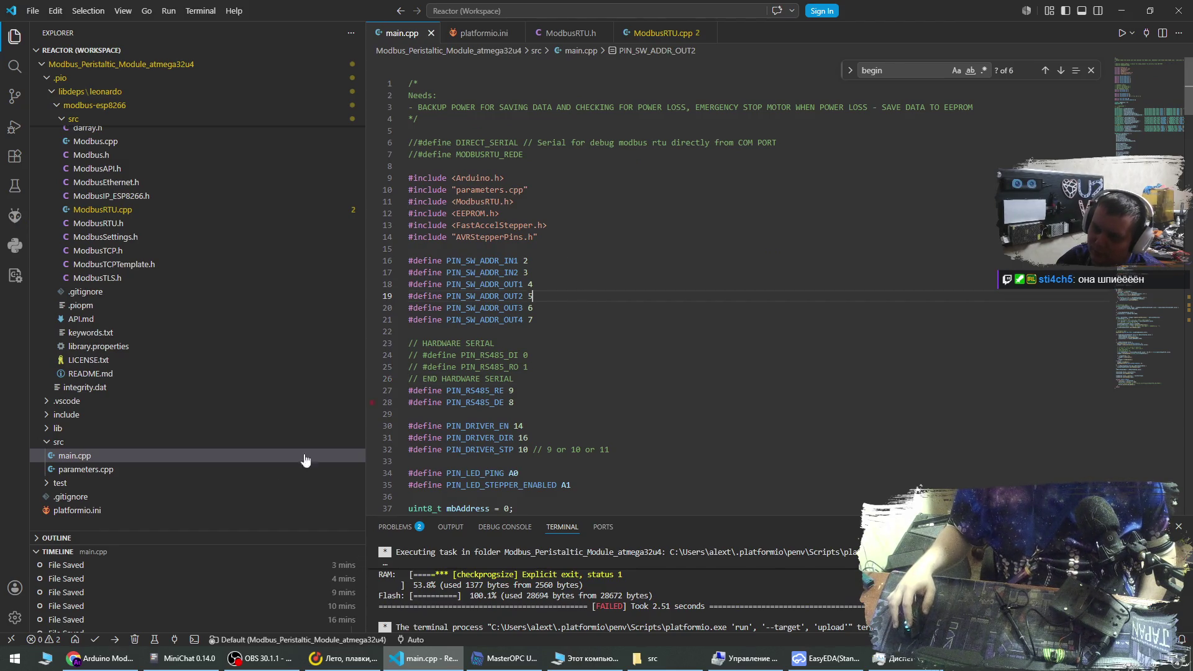
pyautogui.click(95, 640)
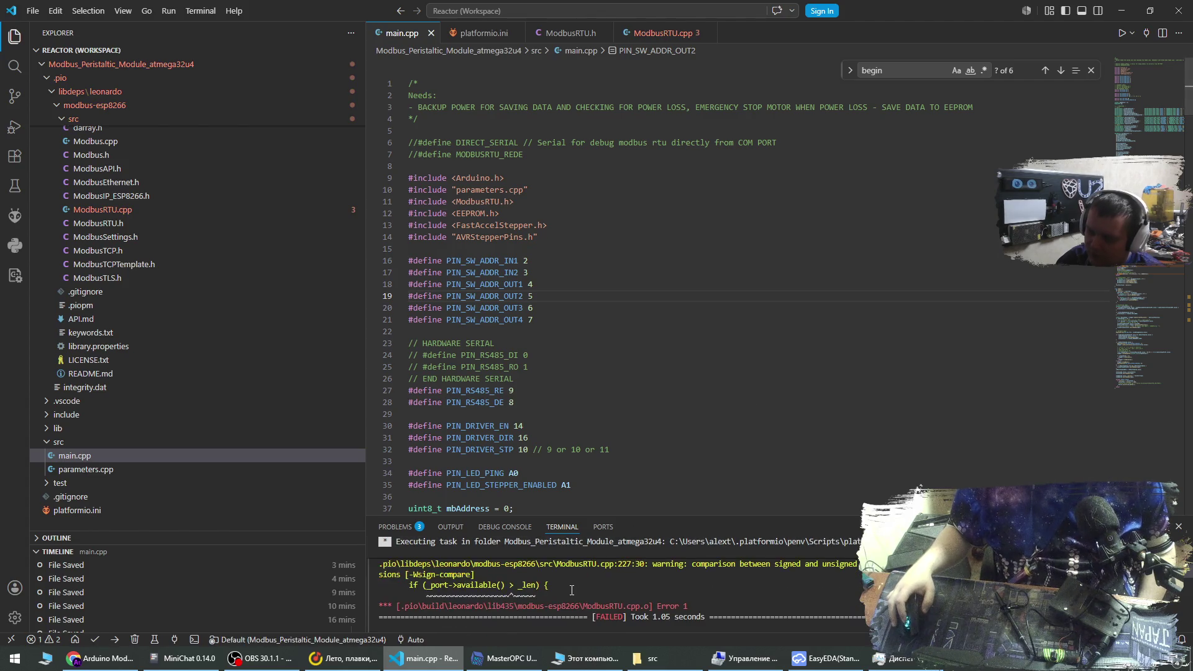
pyautogui.scroll(5, 572, 592)
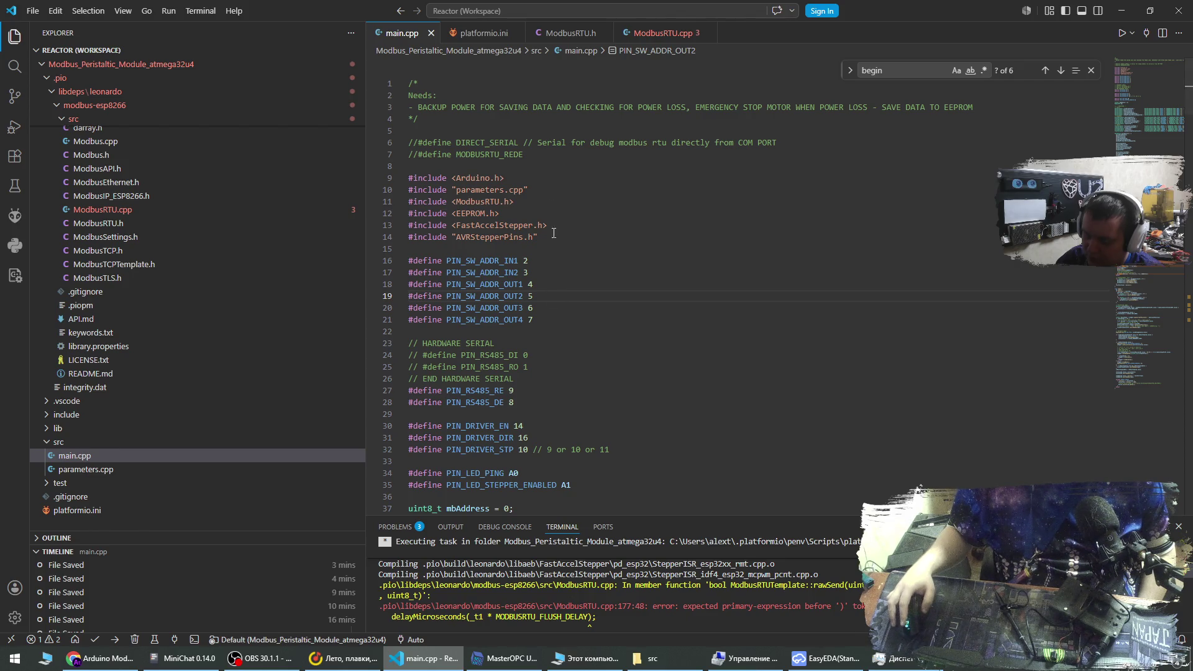
pyautogui.hotkey('ctrl', 'pagedown')
pyautogui.hotkey('ctrl', 'pagedown')
pyautogui.press('Down')
pyautogui.press('Down')
pyautogui.doubleClick(568, 178)
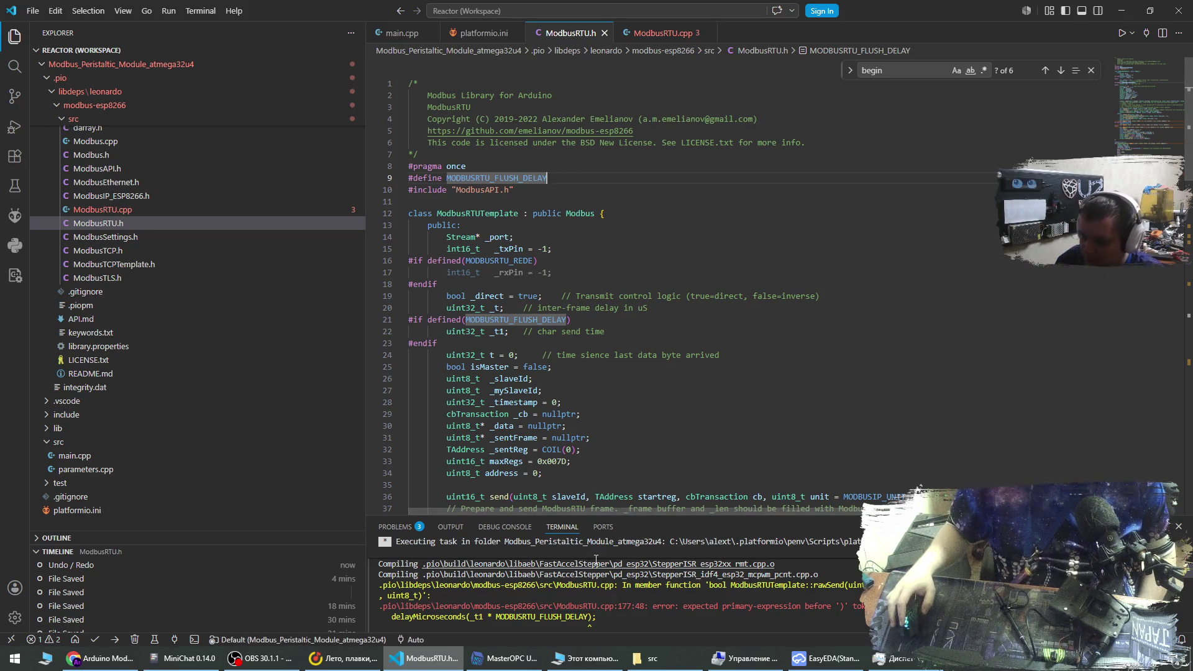
pyautogui.click(578, 296)
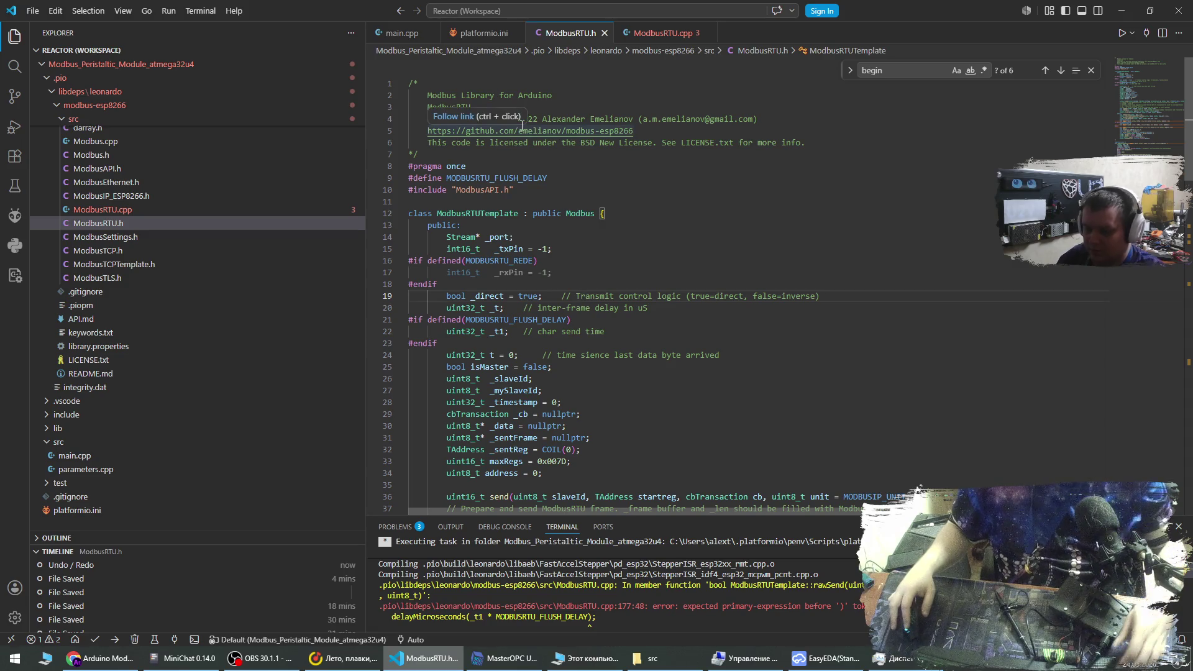
pyautogui.click(377, 34)
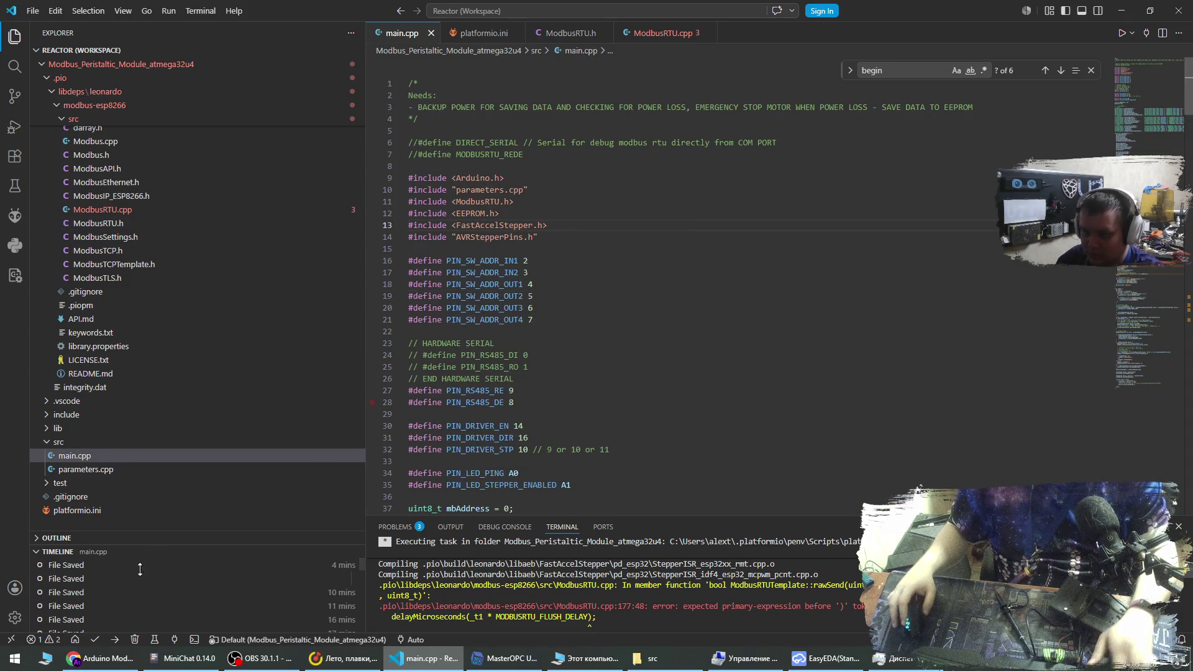
pyautogui.click(94, 640)
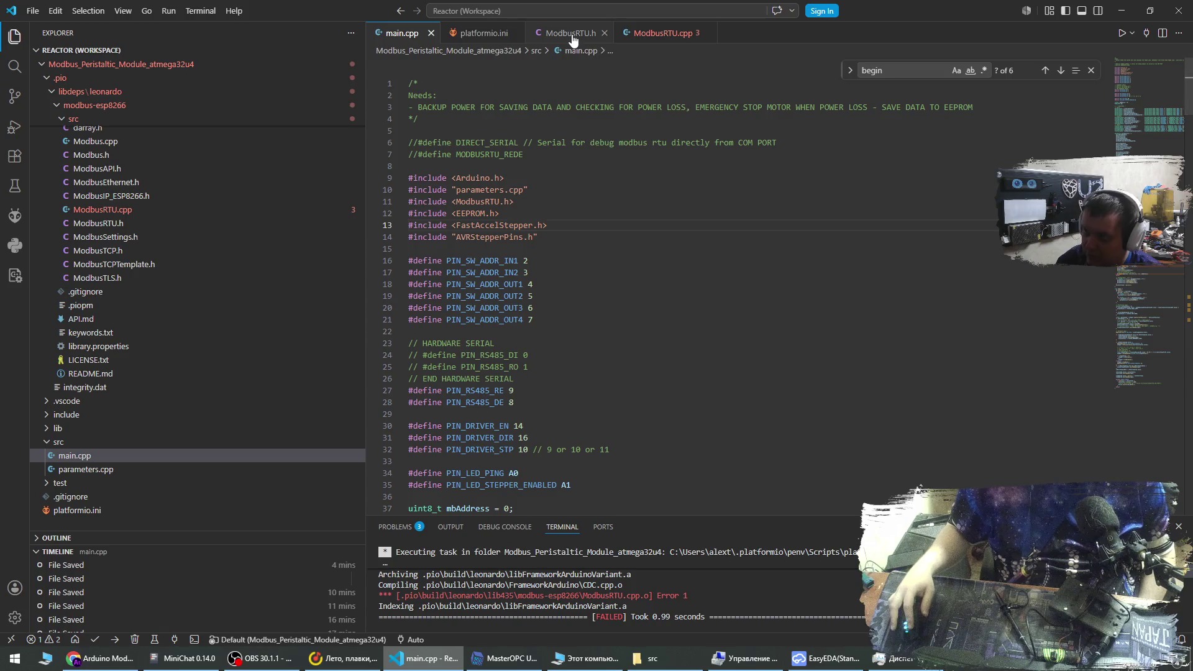
# Jump from the Problems list to the 'expected an expression' error on ModbusRTU.cpp line 177.
pyautogui.click(647, 34)
pyautogui.click(648, 260)
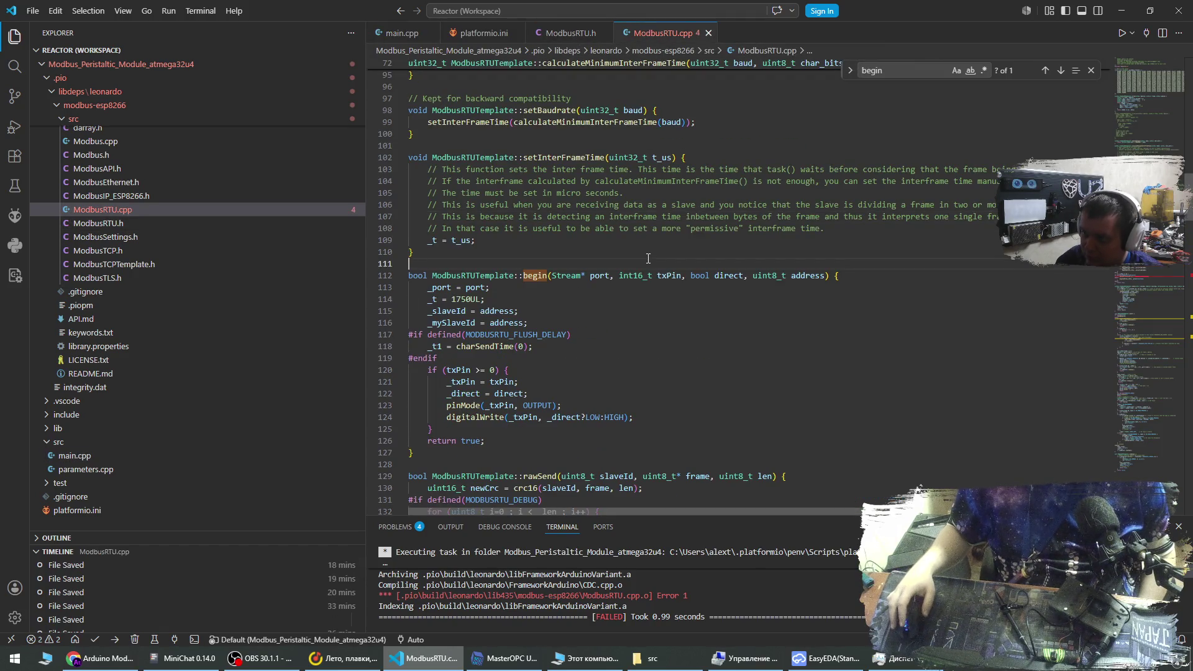
pyautogui.scroll(4, 648, 257)
pyautogui.scroll(-3, 648, 322)
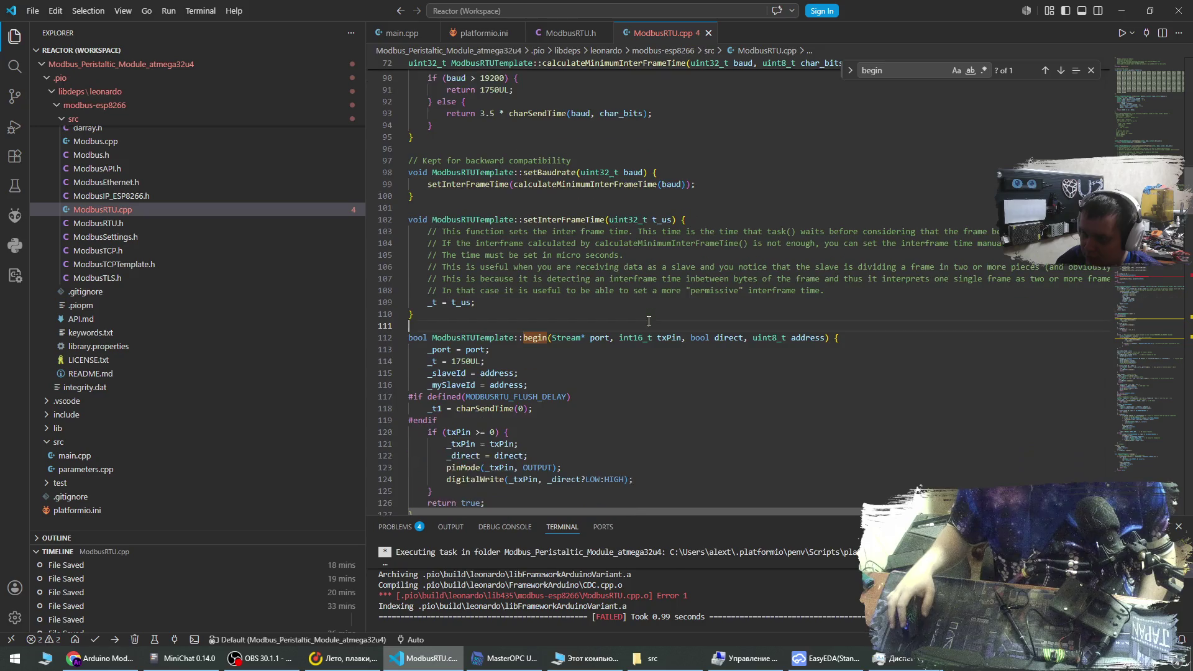
pyautogui.click(396, 527)
pyautogui.click(492, 570)
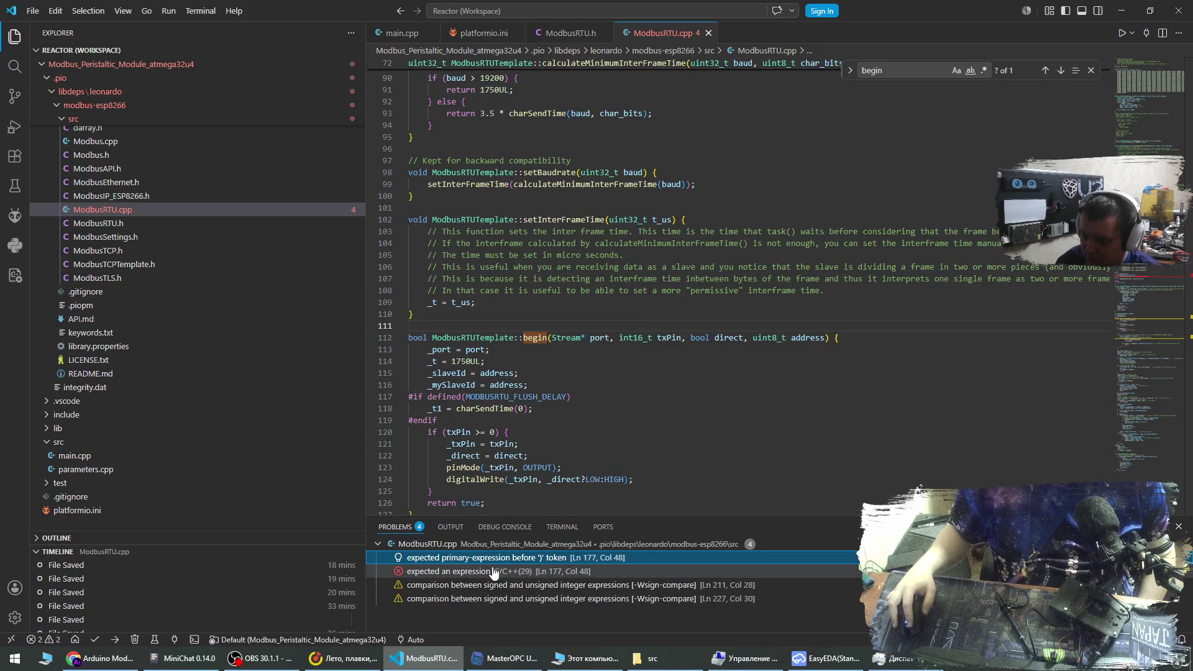
# Inspect MODBUSRTU_FLUSH_DELAY on line 177 and its enclosing #if block.
pyautogui.click(689, 294)
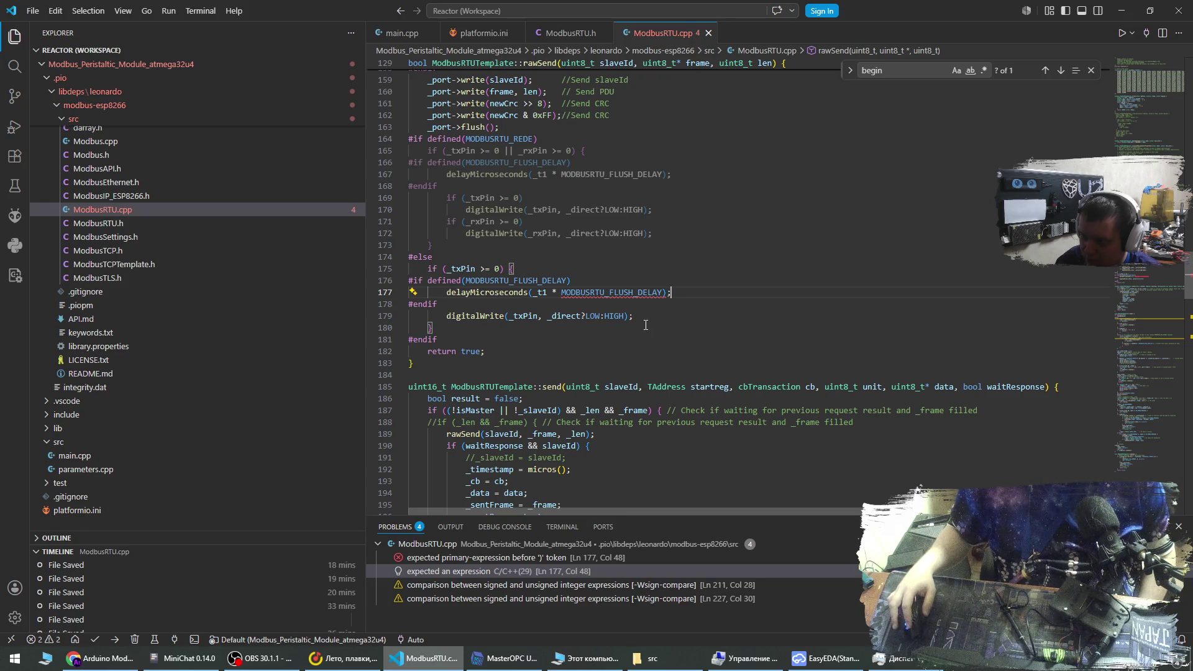
pyautogui.doubleClick(645, 293)
pyautogui.click(682, 293)
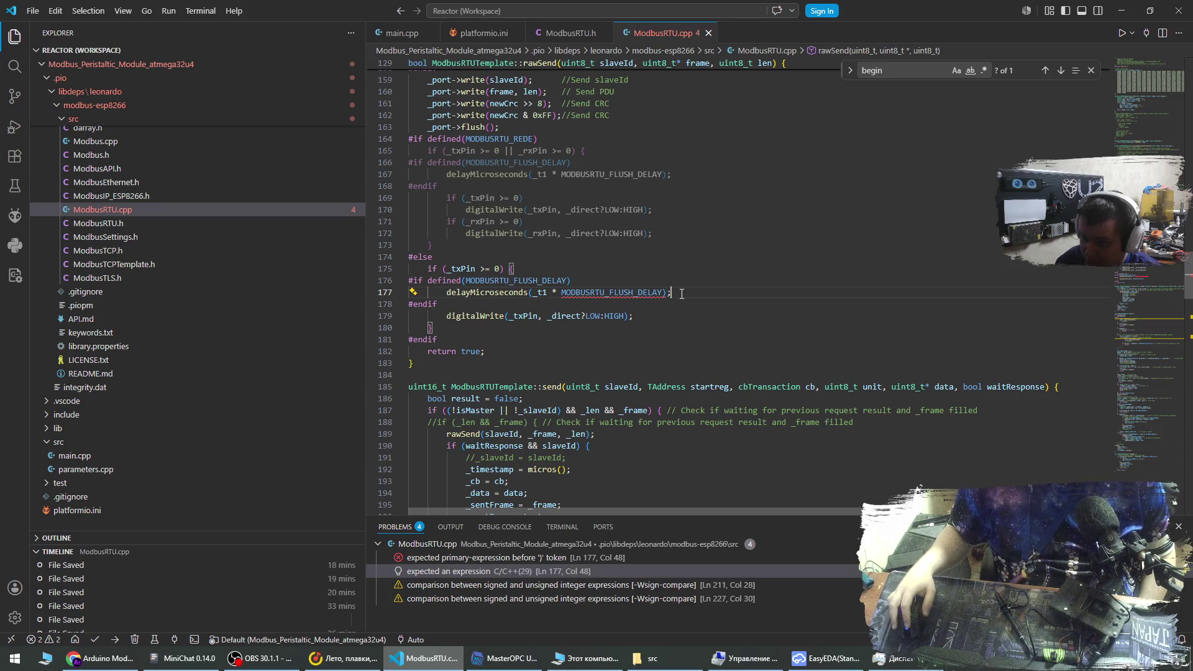
pyautogui.click(548, 305)
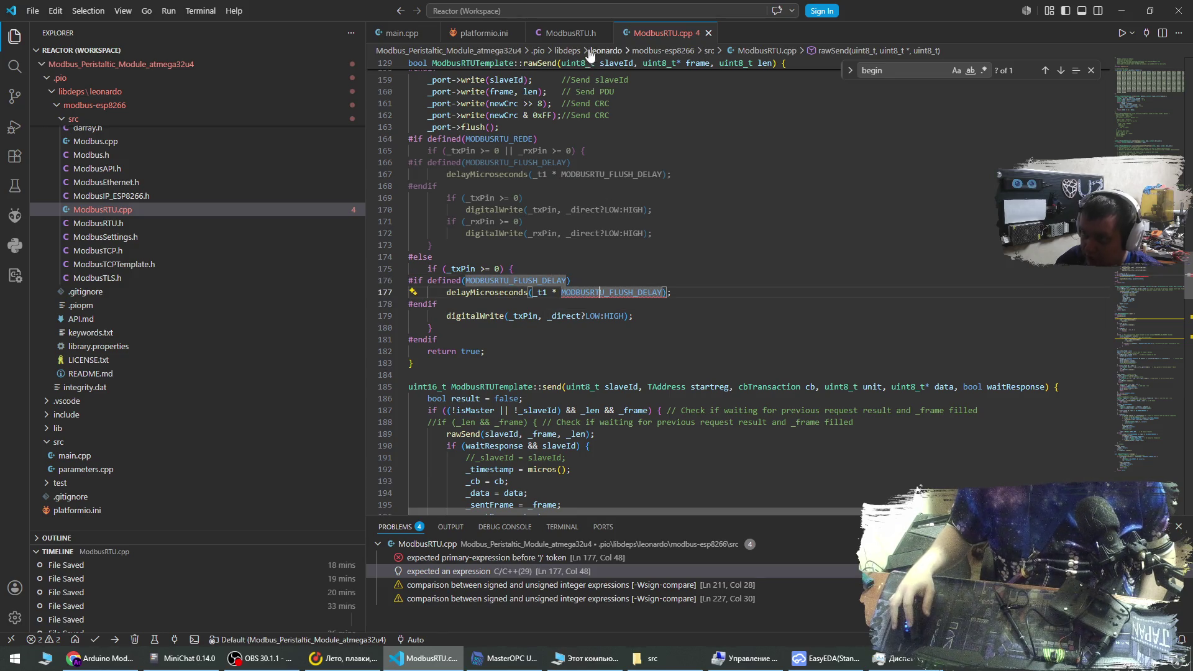
pyautogui.hotkey('ctrl', 'Tab')
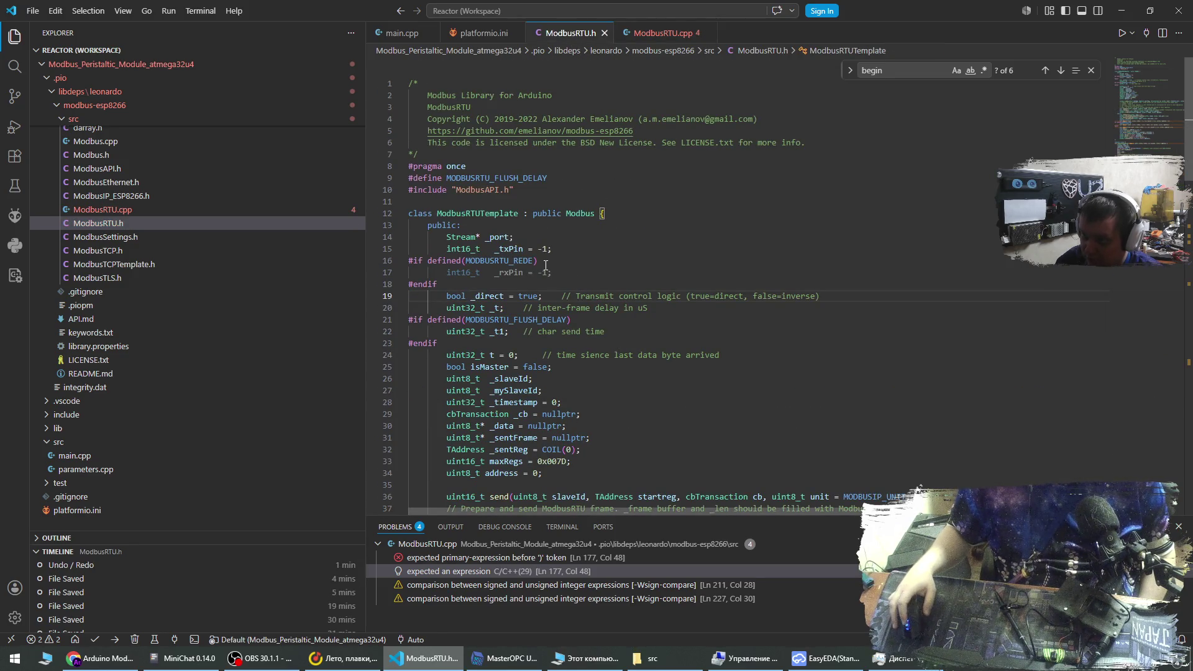
# Comment out the line 9 define in ModbusRTU.h, save, then build and upload to COM8.
pyautogui.write('/')
pyautogui.write('/')
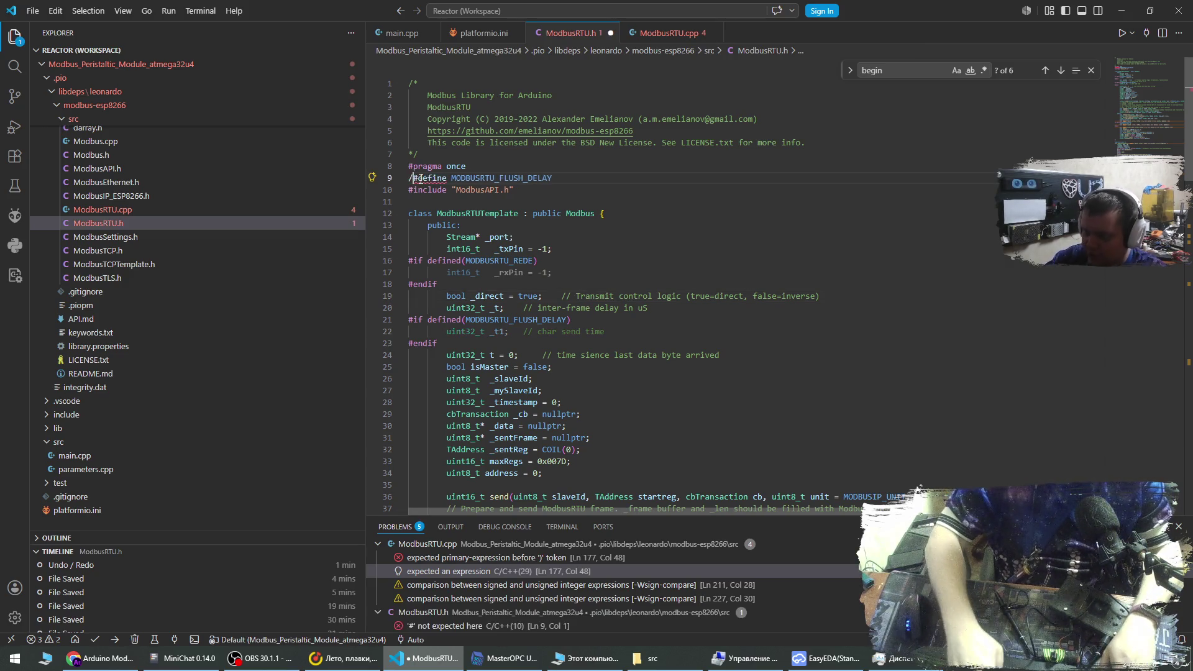
pyautogui.hotkey('ctrl', 's')
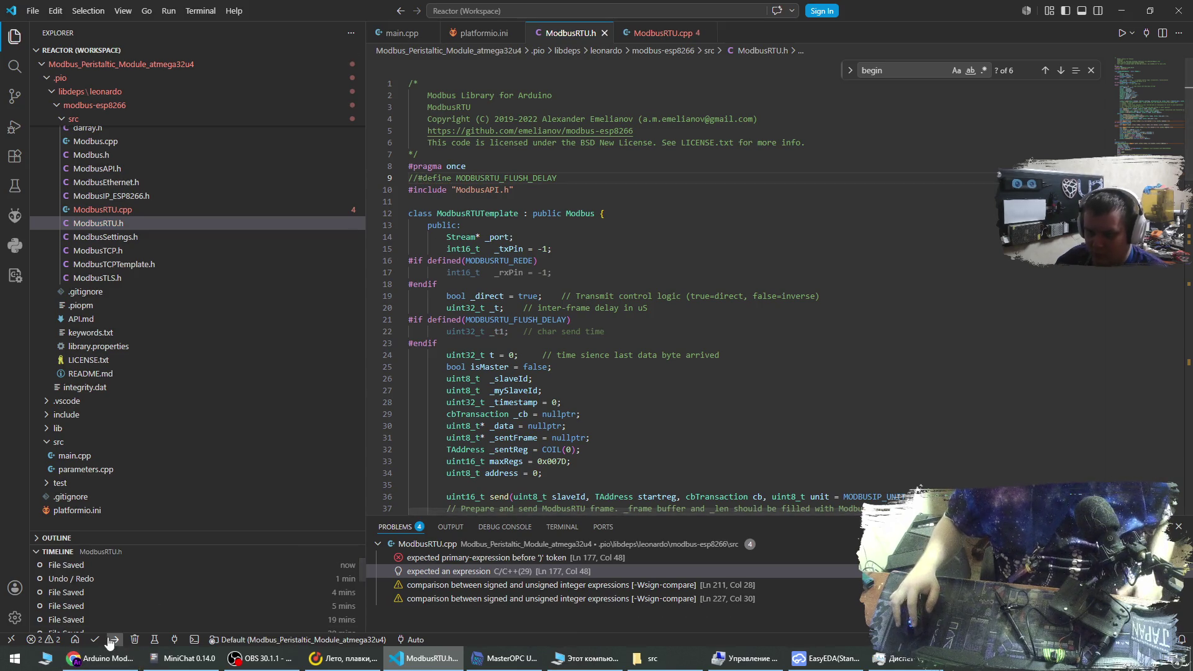
pyautogui.click(94, 640)
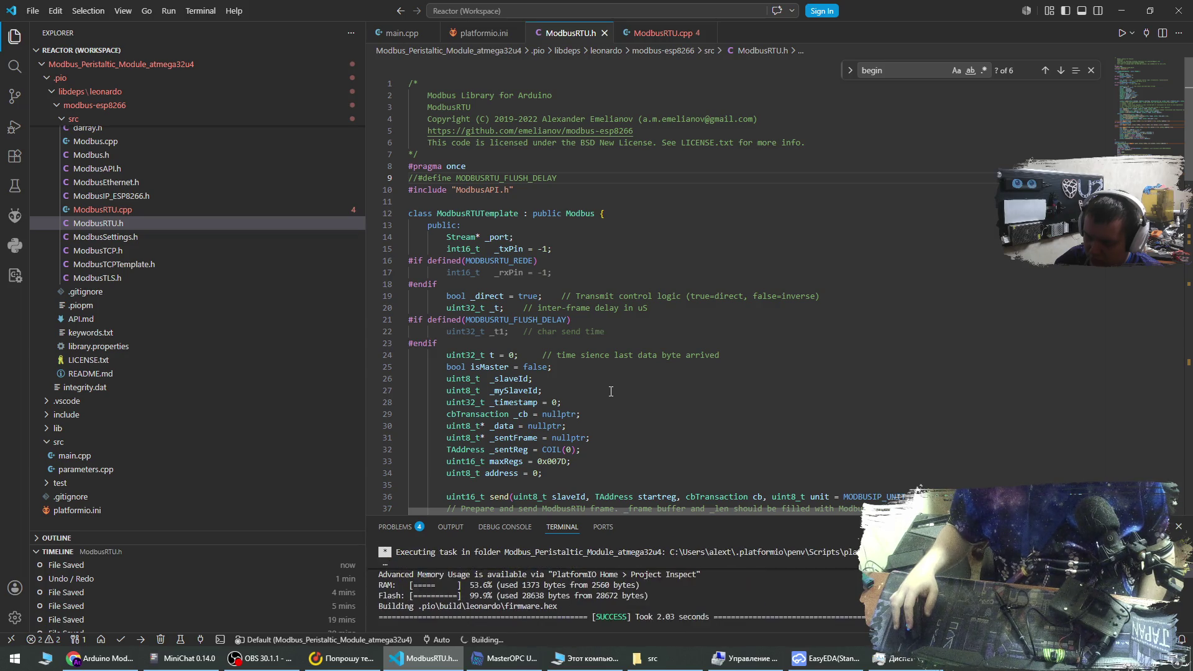
pyautogui.click(116, 640)
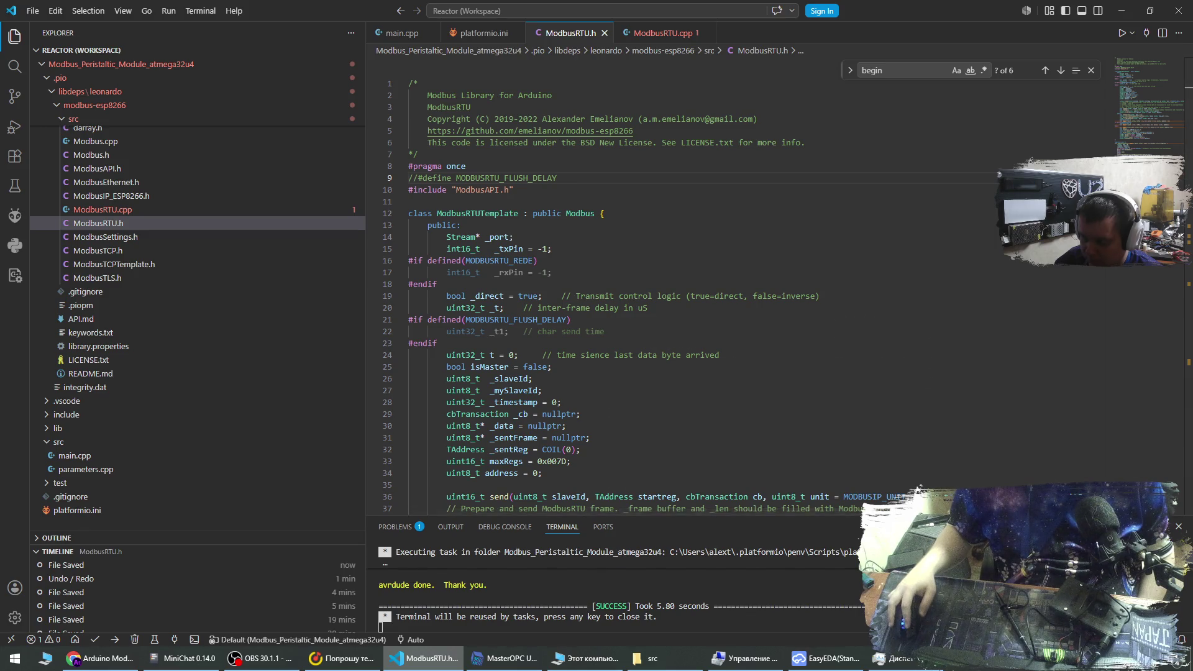
# Close the finished upload terminal and start the serial monitor on COM8.
pyautogui.click(541, 553)
pyautogui.press('Return')
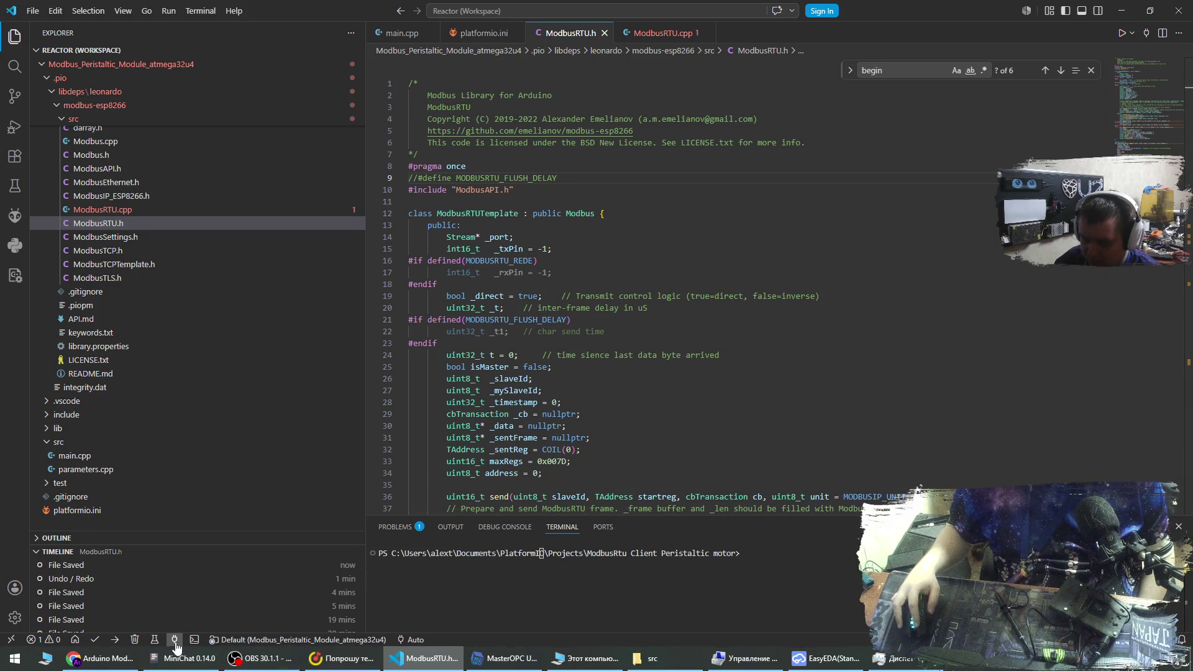
pyautogui.click(175, 639)
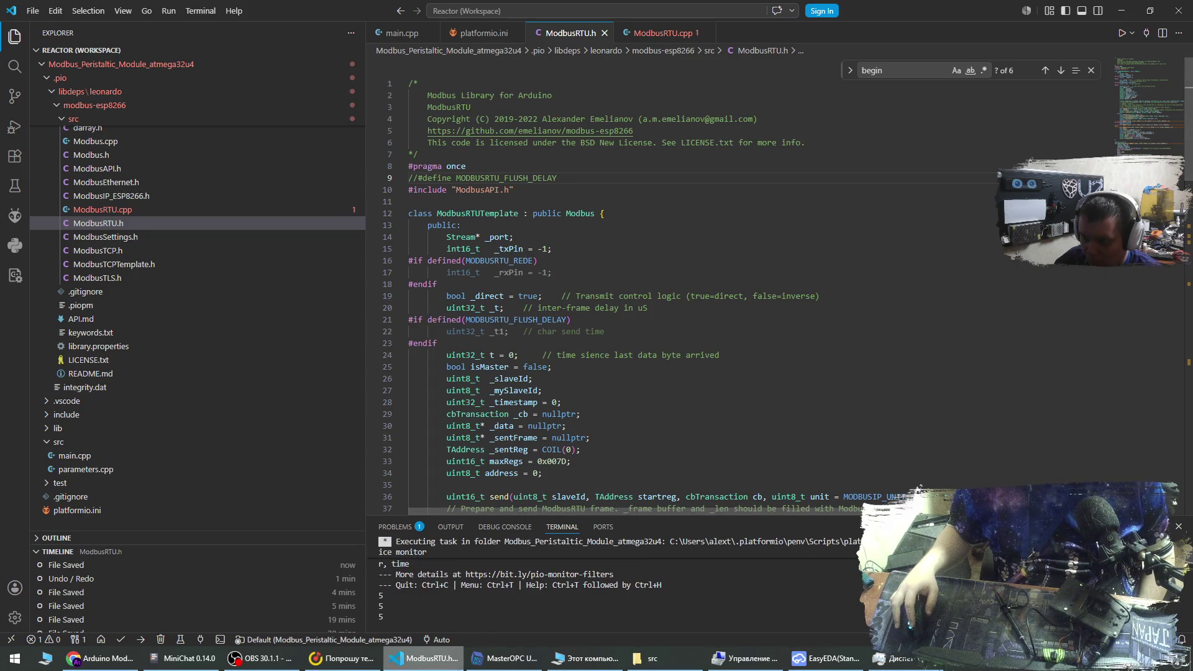
pyautogui.click(505, 658)
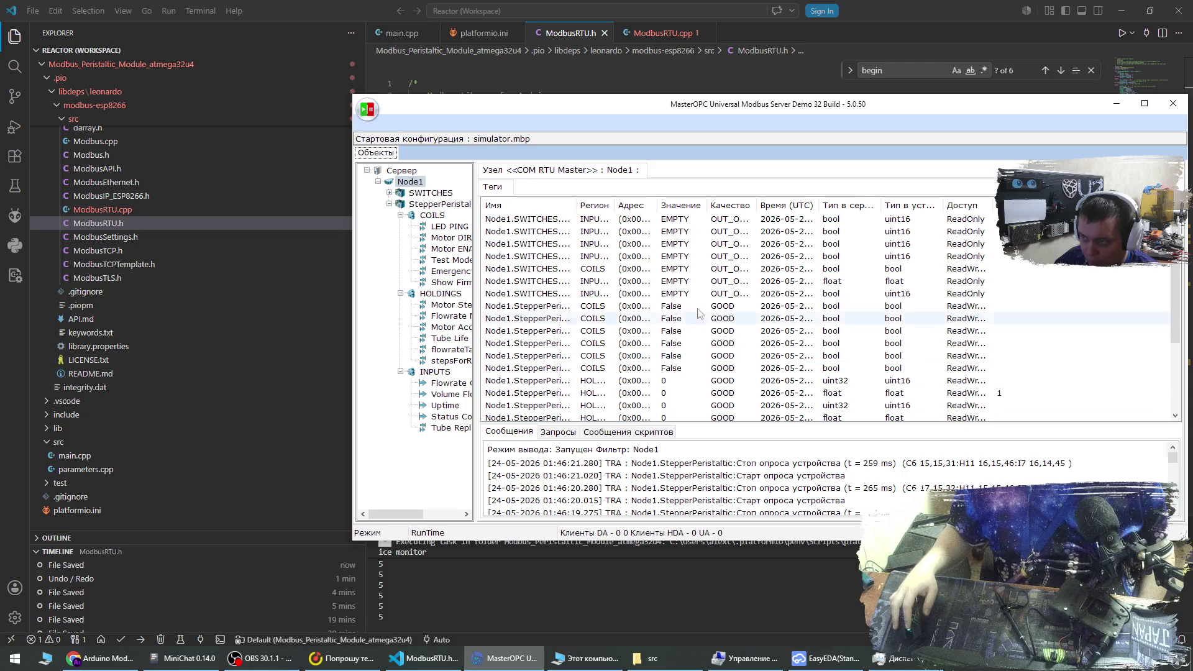
# List the StepperPeristaltic tags under Node1, polled with GOOD quality.
pyautogui.moveTo(755, 207); pyautogui.dragTo(826, 207)
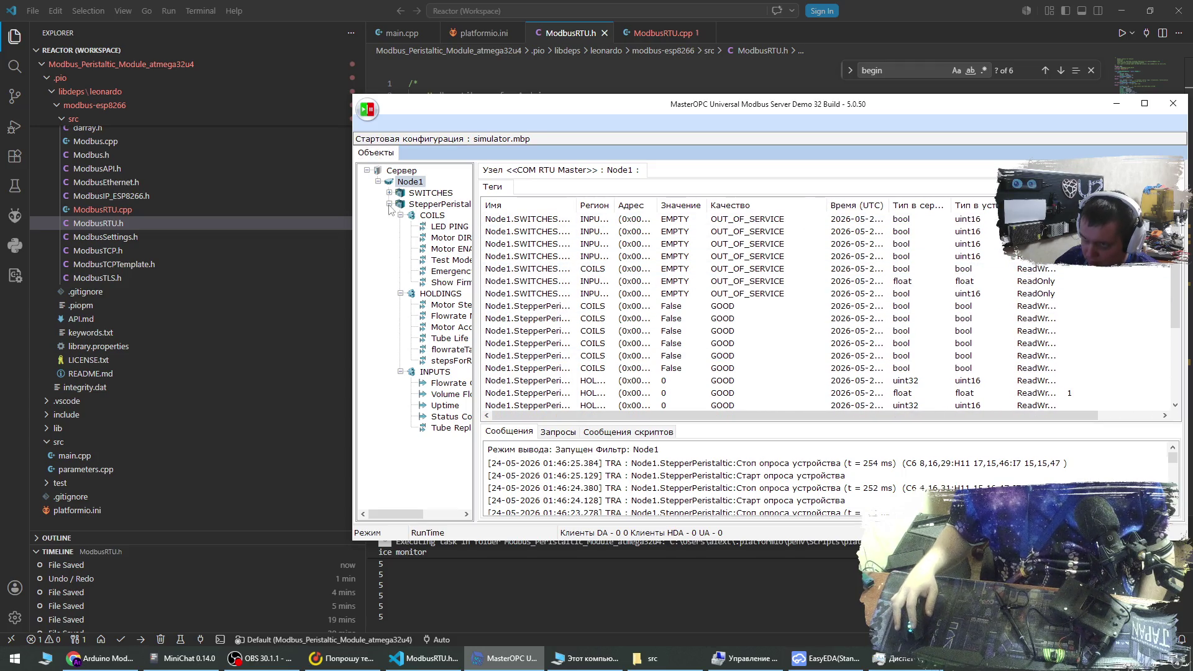
pyautogui.click(432, 205)
pyautogui.scroll(-1, 784, 361)
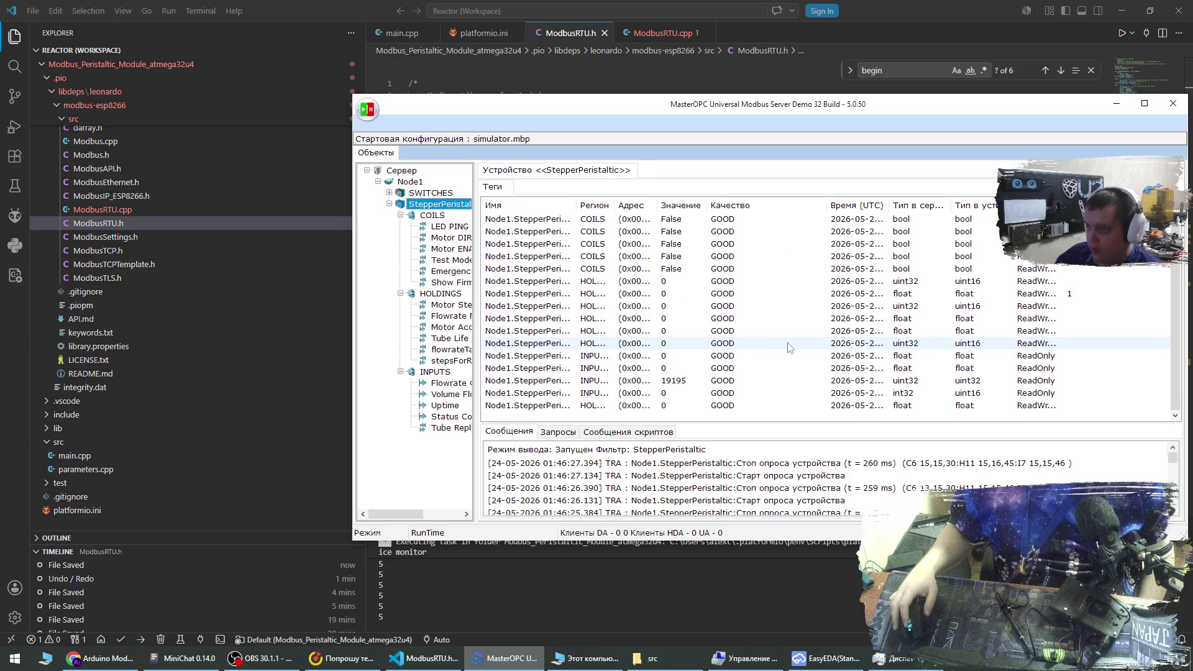
pyautogui.click(661, 87)
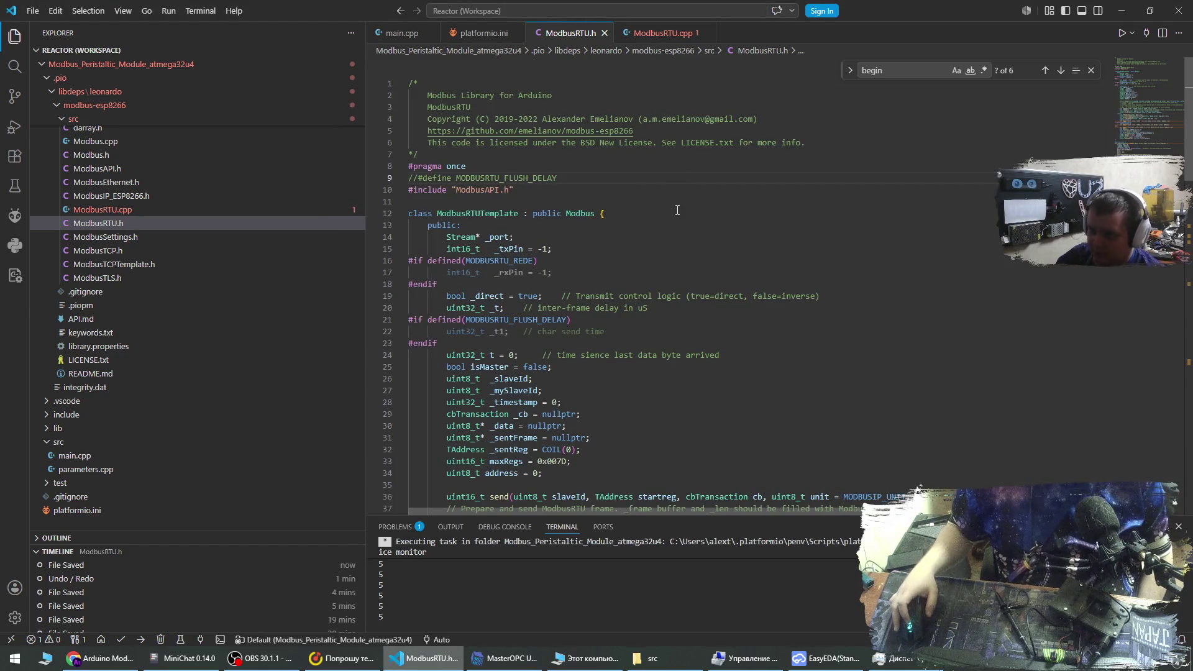
# Delete the commented-out MODBUSRTU_FLUSH_DELAY line 9 from ModbusRTU.h and save.
pyautogui.tripleClick(576, 177)
pyautogui.press('Delete')
pyautogui.hotkey('ctrl', 's')
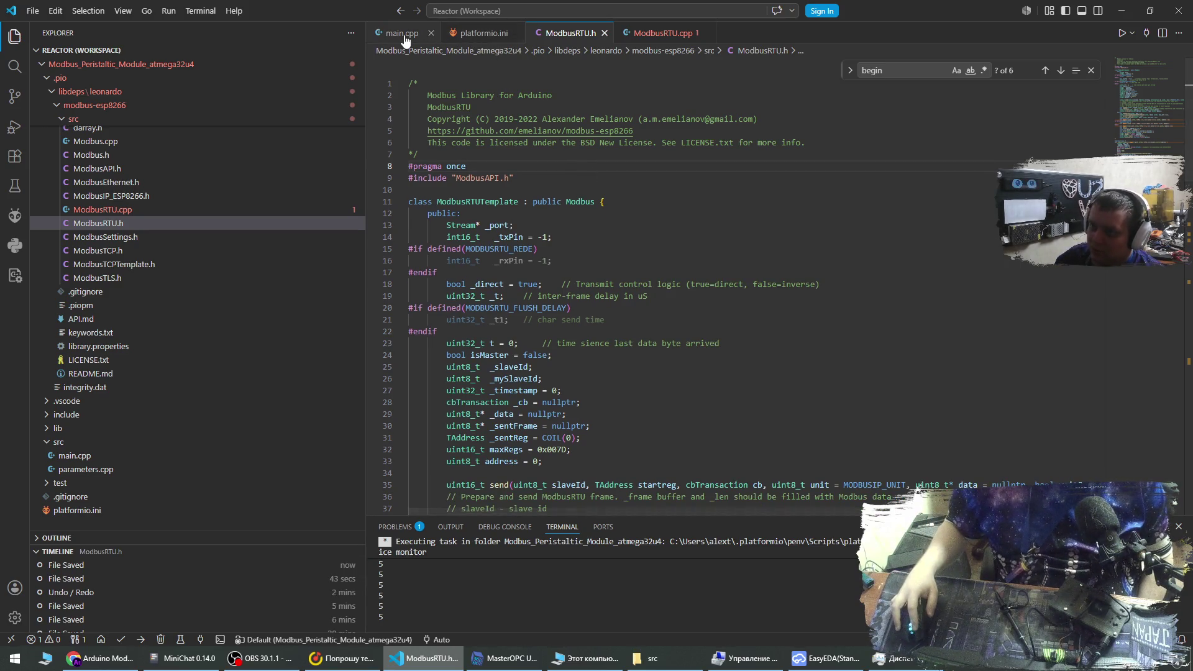
# Delete the three Serial.println debug lines from ModbusRTU.cpp and save it.
pyautogui.click(672, 33)
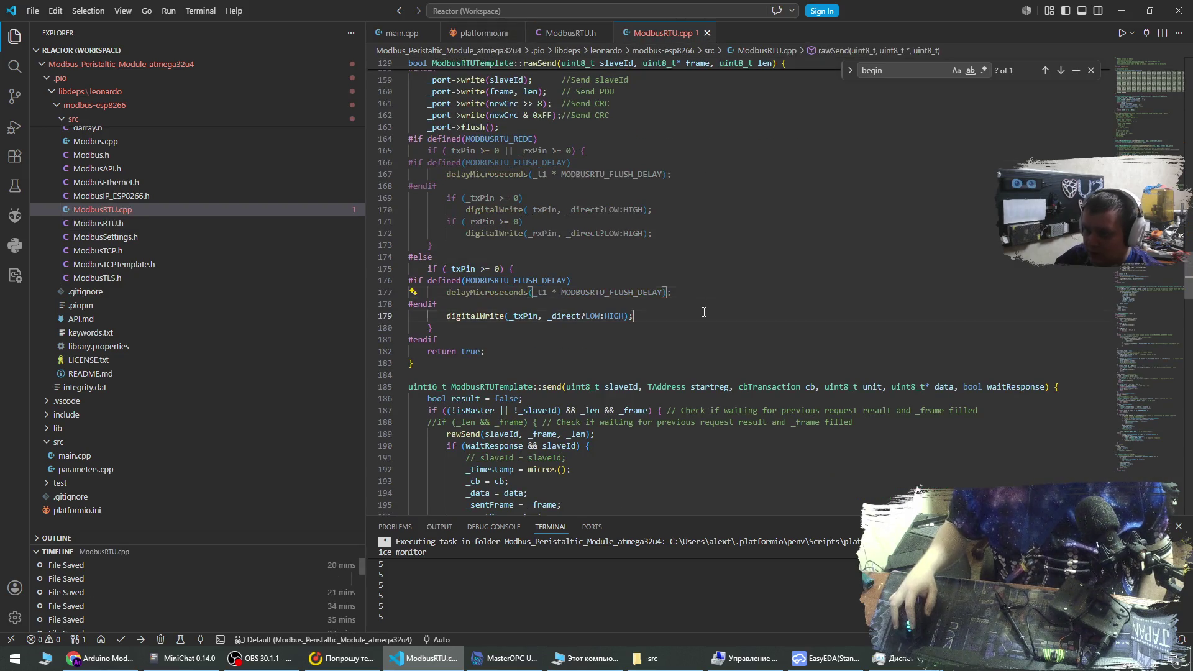
pyautogui.scroll(-10, 705, 312)
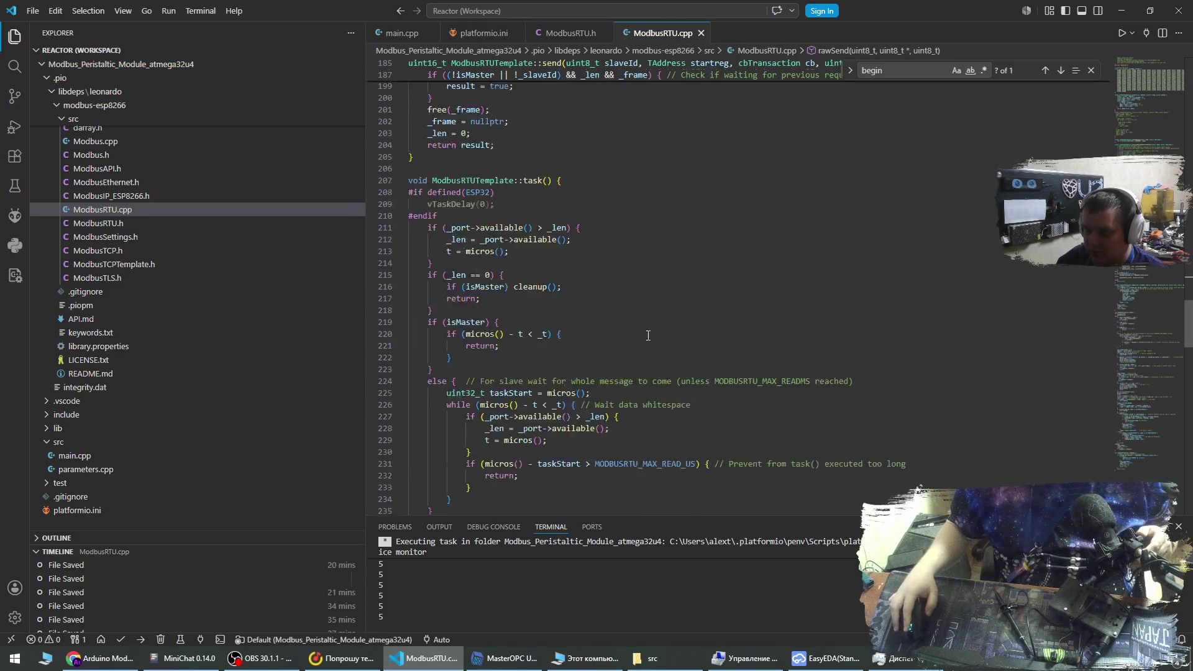
pyautogui.scroll(-8, 648, 336)
pyautogui.click(588, 373)
pyautogui.moveTo(588, 373); pyautogui.dragTo(607, 339)
pyautogui.press('BackSpace')
pyautogui.scroll(-2, 606, 349)
pyautogui.hotkey('ctrl', 's')
# Review the MODBUSRTU_DEBUG print block in ModbusRTU.cpp without changing it.
pyautogui.scroll(-1, 607, 348)
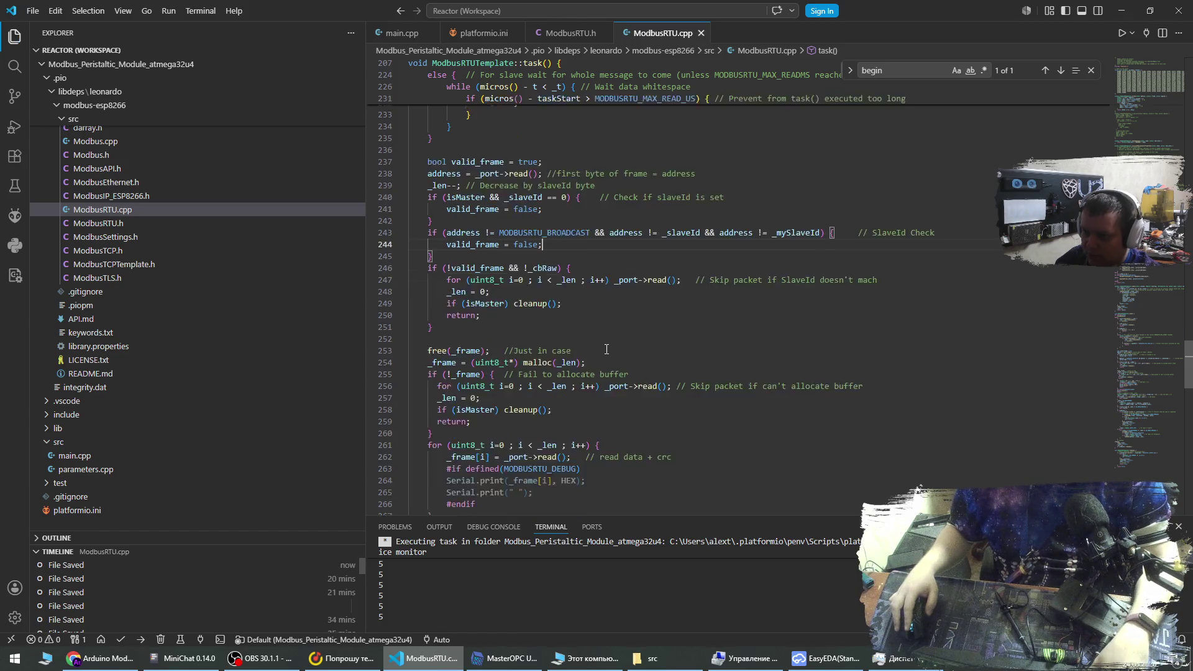
pyautogui.scroll(-1, 606, 348)
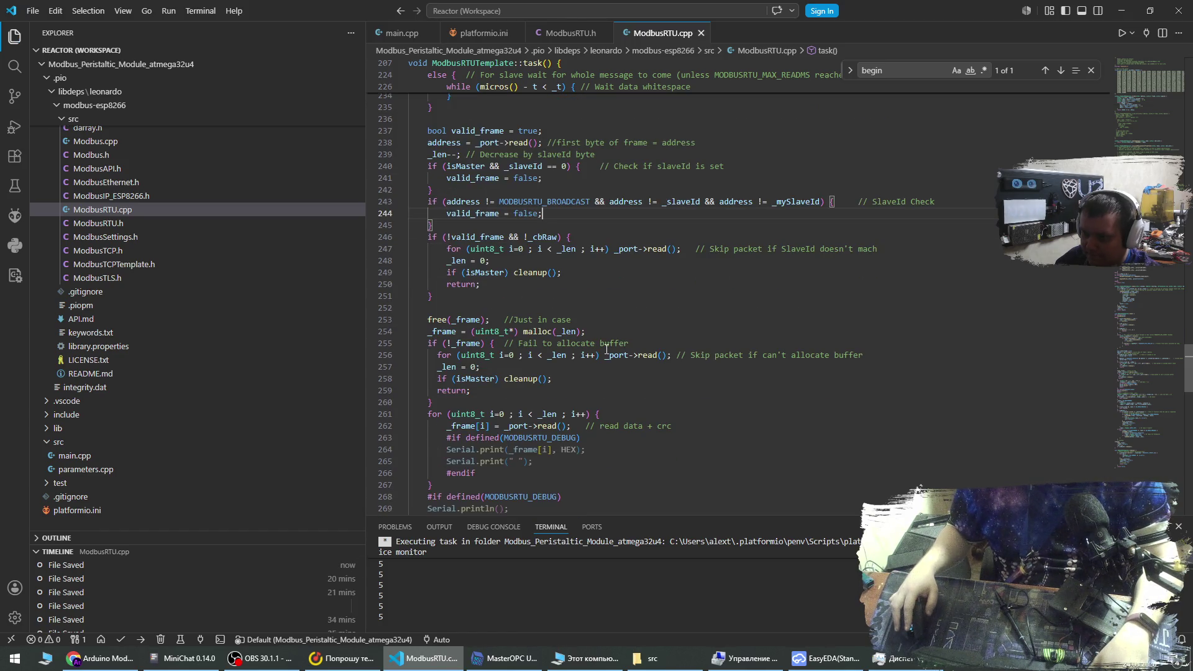
pyautogui.moveTo(495, 474)
pyautogui.mouseDown()
pyautogui.moveTo(491, 460)
pyautogui.moveTo(722, 430)
pyautogui.mouseUp()
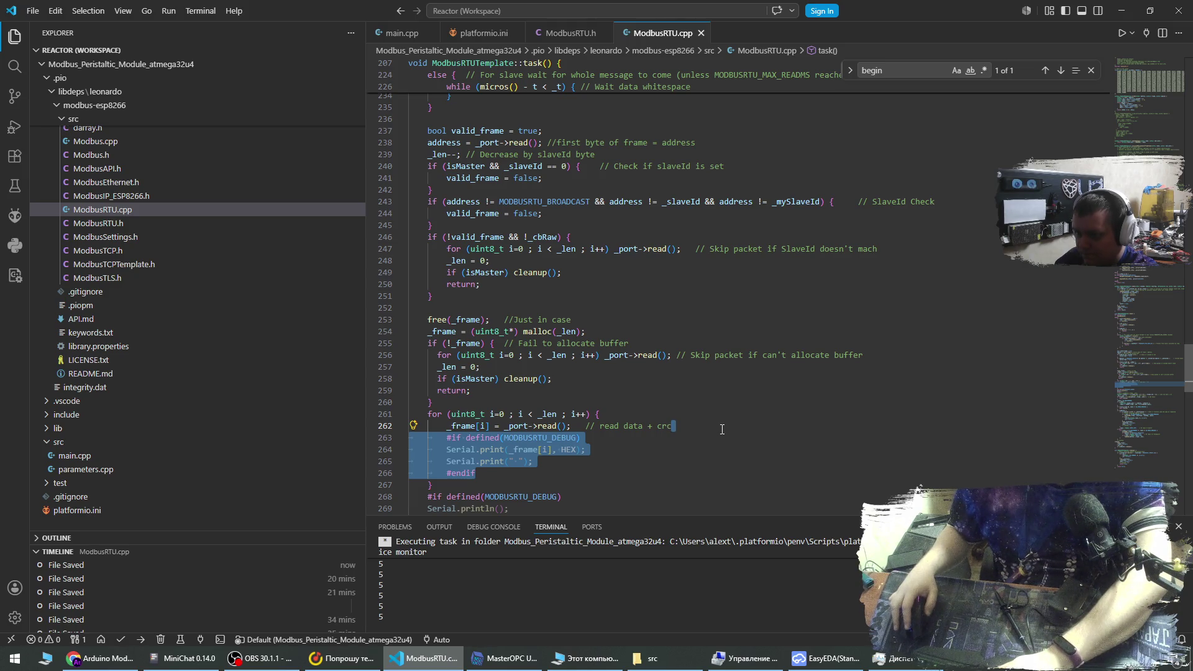
pyautogui.click(722, 437)
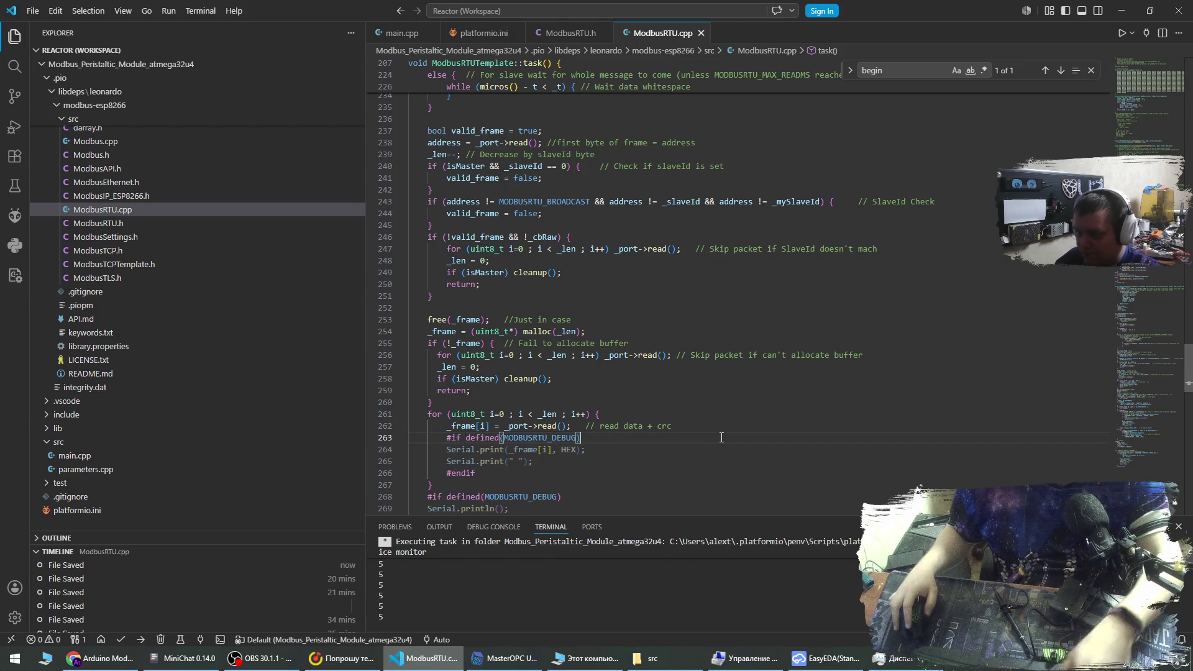
pyautogui.click(557, 41)
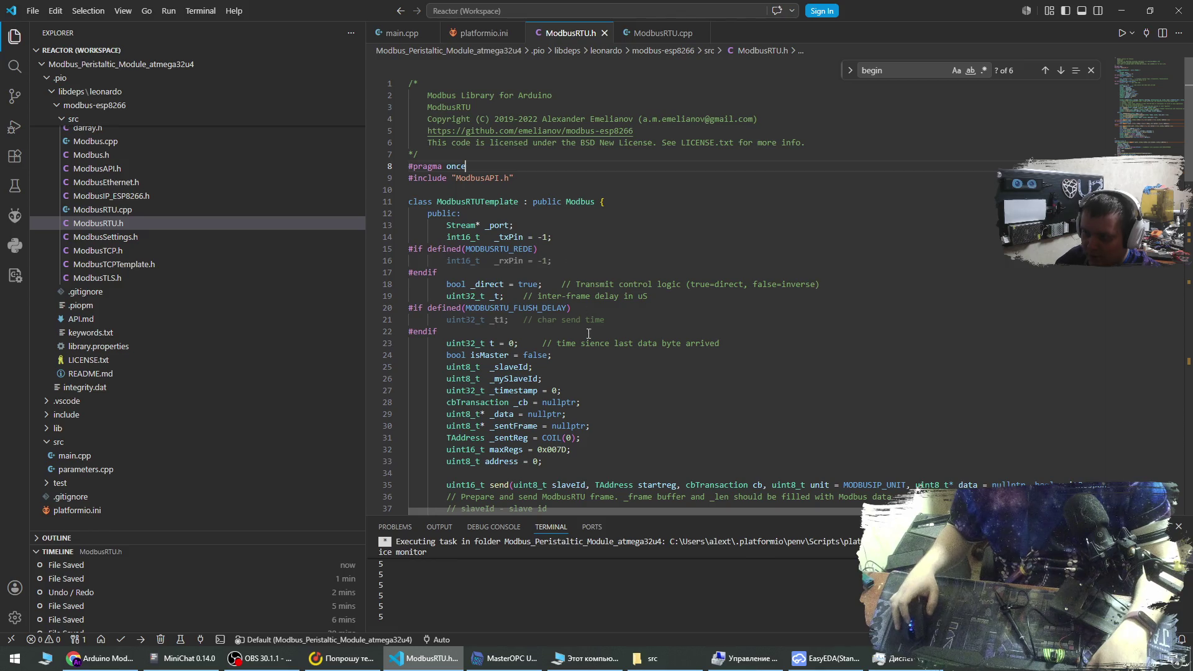
# Remove the _mySlaveId declaration and its assignment line from ModbusRTU.h and save it.
pyautogui.moveTo(555, 377); pyautogui.dragTo(534, 367)
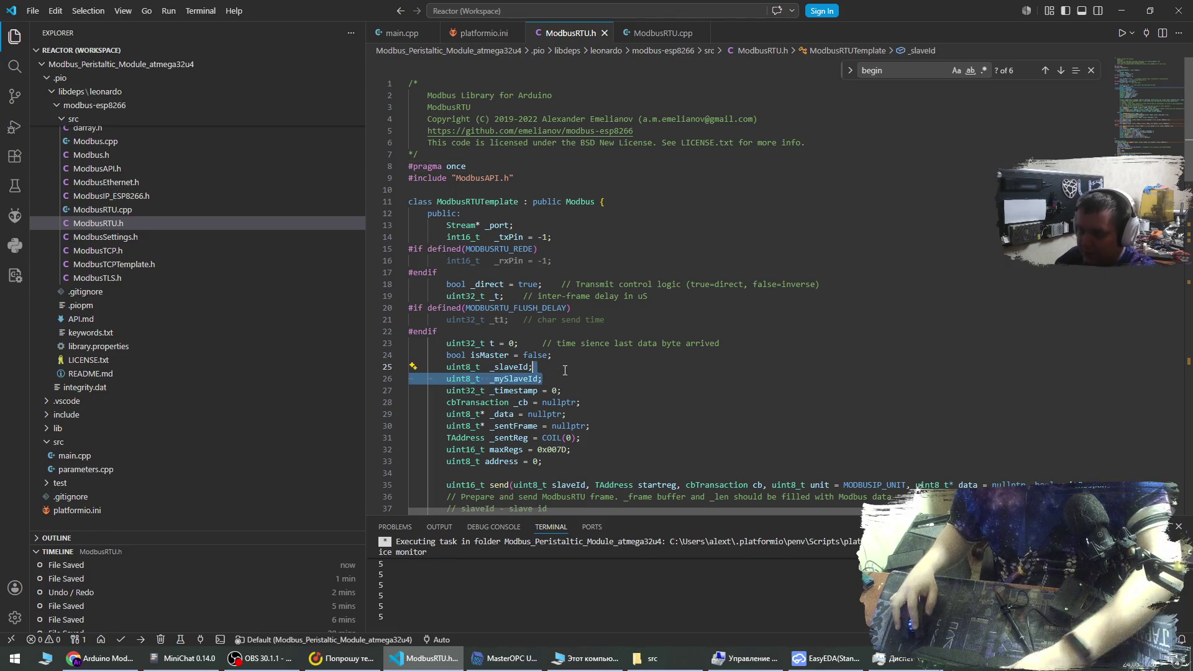
pyautogui.press('BackSpace')
pyautogui.scroll(-2, 619, 310)
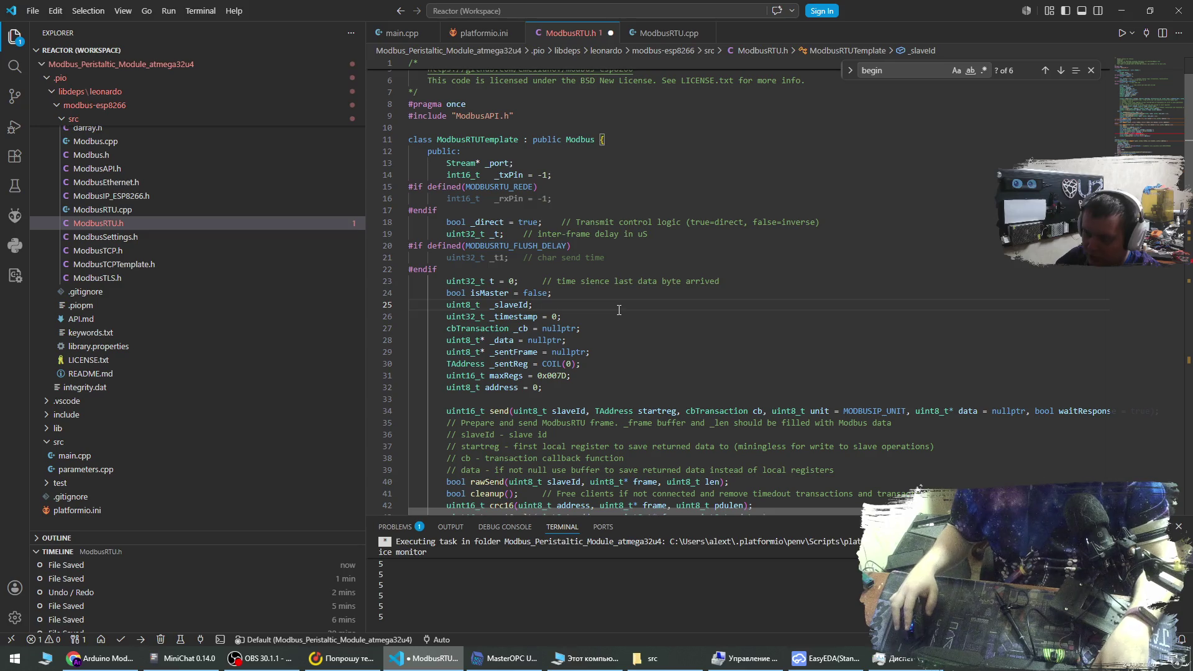
pyautogui.scroll(-9, 619, 309)
pyautogui.scroll(-2, 596, 349)
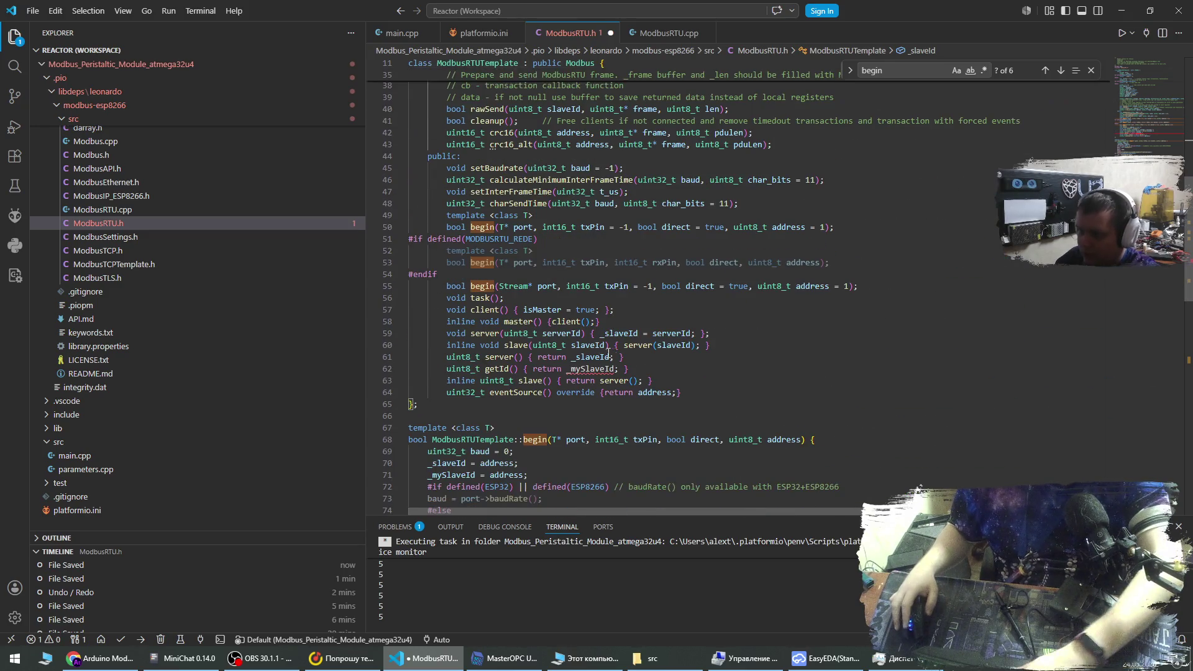
pyautogui.moveTo(642, 369); pyautogui.dragTo(641, 362)
pyautogui.scroll(-3, 644, 378)
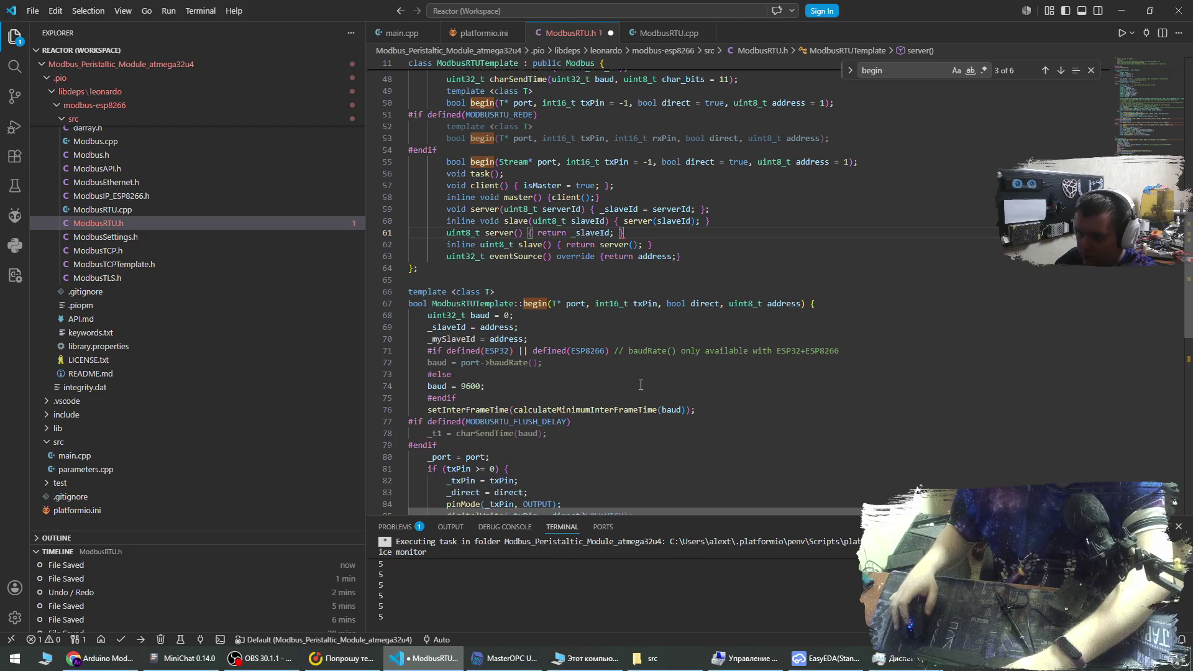
pyautogui.scroll(-3, 626, 372)
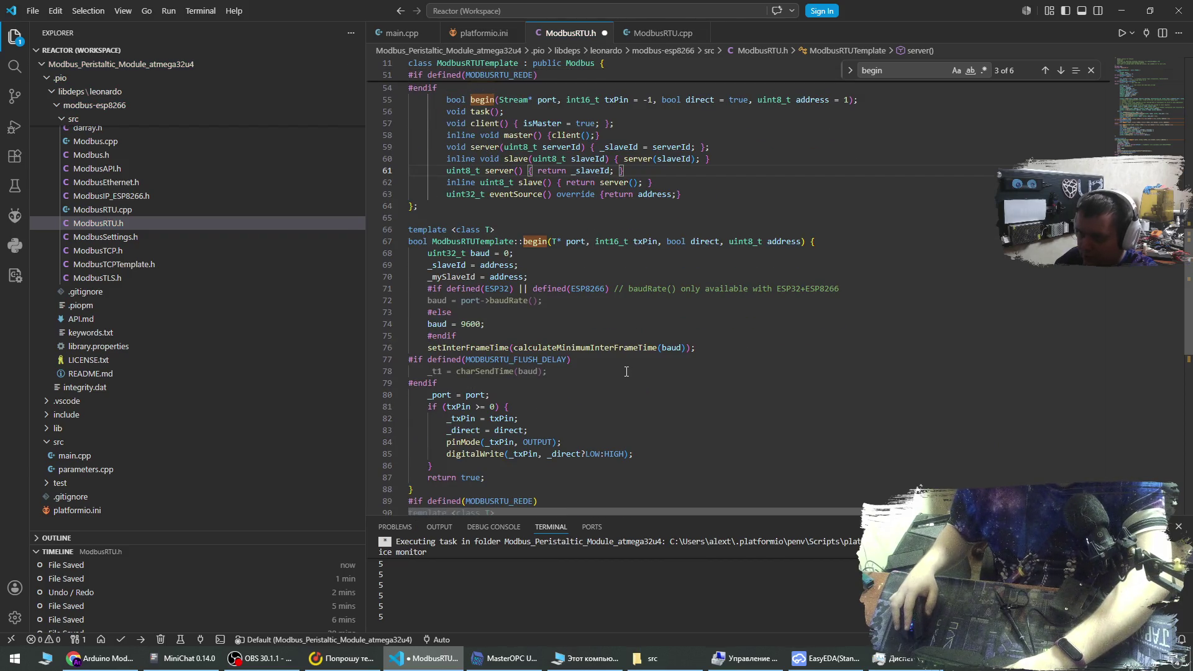
pyautogui.click(542, 273)
pyautogui.hotkey('shift', 'Up')
pyautogui.press('BackSpace')
pyautogui.scroll(-3, 559, 286)
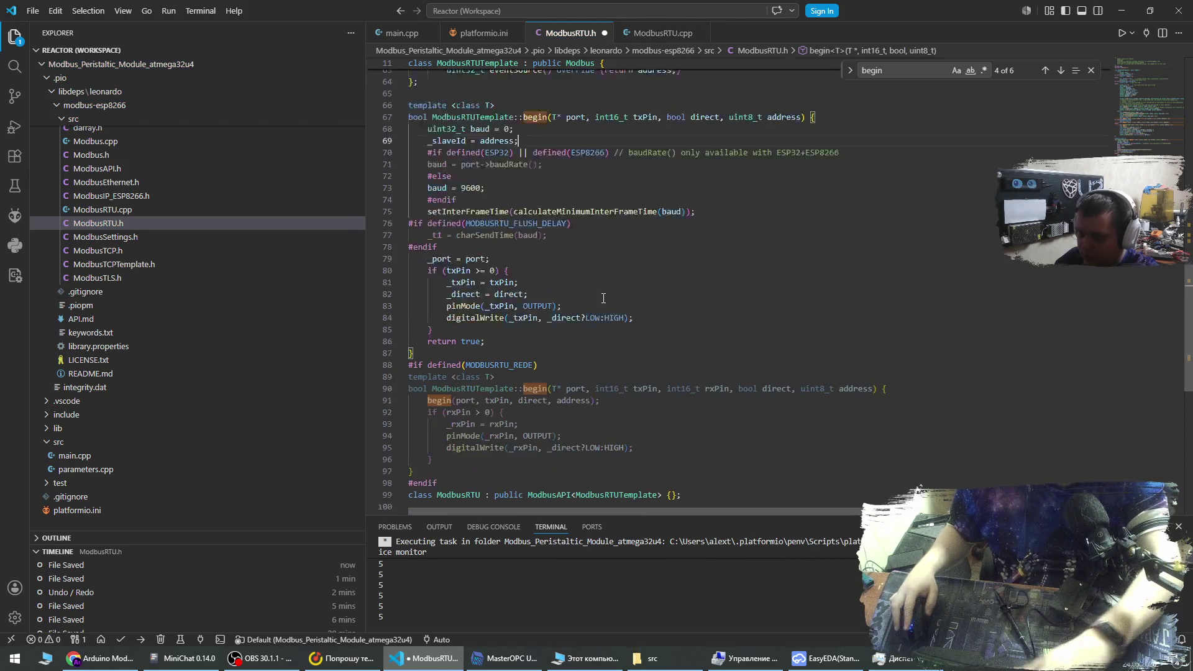
pyautogui.hotkey('ctrl', 's')
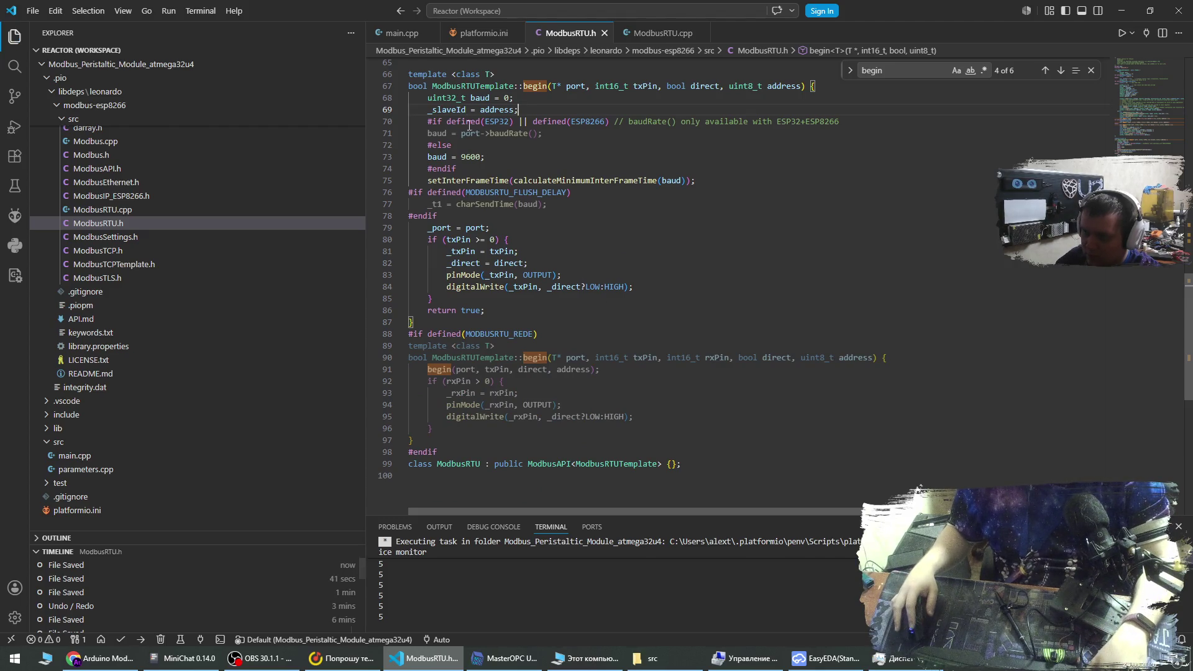
# In ModbusRTU.cpp, delete the 'address != _mySlaveId &&' comparison on line 243.
pyautogui.click(663, 33)
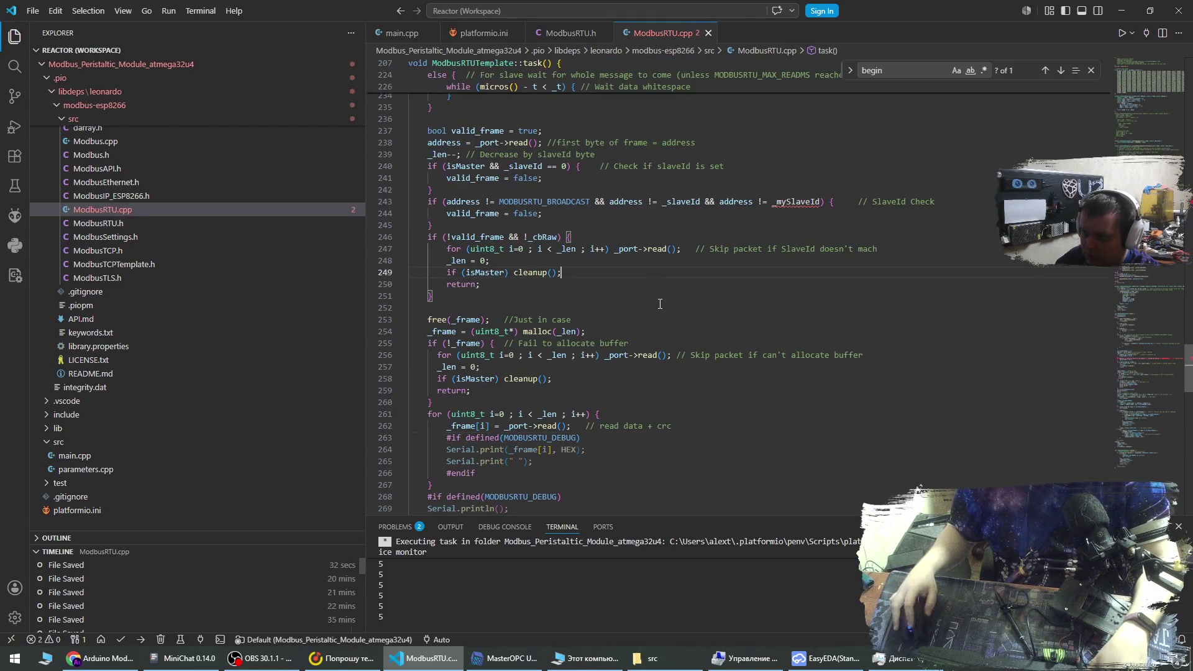
pyautogui.scroll(1, 662, 320)
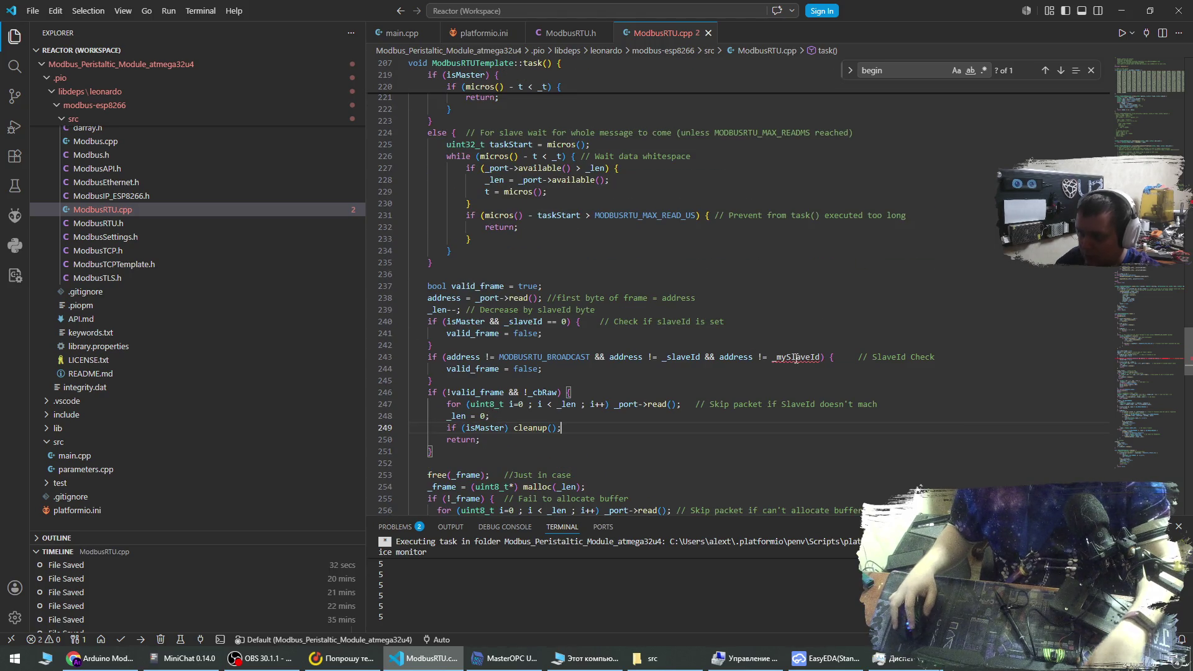
pyautogui.moveTo(816, 359); pyautogui.dragTo(716, 359)
pyautogui.press('BackSpace')
pyautogui.press('BackSpace')
pyautogui.press('BackSpace')
pyautogui.press('BackSpace')
pyautogui.scroll(3, 737, 317)
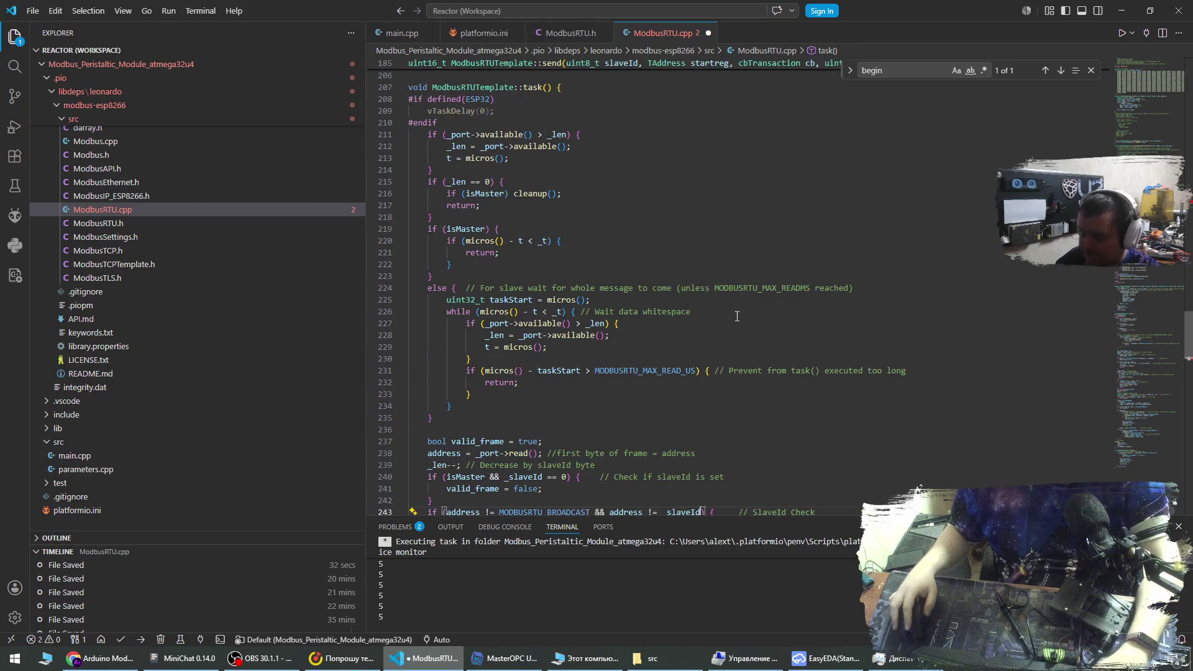
# Delete '_mySlaveId = address;' from begin() and save ModbusRTU.cpp.
pyautogui.press('F3')
pyautogui.moveTo(530, 262); pyautogui.dragTo(530, 270)
pyautogui.press('BackSpace')
pyautogui.hotkey('ctrl', 's')
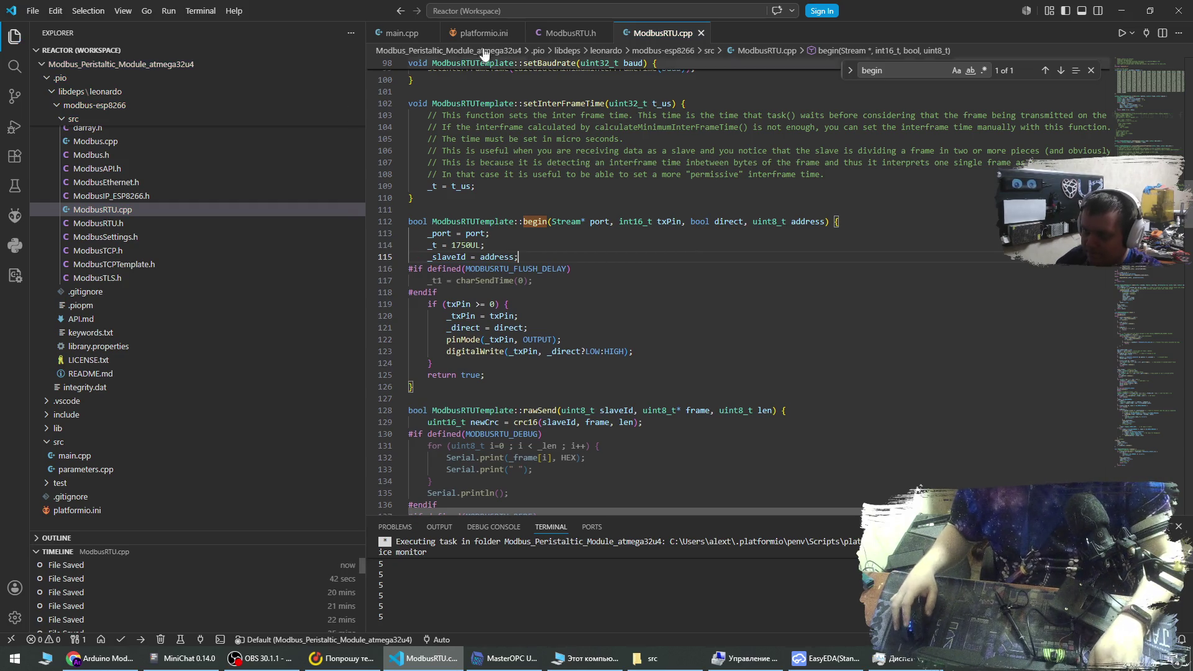
# Remove line 290's Serial.println(mb.getId()) from loop(), save main.cpp, and upload the firmware.
pyautogui.click(401, 33)
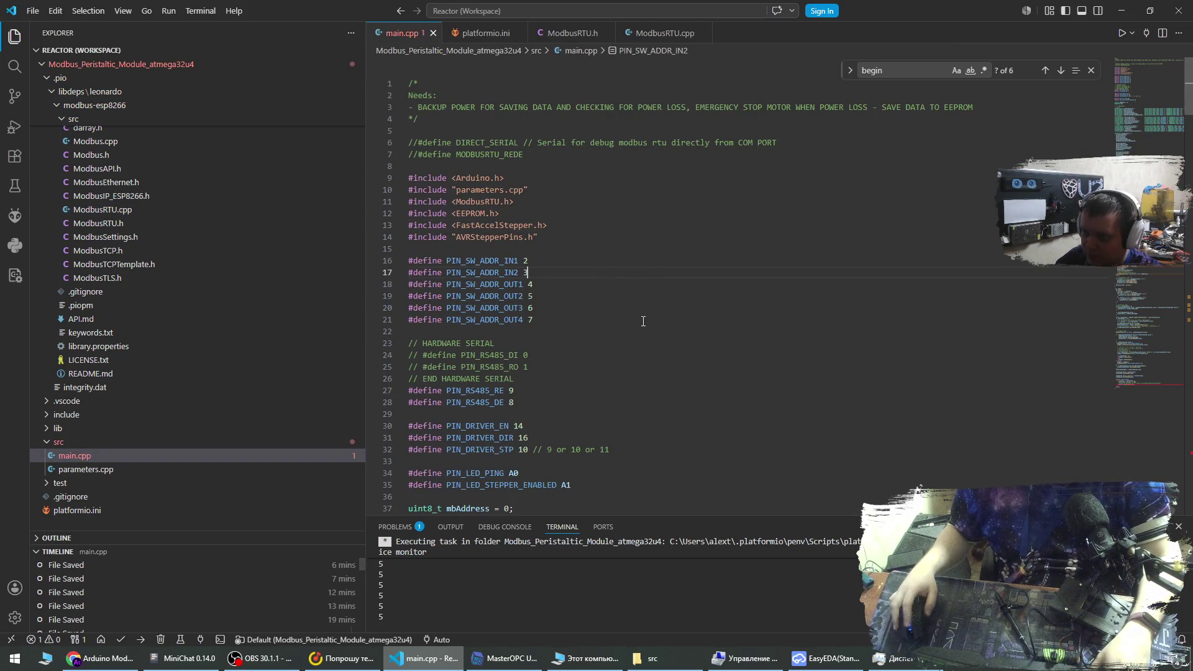
pyautogui.click(1149, 137)
pyautogui.click(1153, 368)
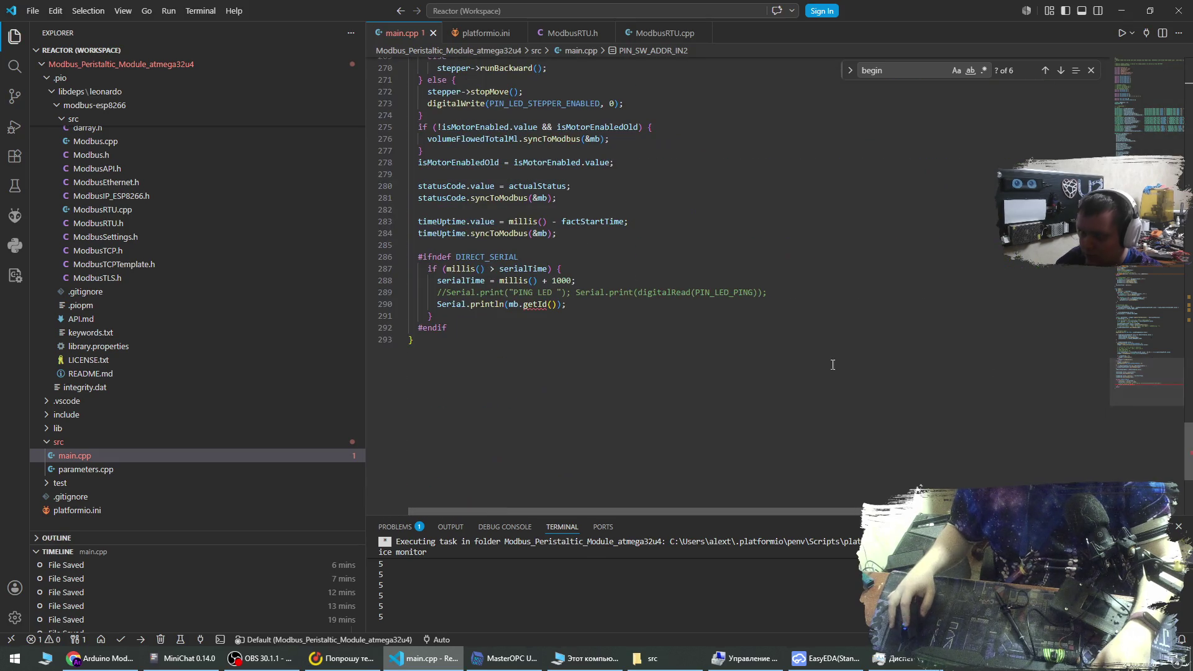
pyautogui.moveTo(789, 304); pyautogui.dragTo(789, 292)
pyautogui.press('BackSpace')
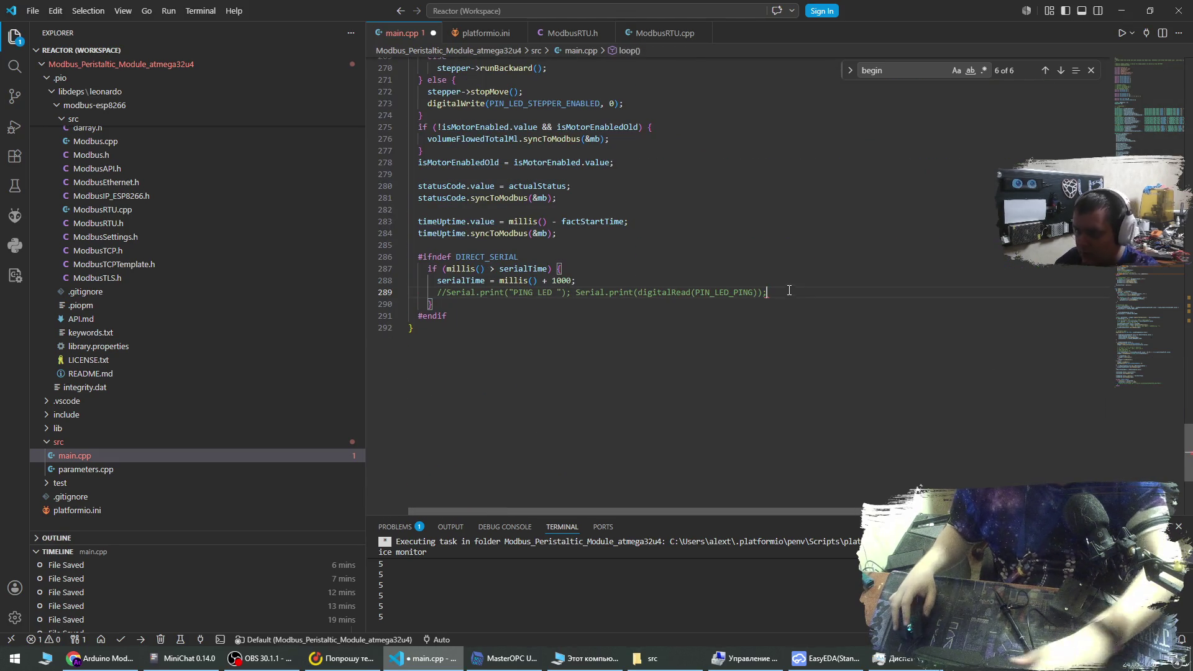
pyautogui.hotkey('ctrl', 's')
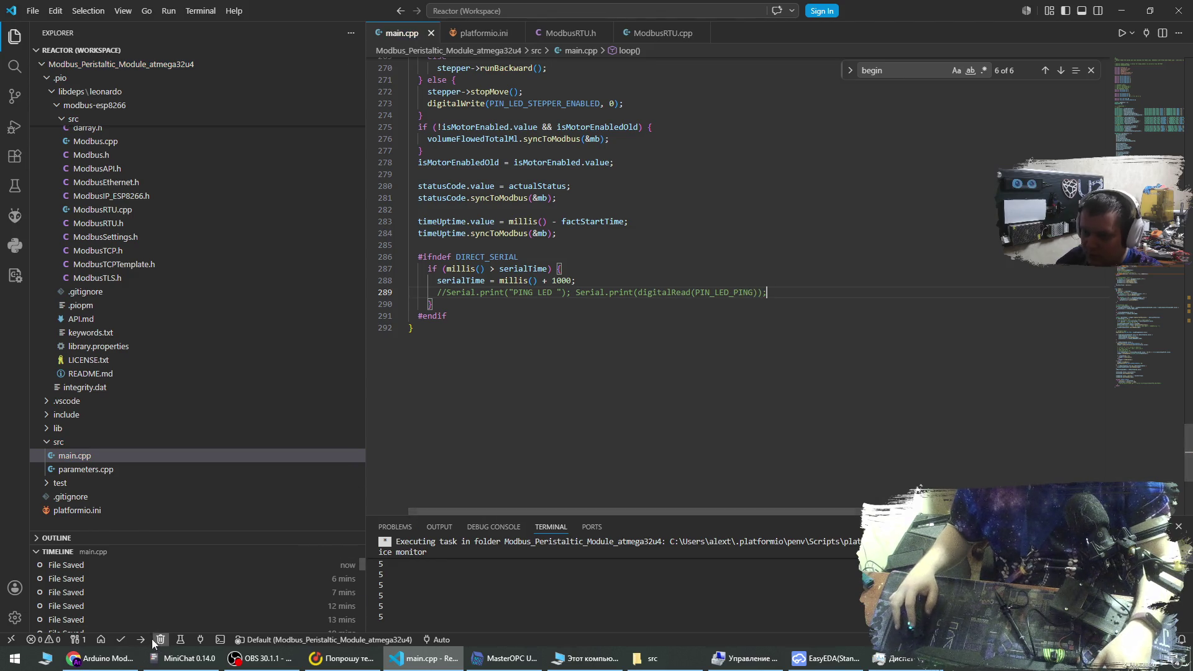
pyautogui.click(141, 640)
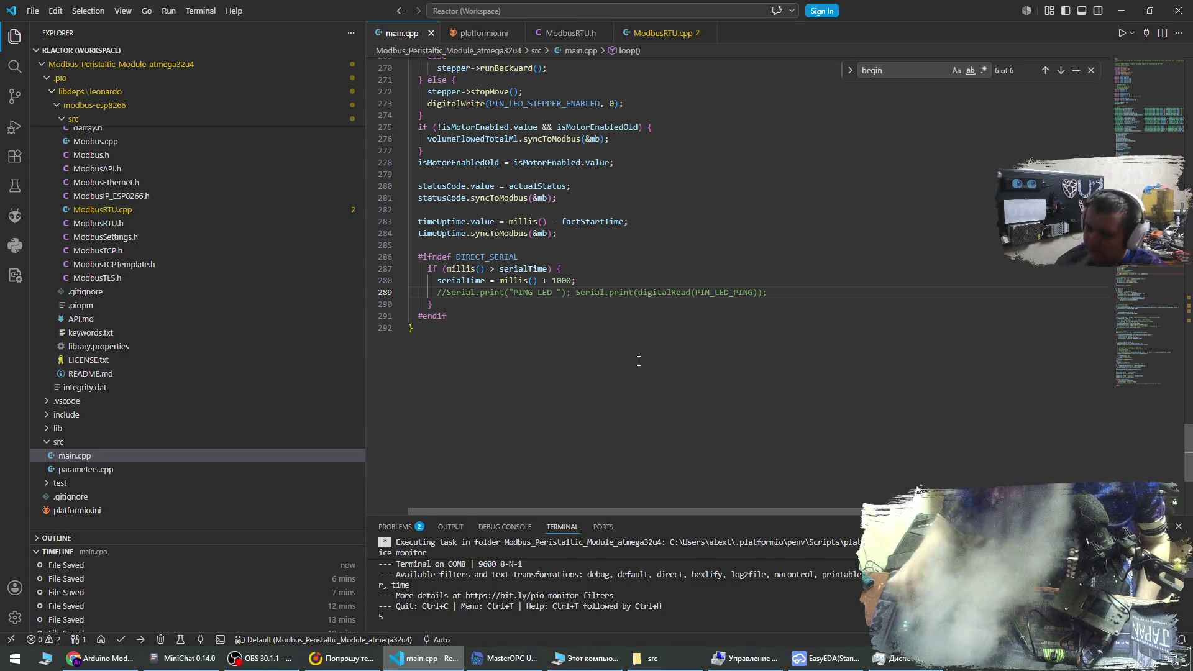
# Delete the delay(2000) and address printout lines from setup() in main.cpp.
pyautogui.scroll(4, 646, 350)
pyautogui.scroll(18, 646, 350)
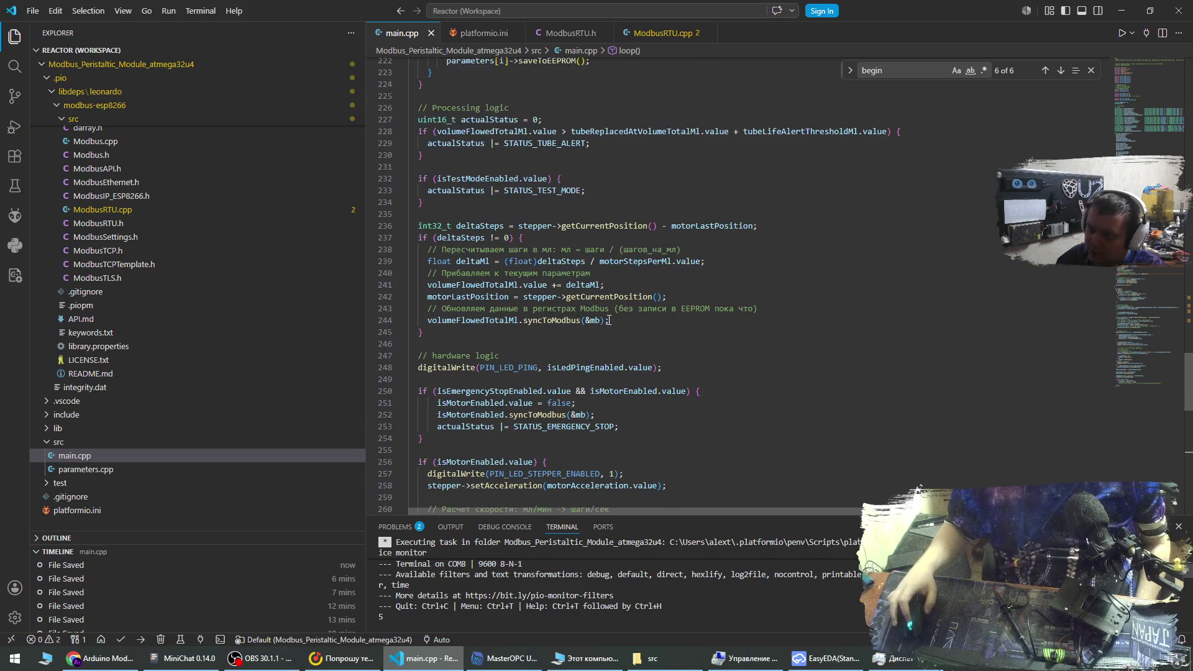
pyautogui.scroll(6, 605, 334)
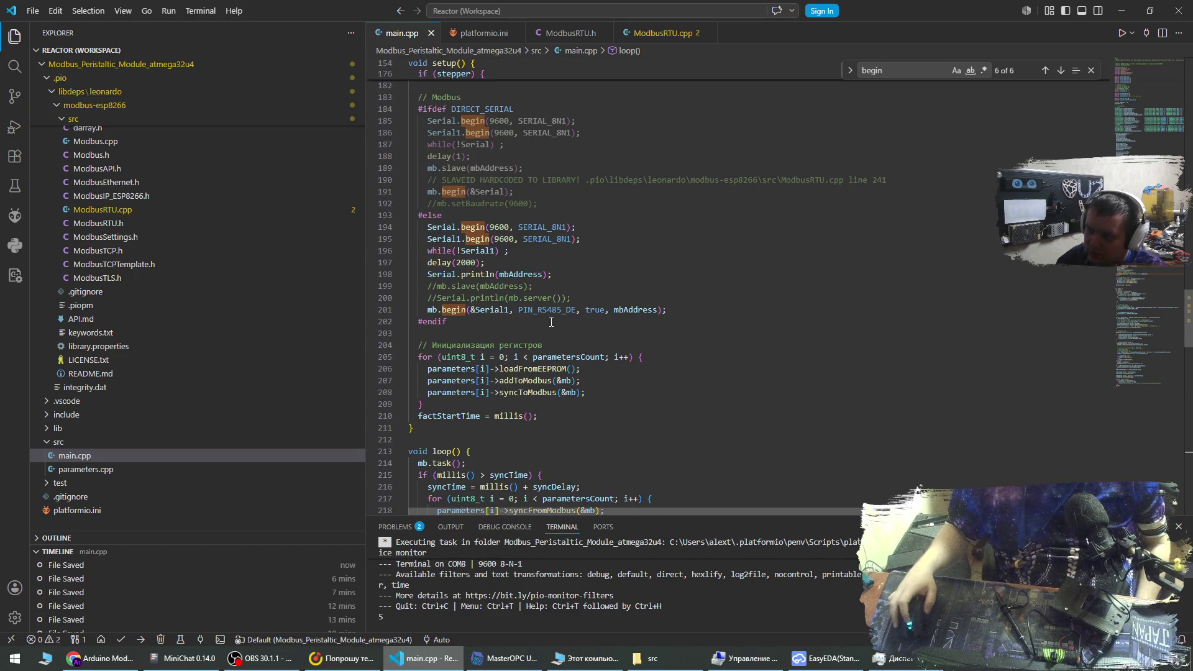
pyautogui.click(572, 264)
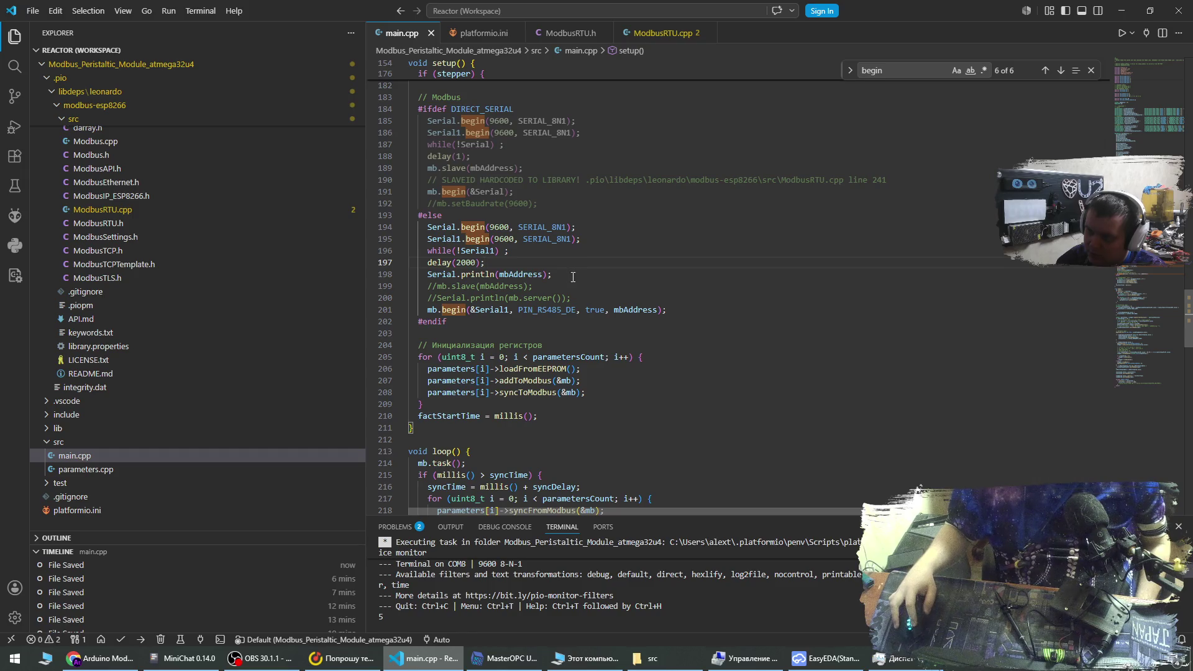
pyautogui.click(583, 253)
pyautogui.moveTo(583, 275); pyautogui.dragTo(584, 253)
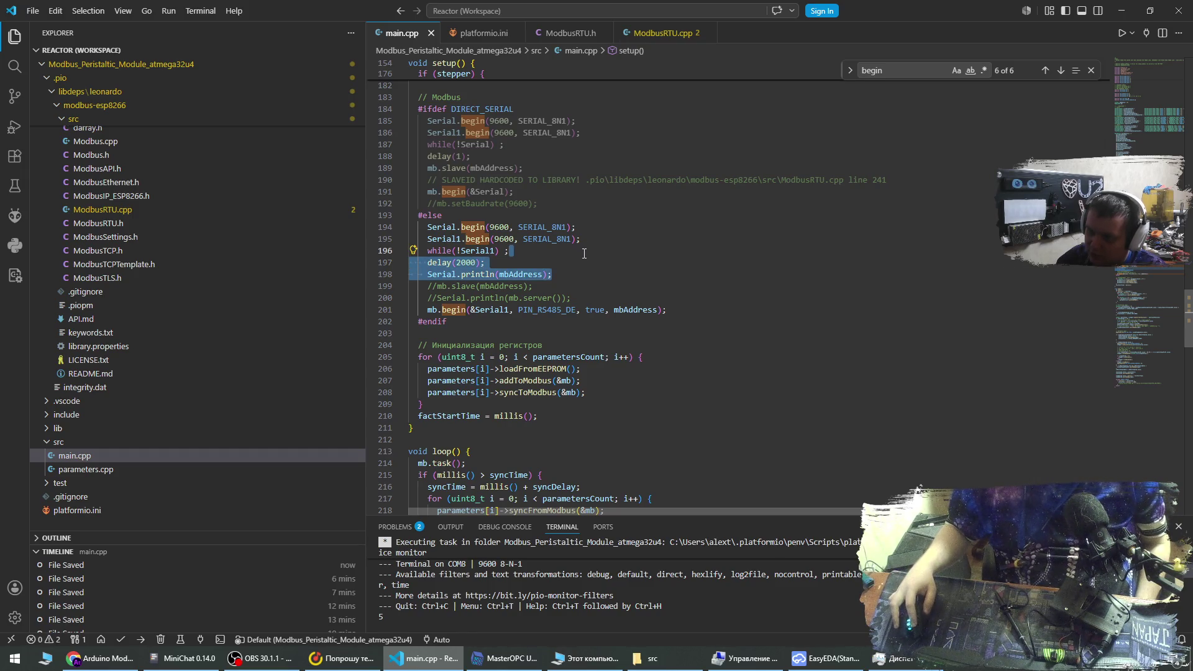
pyautogui.press('BackSpace')
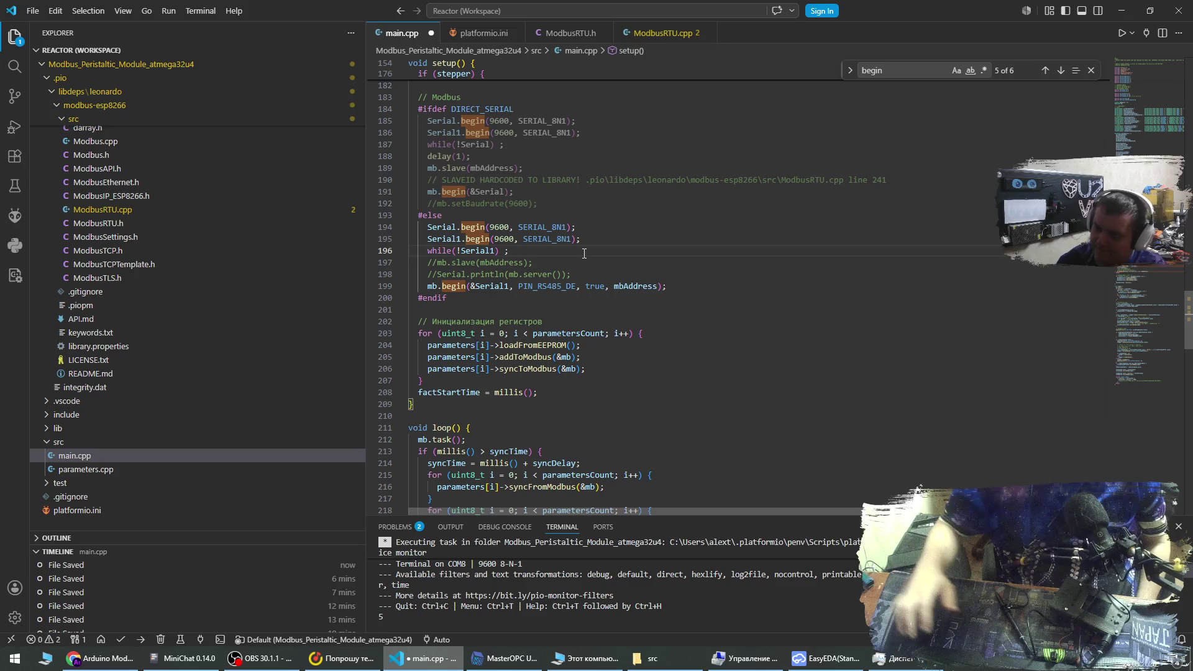
# Remove the two commented-out lines, save main.cpp, and upload the firmware.
pyautogui.moveTo(590, 274); pyautogui.dragTo(599, 254)
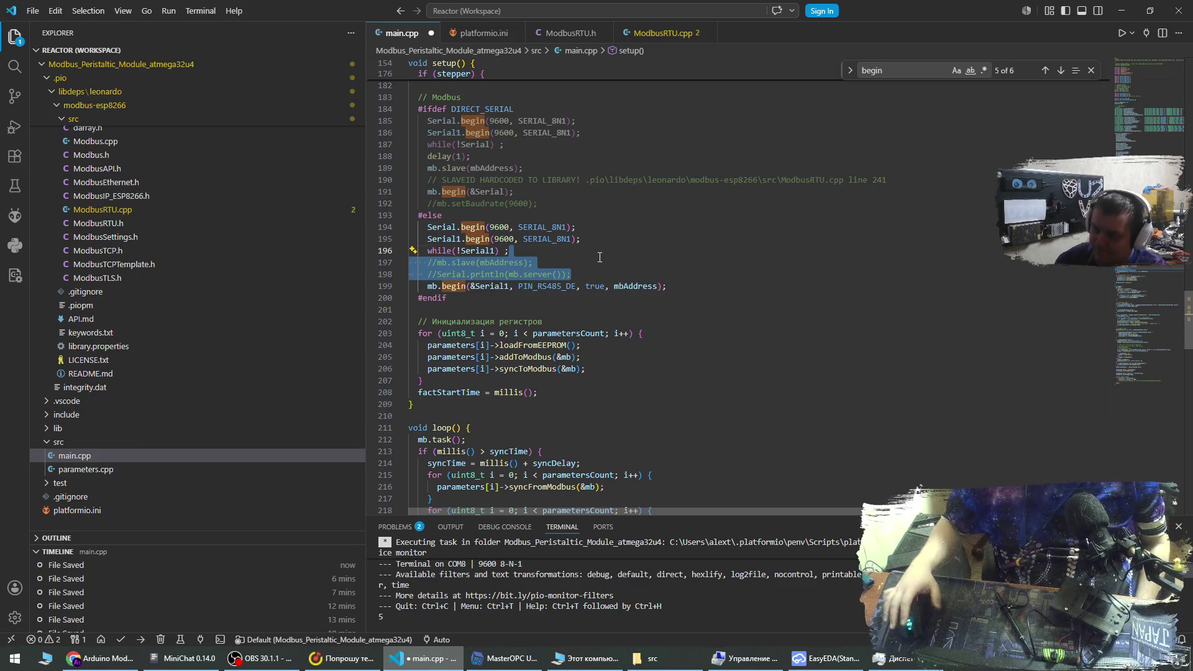
pyautogui.press('BackSpace')
pyautogui.hotkey('ctrl', 's')
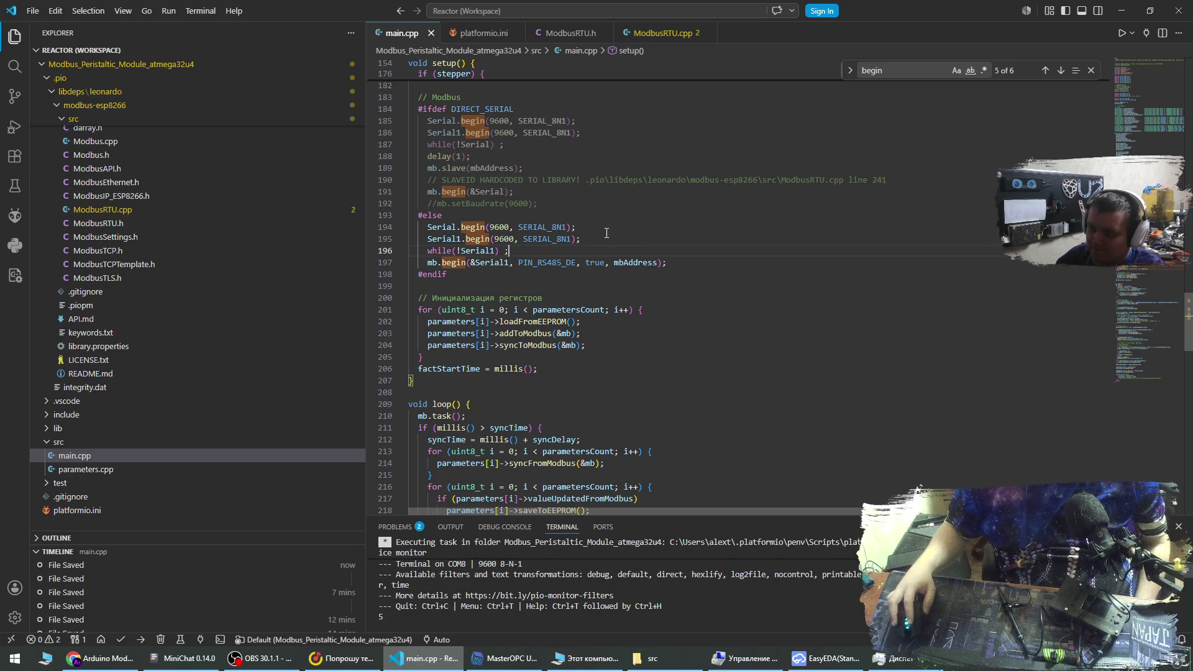
pyautogui.click(141, 639)
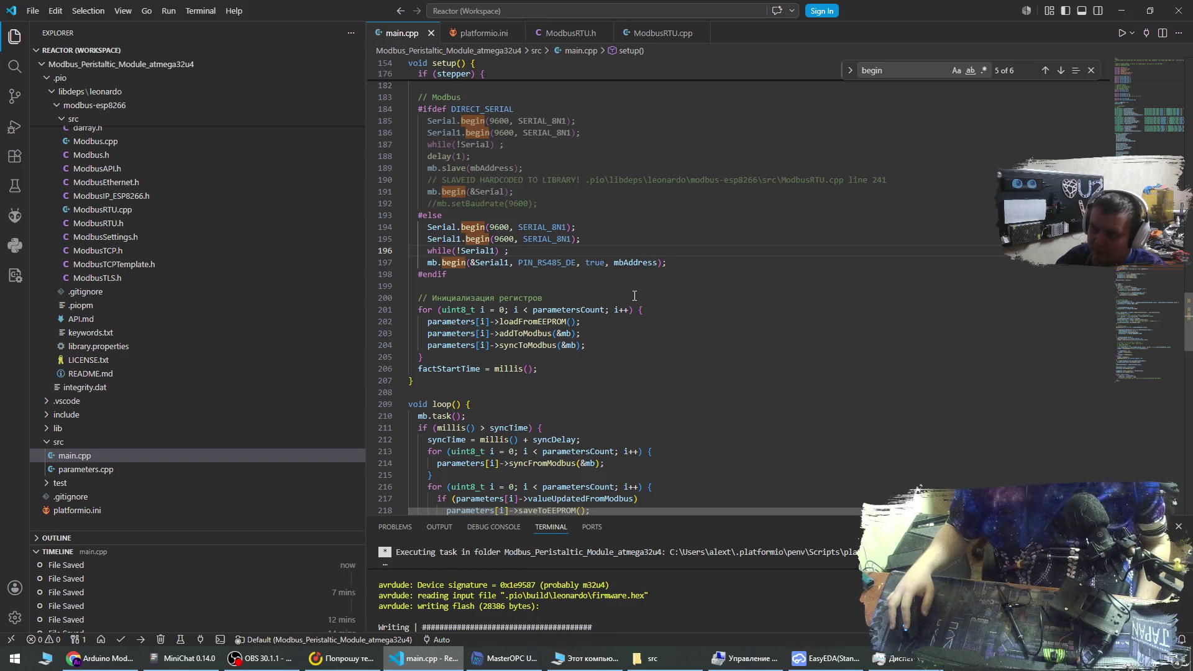
# Delete the SLAVEID HARDCODED comment on line 190, save, and bring up the Modbus server.
pyautogui.click(912, 174)
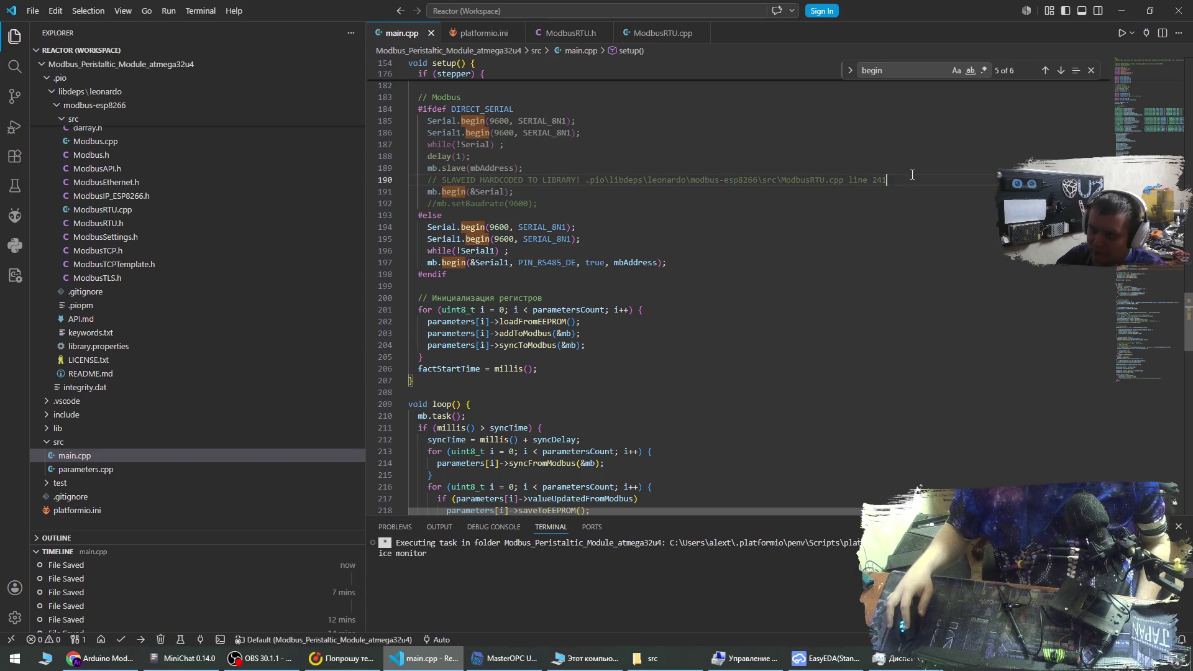
pyautogui.tripleClick(912, 175)
pyautogui.press('BackSpace')
pyautogui.hotkey('ctrl', 's')
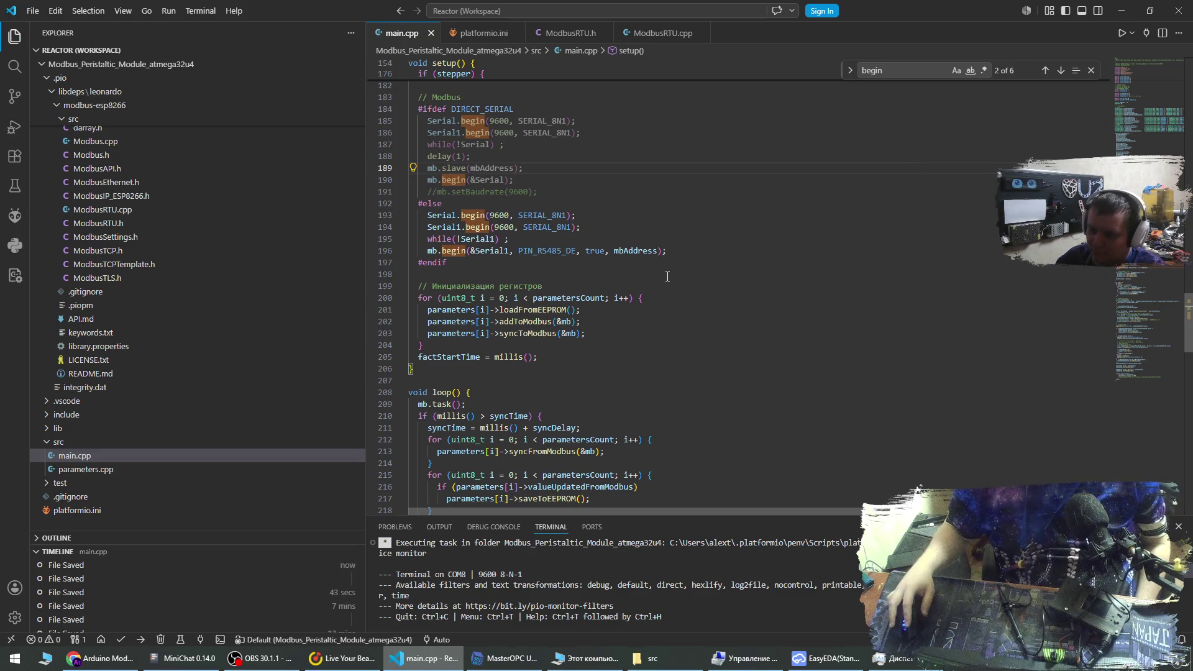
pyautogui.click(503, 658)
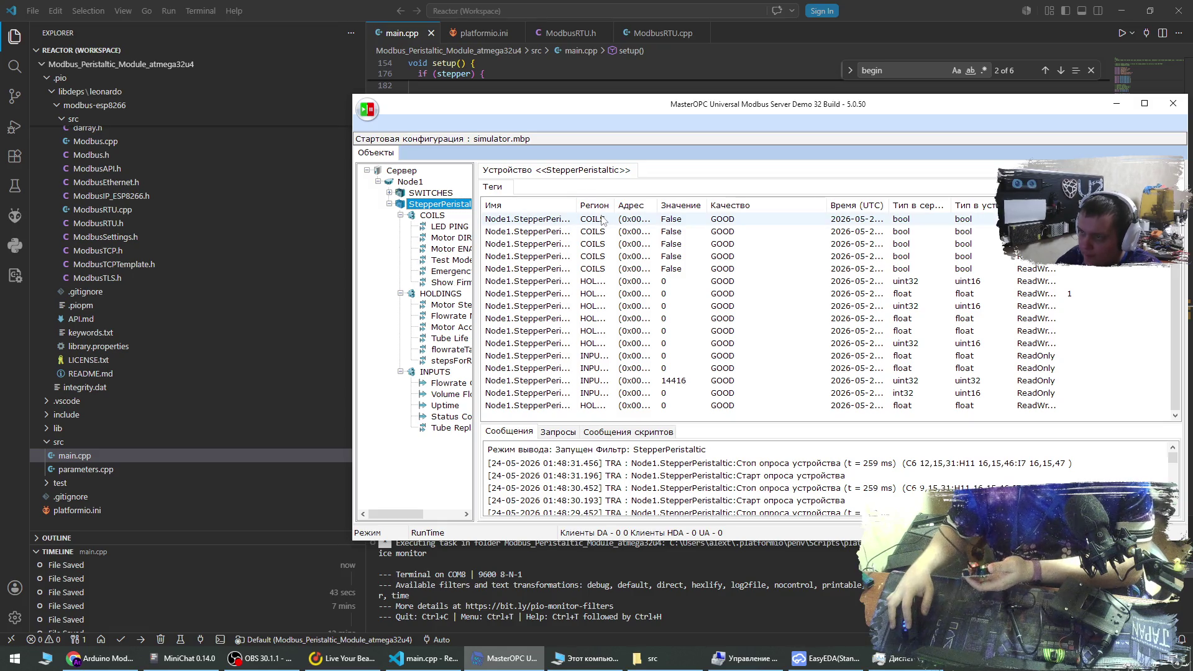
# Widen the Имя column to show full tag names and write True to the LED PING coil.
pyautogui.moveTo(574, 207); pyautogui.dragTo(708, 209)
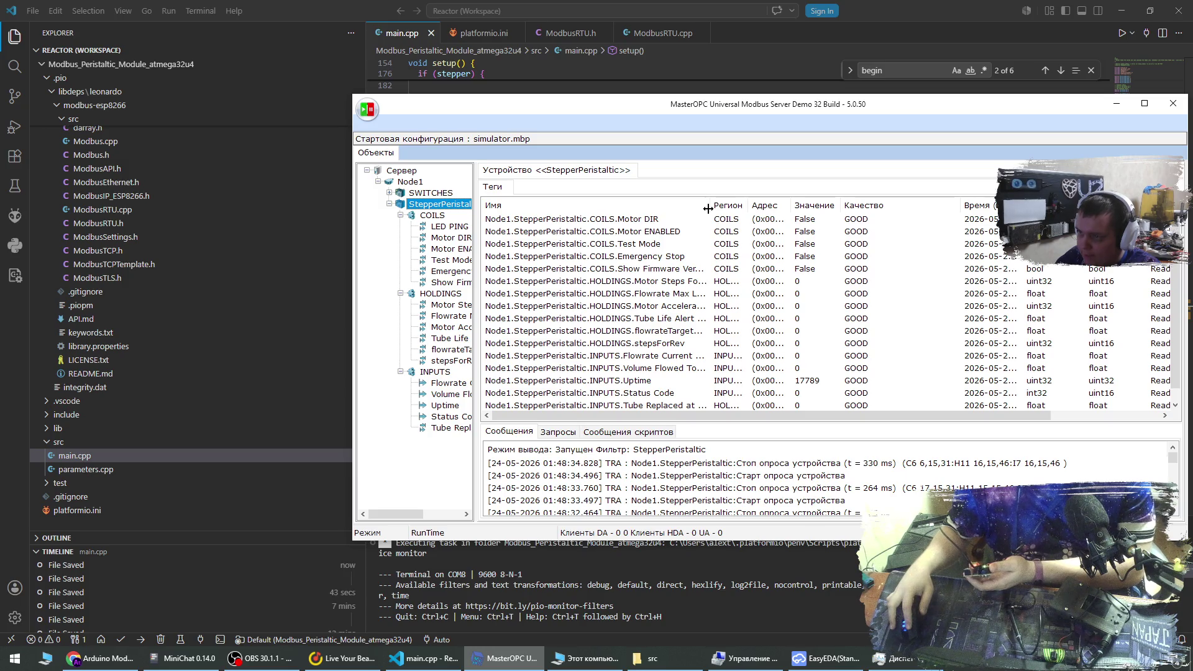
pyautogui.scroll(1, 665, 286)
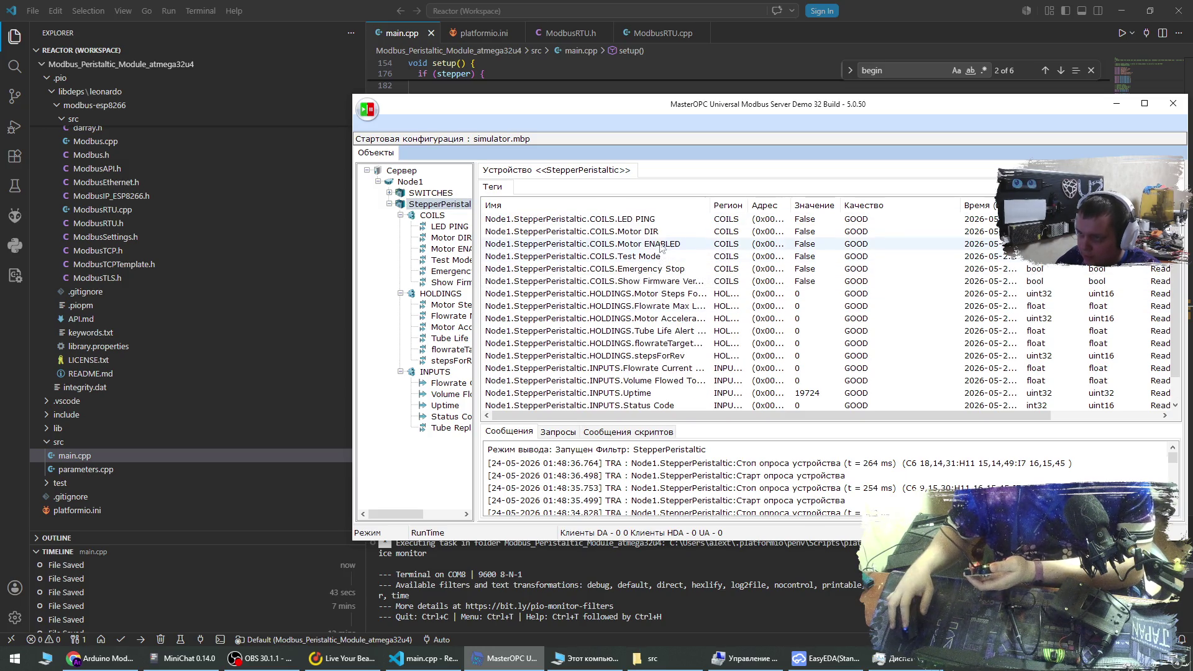
pyautogui.doubleClick(663, 220)
pyautogui.click(781, 315)
pyautogui.click(752, 349)
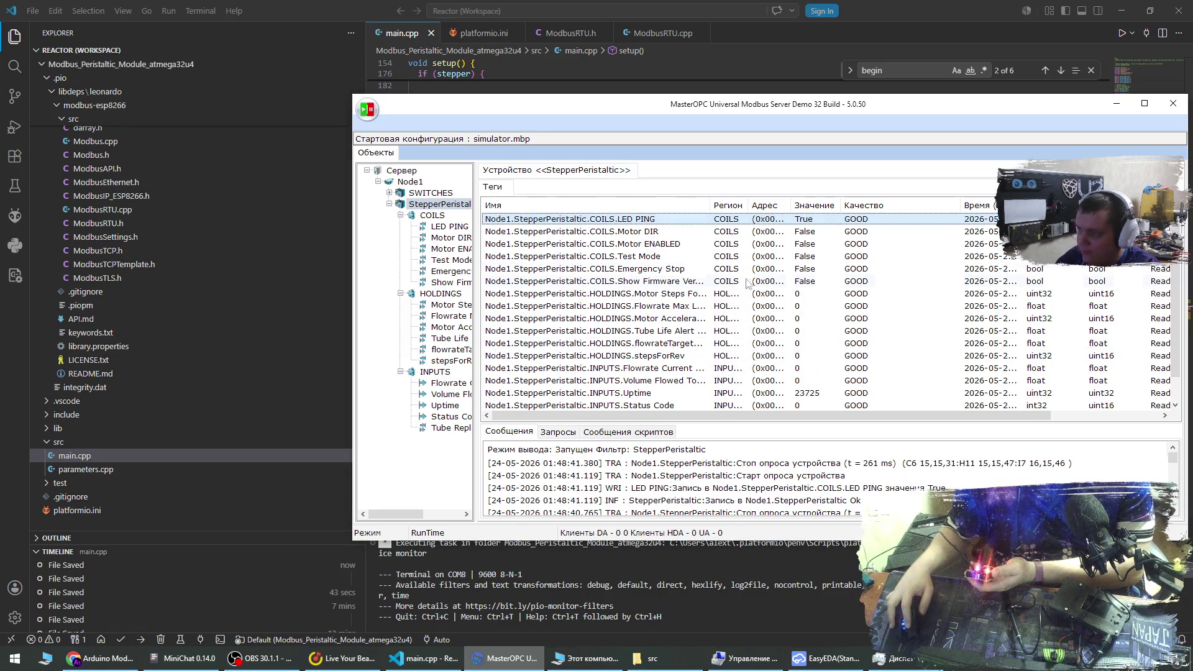
# Write False back to LED PING, then open the server's main menu.
pyautogui.doubleClick(746, 220)
pyautogui.click(759, 335)
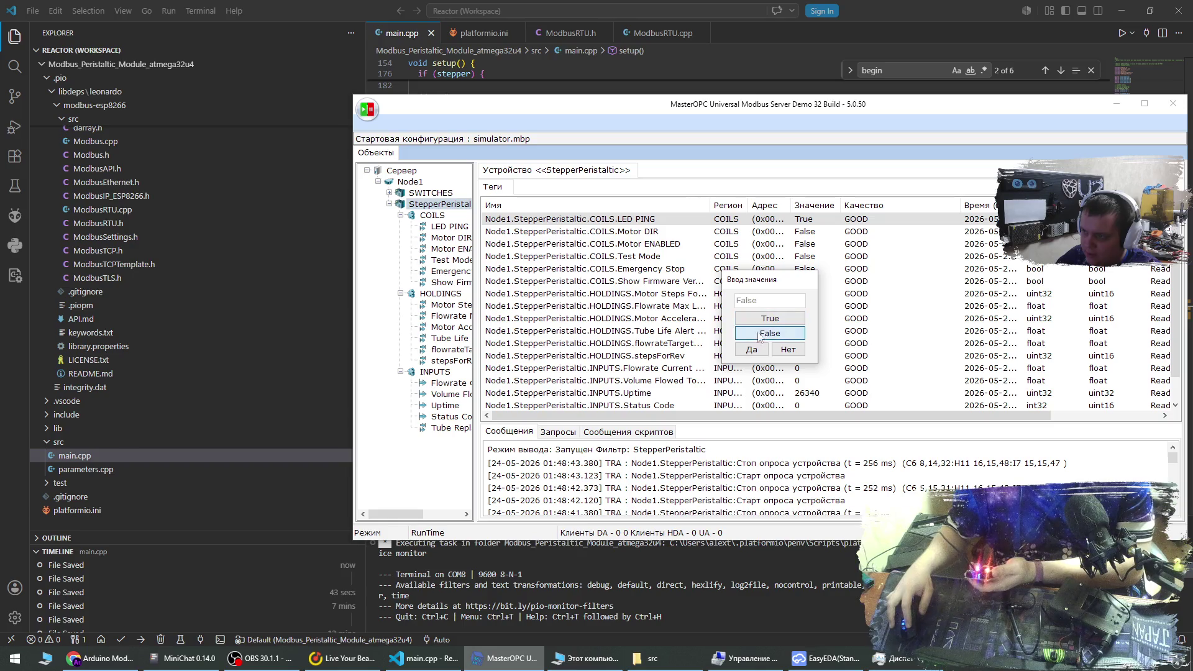
pyautogui.click(759, 349)
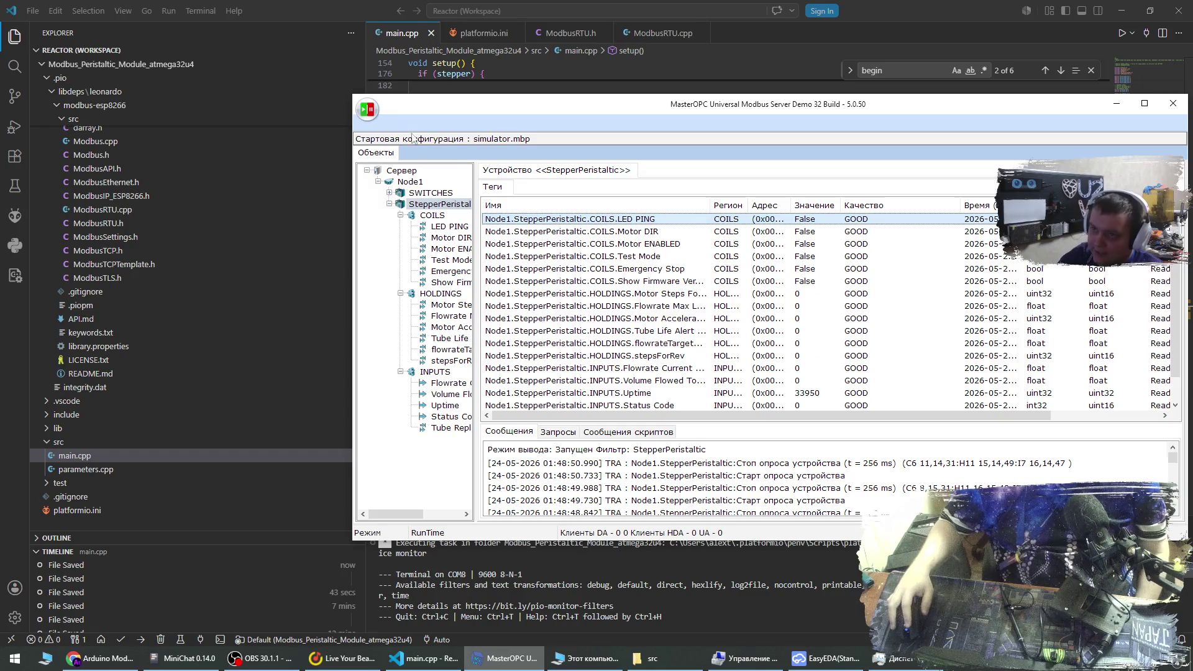
pyautogui.click(368, 111)
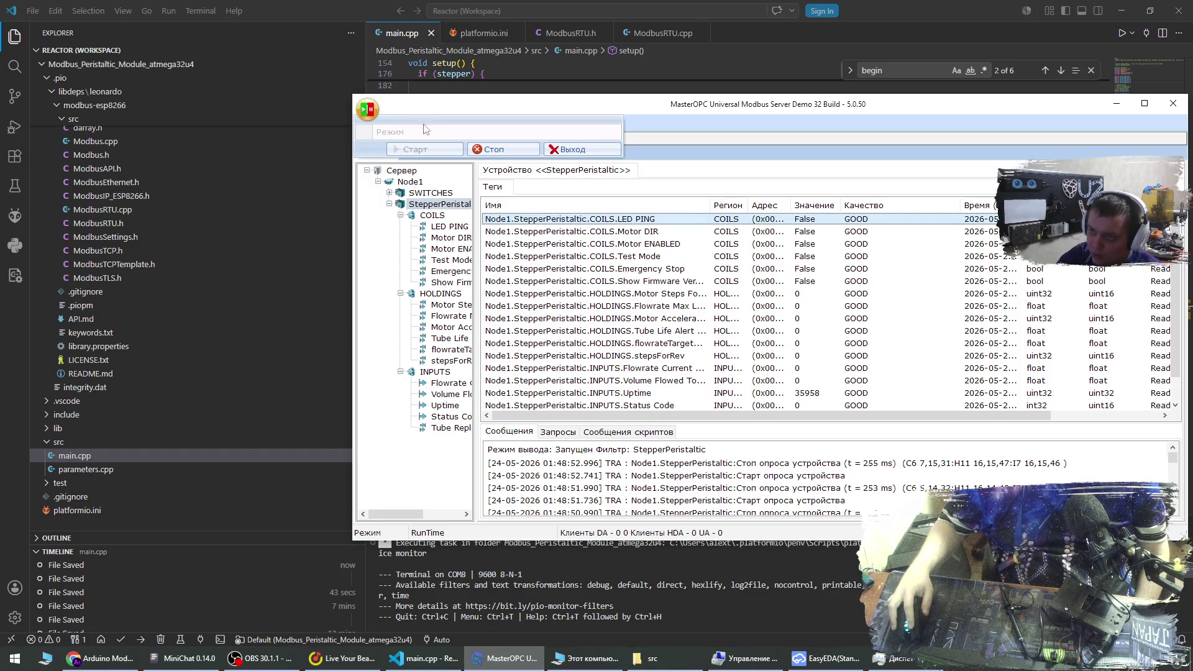
# Stop the server and change the StepperPeristaltic device address from 5 to 11.
pyautogui.click(489, 149)
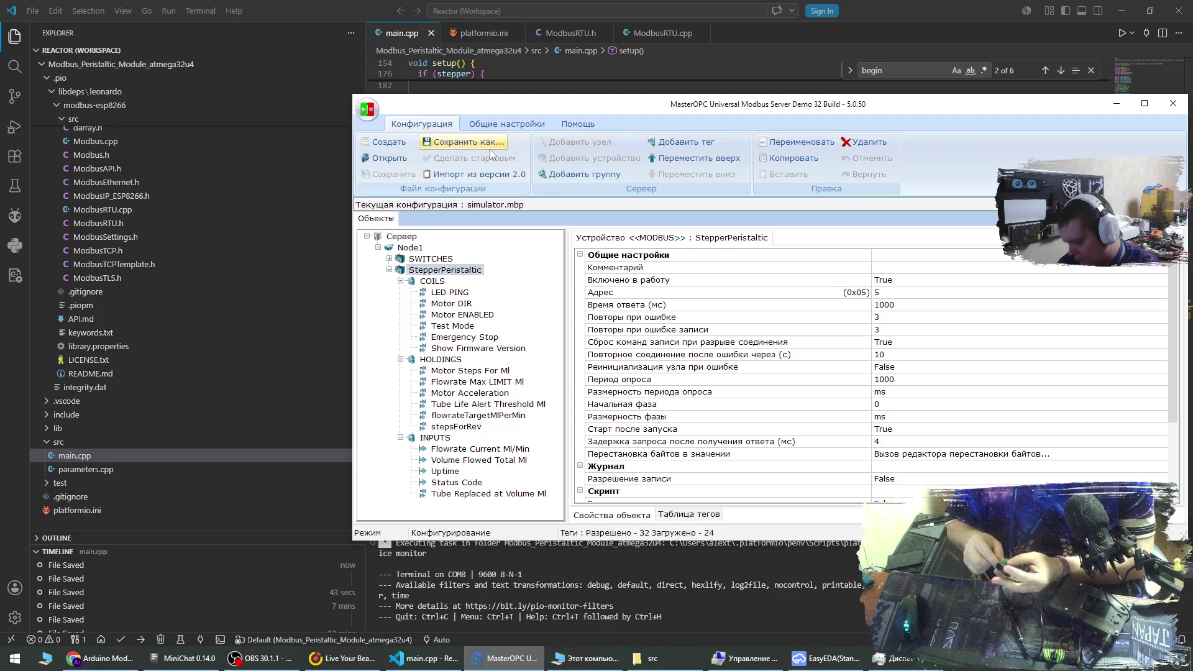
pyautogui.click(919, 293)
pyautogui.write('11')
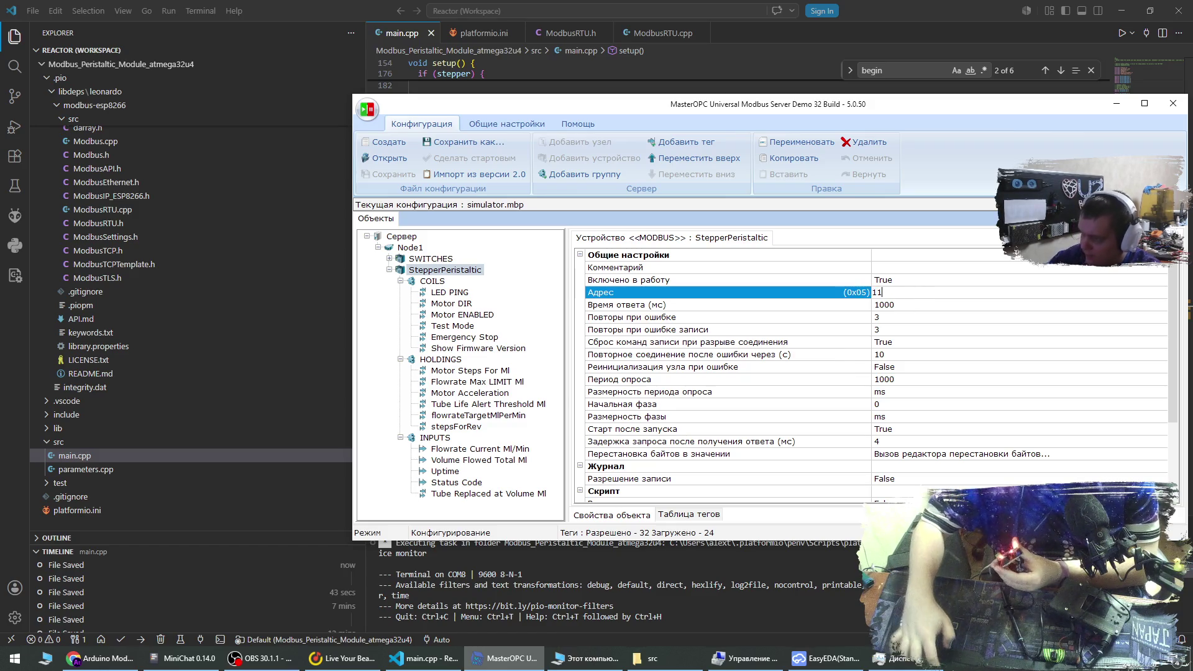
pyautogui.press('Return')
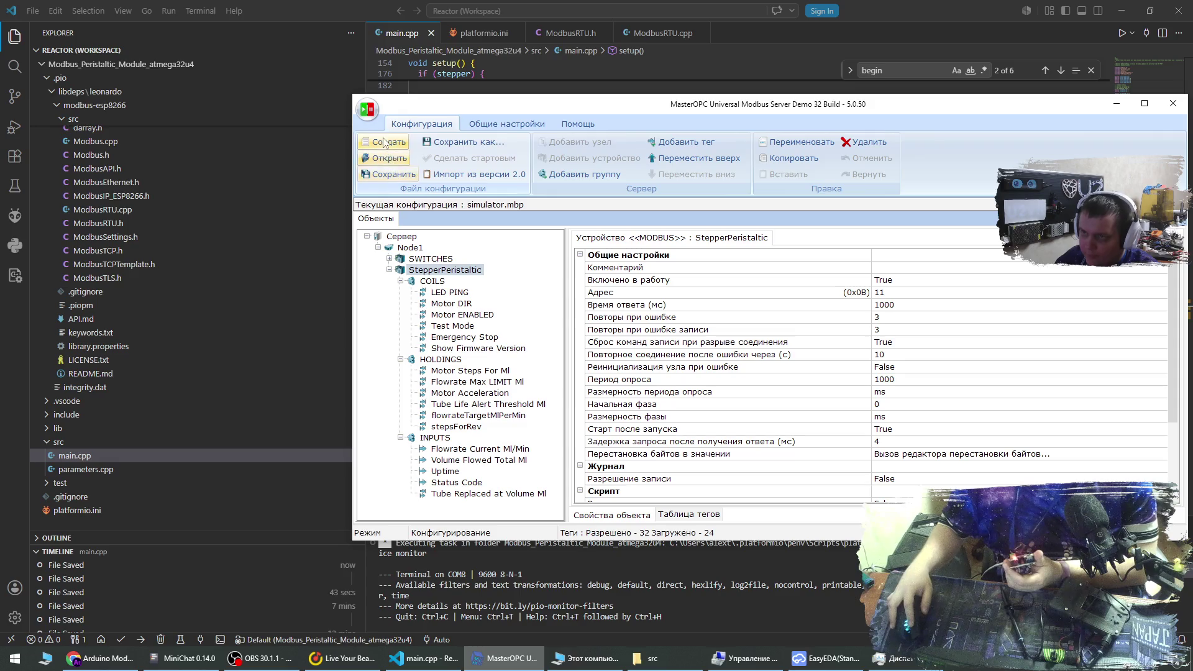
# Save the server configuration and start the server running again.
pyautogui.click(380, 177)
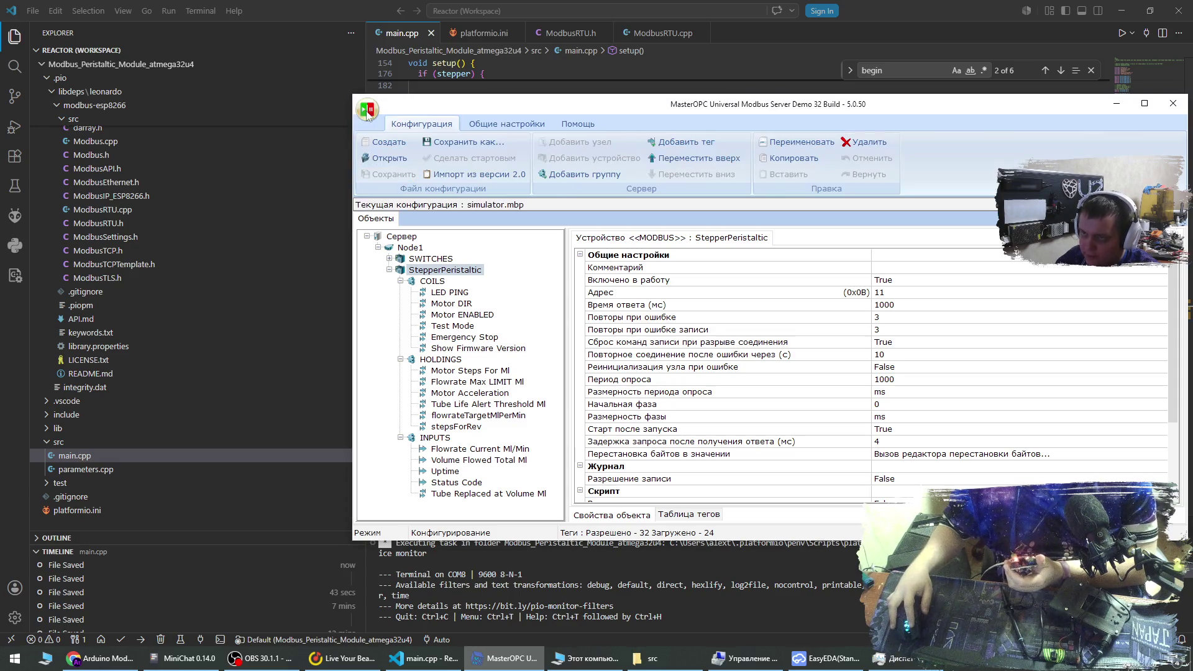
pyautogui.click(423, 150)
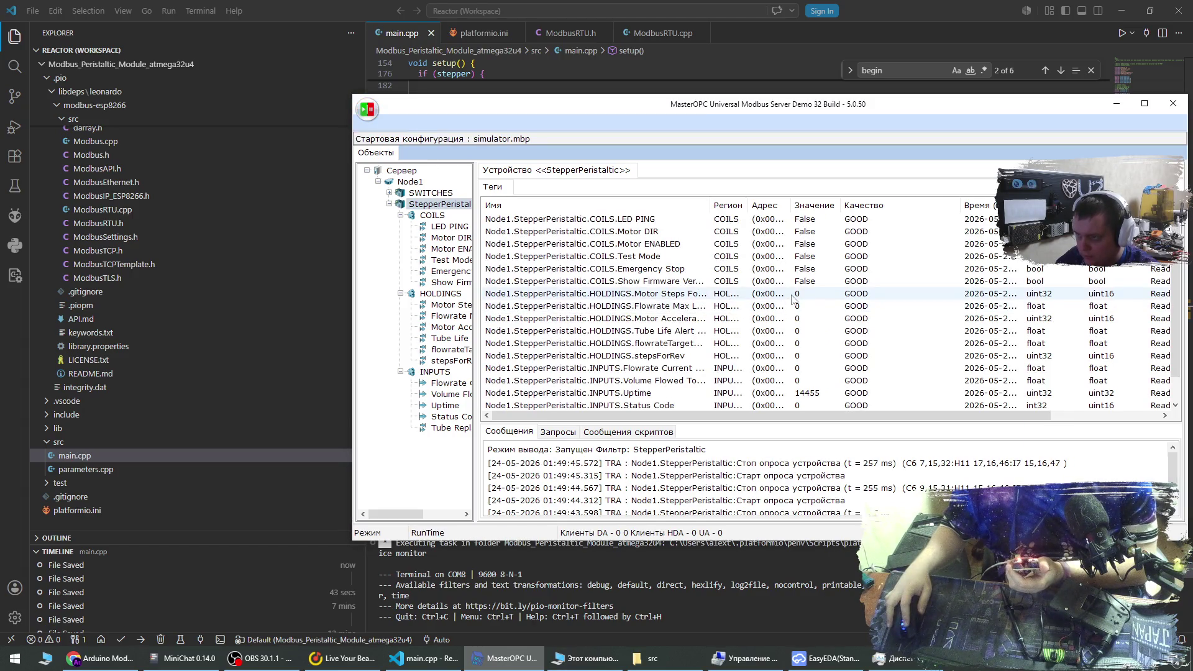
pyautogui.doubleClick(800, 218)
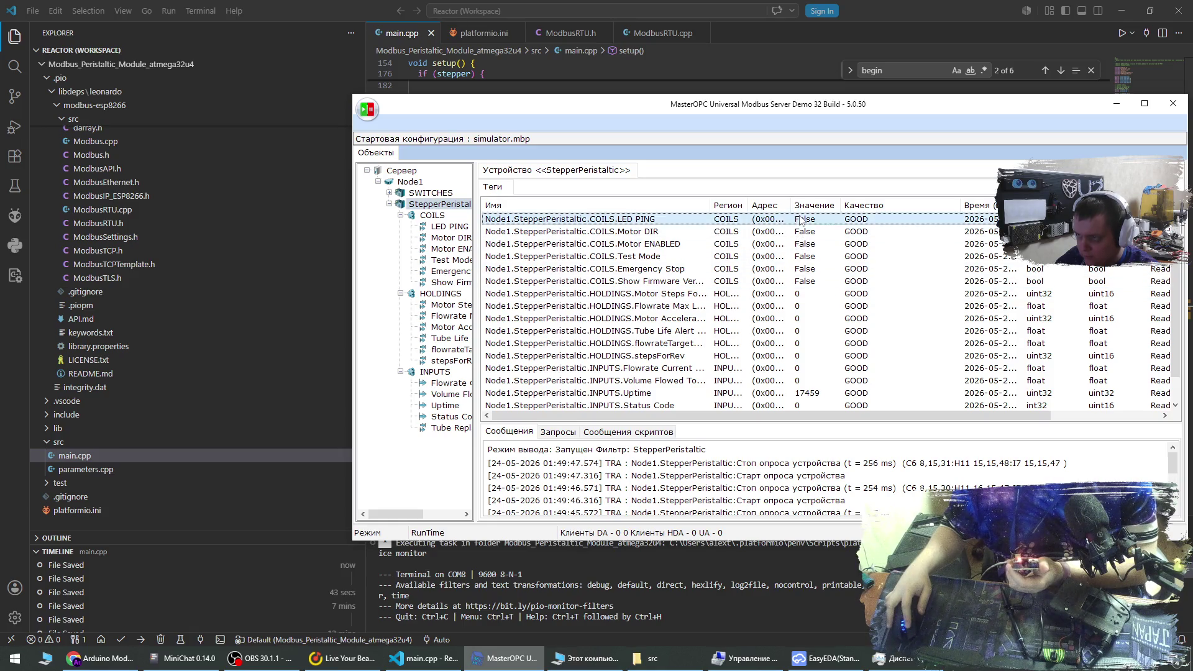
# Write True to LED PING, switch it to False, then write True again.
pyautogui.click(770, 319)
pyautogui.click(760, 350)
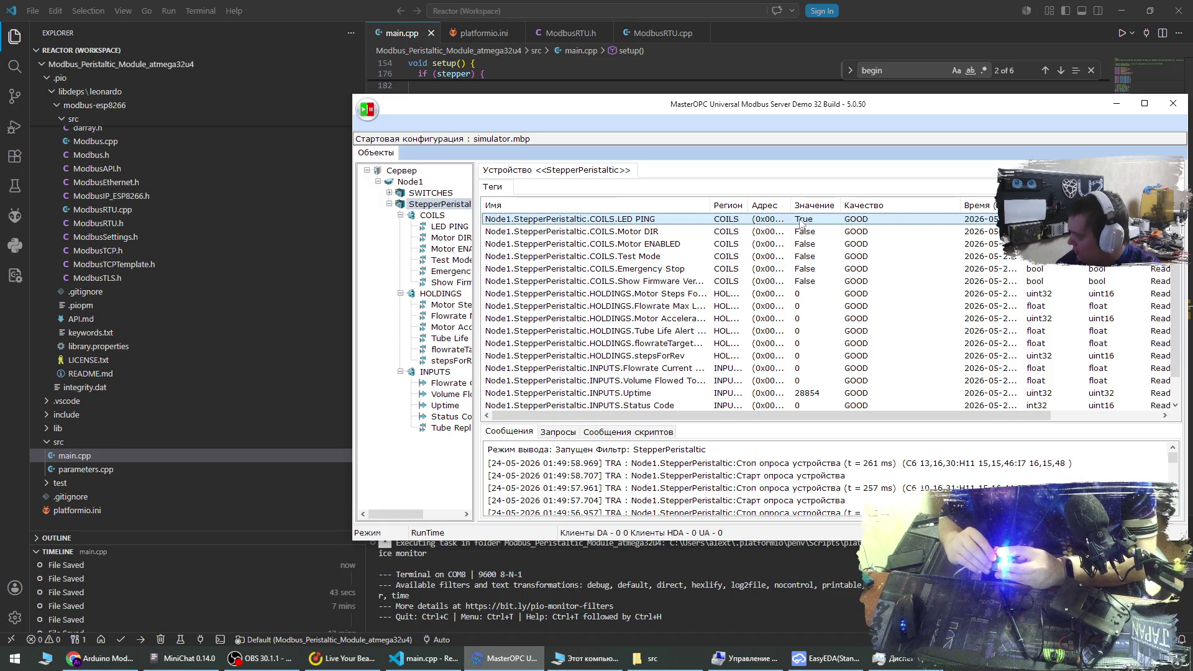
pyautogui.rightClick(801, 223)
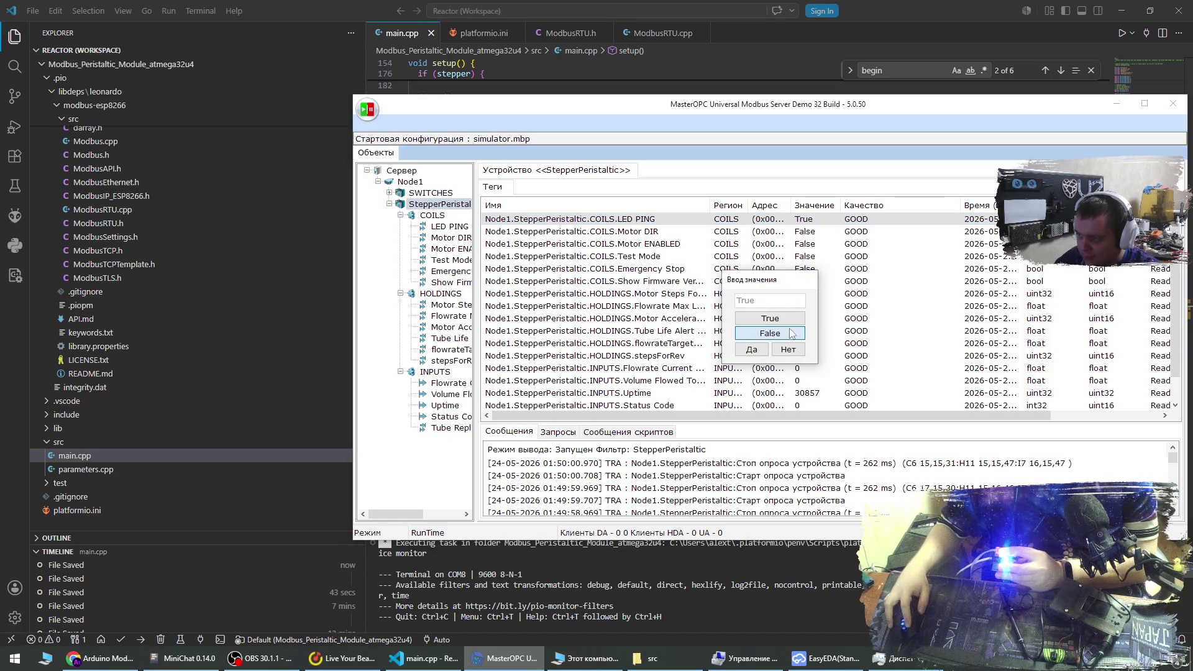
pyautogui.click(758, 354)
pyautogui.rightClick(795, 219)
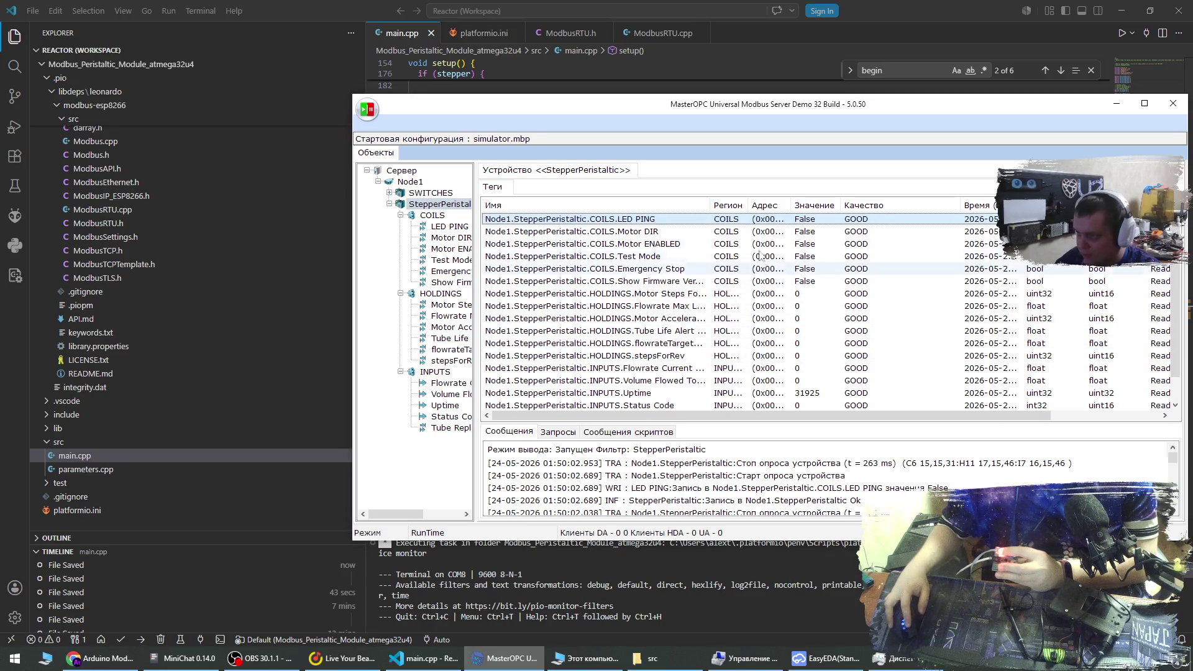
pyautogui.click(801, 316)
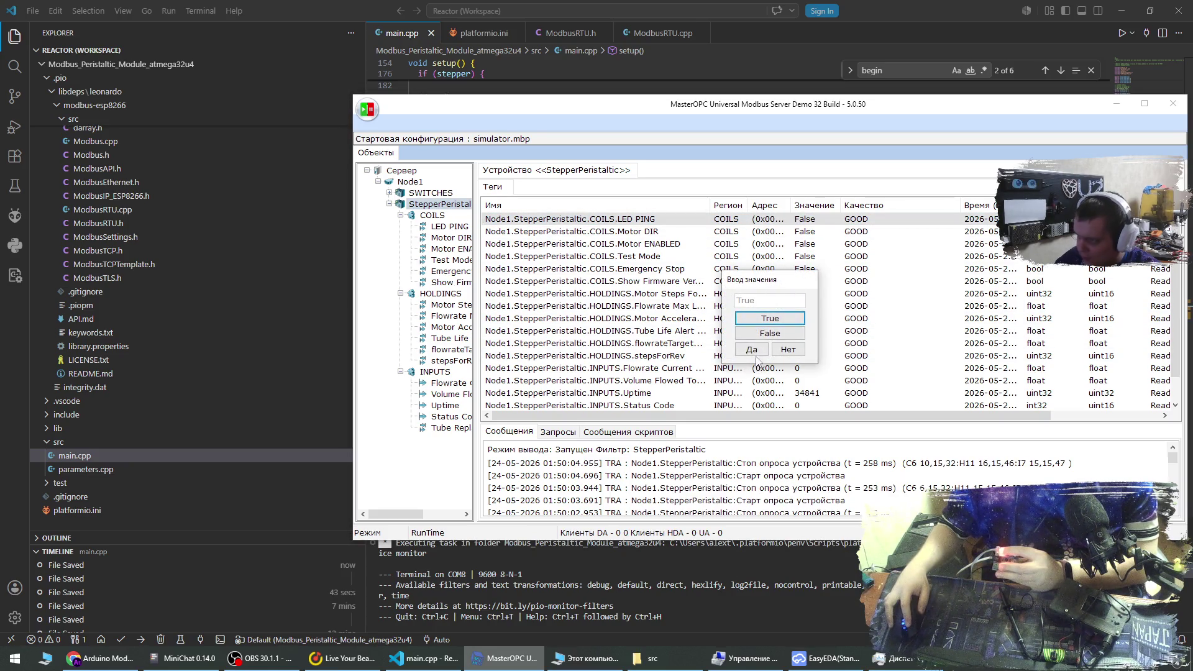
pyautogui.click(755, 351)
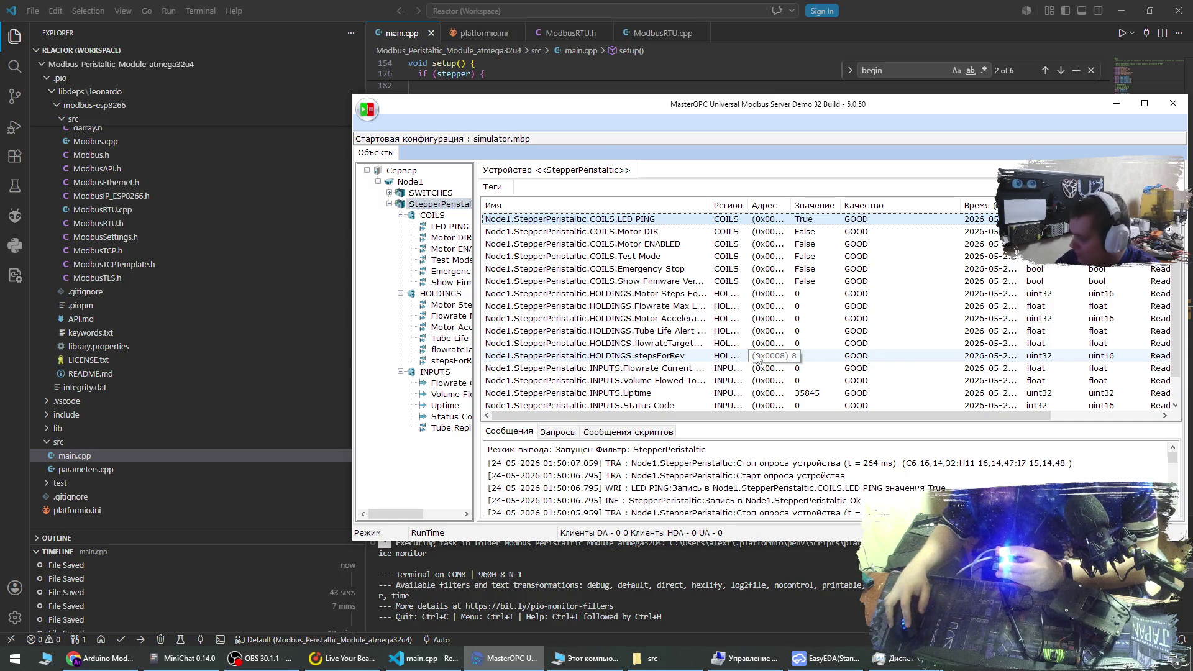
# Write False to LED PING and bring the EasyEDA PCB layout forward.
pyautogui.rightClick(733, 219)
pyautogui.click(747, 272)
pyautogui.click(770, 333)
pyautogui.click(752, 350)
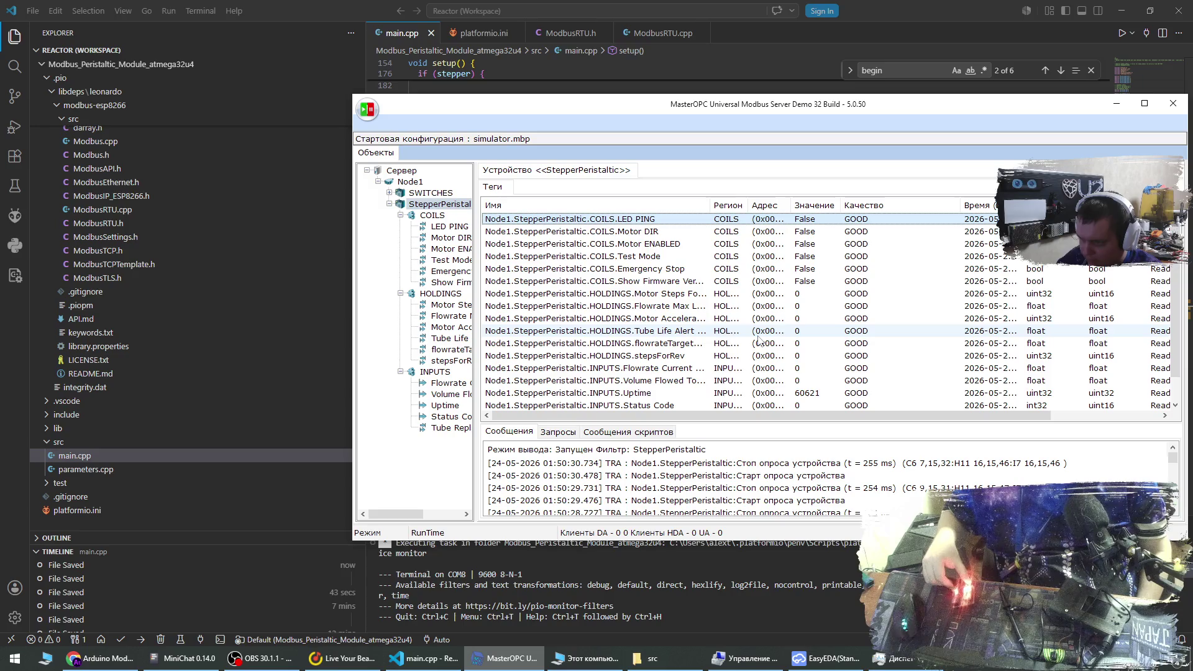
pyautogui.click(837, 656)
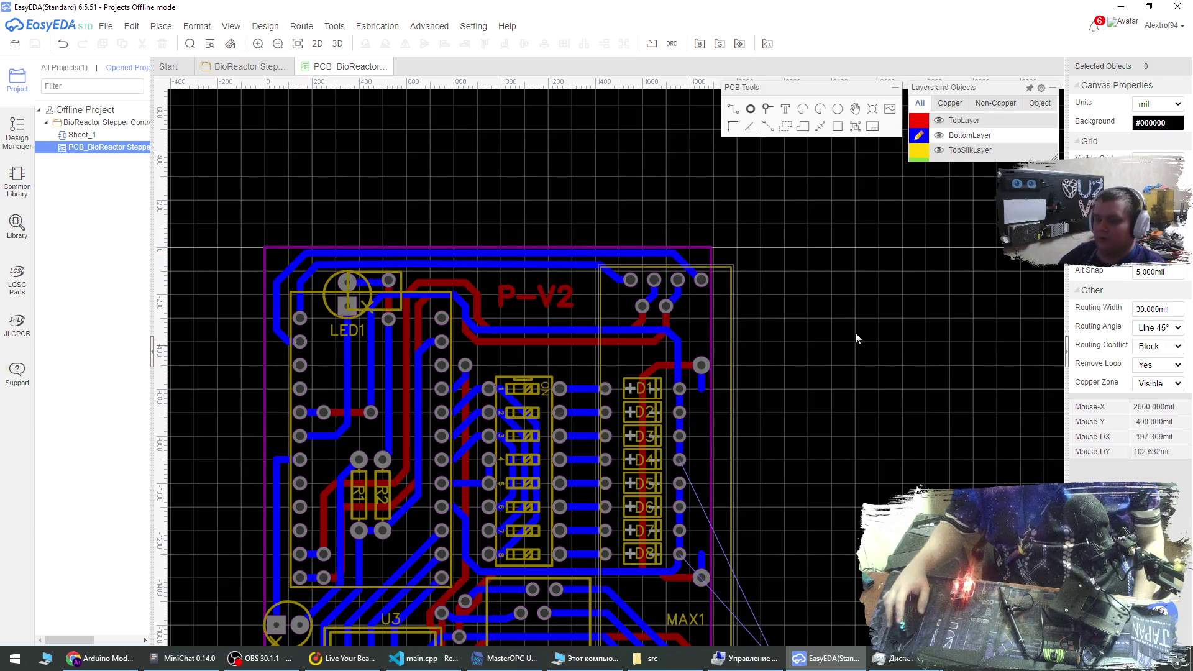
# Drag resistors R3 and R4 from below the board up beside the D1–D8 LED column.
pyautogui.scroll(-2, 817, 308)
pyautogui.scroll(1, 693, 521)
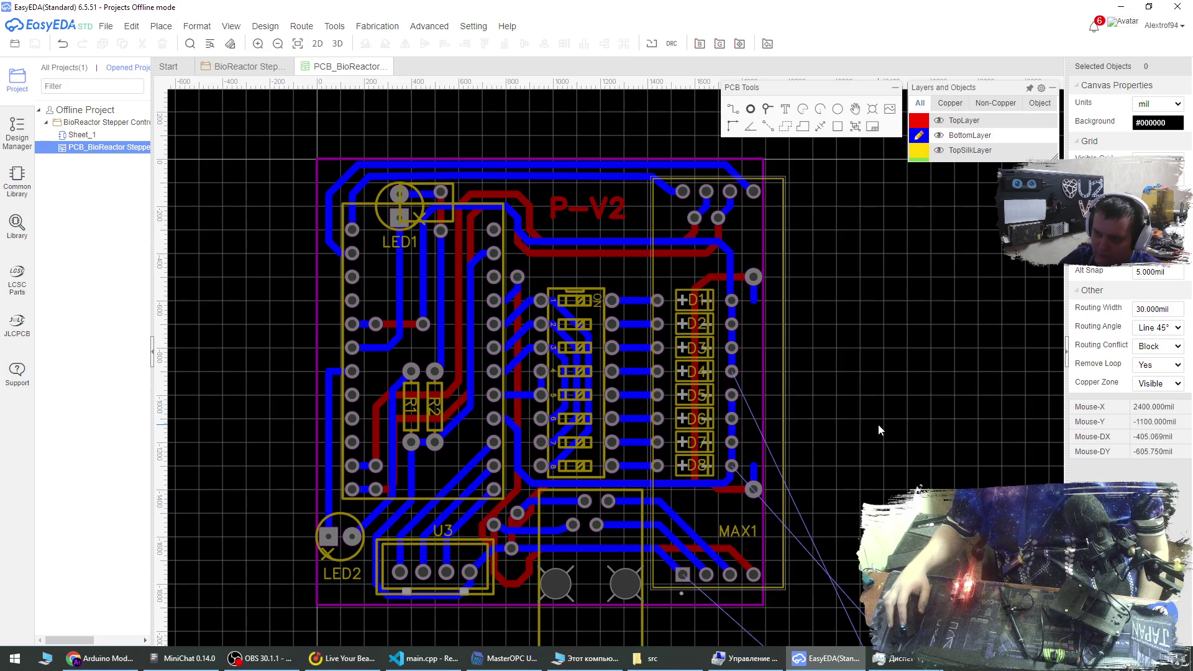
pyautogui.scroll(-2, 697, 314)
pyautogui.scroll(-2, 697, 314)
pyautogui.scroll(3, 674, 487)
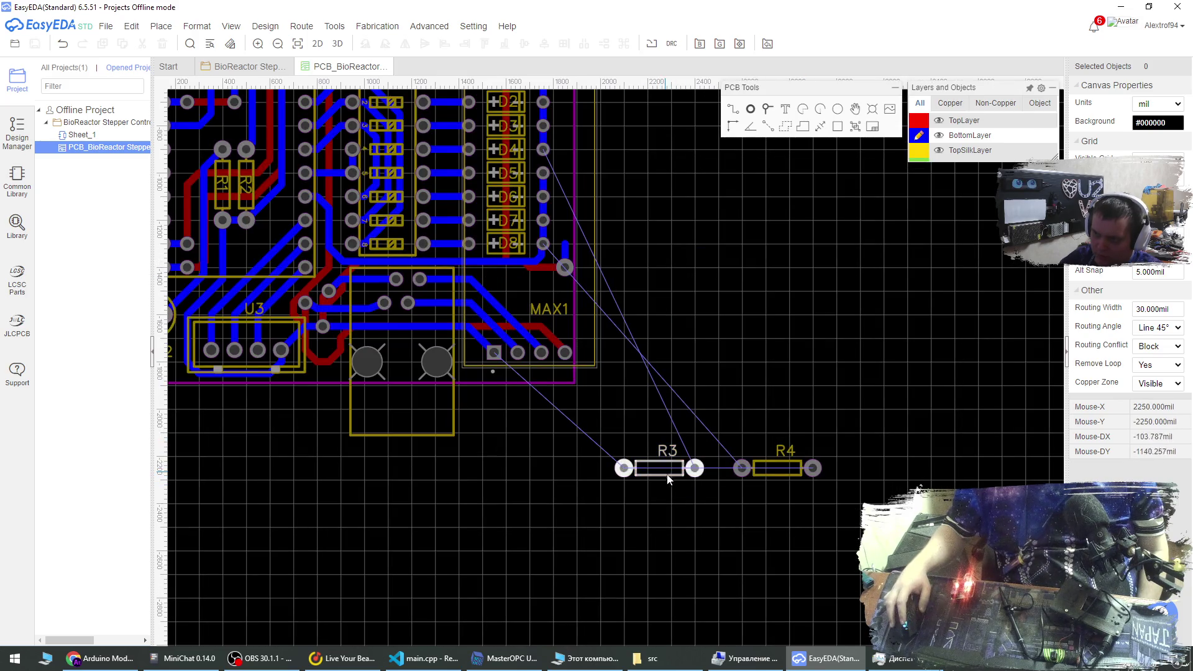
pyautogui.scroll(-1, 711, 551)
pyautogui.scroll(2, 645, 419)
pyautogui.moveTo(688, 535)
pyautogui.mouseDown()
pyautogui.moveTo(703, 488)
pyautogui.moveTo(700, 359)
pyautogui.moveTo(663, 389)
pyautogui.moveTo(631, 309)
pyautogui.moveTo(640, 286)
pyautogui.moveTo(635, 297)
pyautogui.moveTo(721, 296)
pyautogui.moveTo(738, 368)
pyautogui.mouseUp()
pyautogui.moveTo(797, 539)
pyautogui.mouseDown()
pyautogui.moveTo(724, 344)
pyautogui.moveTo(667, 304)
pyautogui.moveTo(656, 279)
pyautogui.moveTo(629, 271)
pyautogui.moveTo(667, 279)
pyautogui.moveTo(662, 234)
pyautogui.mouseUp()
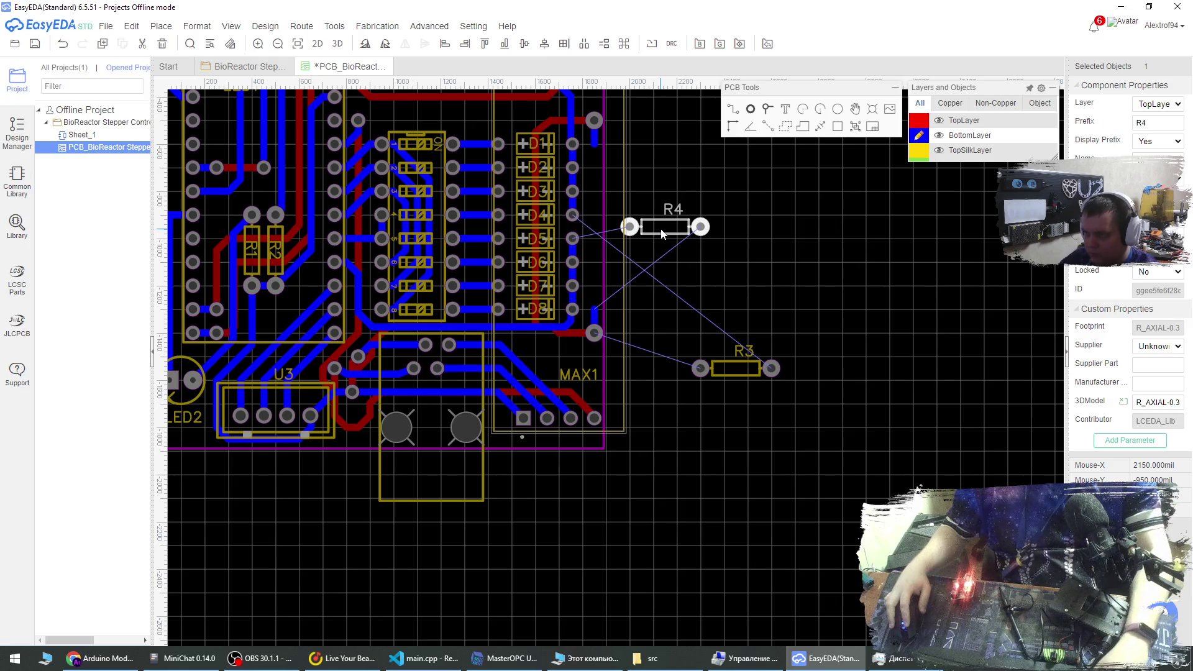
# Rotate R4 and R3 upright and place them beside the D5–D8 and D1–D4 rows.
pyautogui.press('space')
pyautogui.moveTo(662, 234)
pyautogui.mouseDown()
pyautogui.moveTo(616, 236)
pyautogui.moveTo(595, 278)
pyautogui.mouseUp()
pyautogui.moveTo(723, 366)
pyautogui.mouseDown()
pyautogui.moveTo(646, 186)
pyautogui.moveTo(590, 173)
pyautogui.mouseUp()
pyautogui.press('space')
pyautogui.click(726, 222)
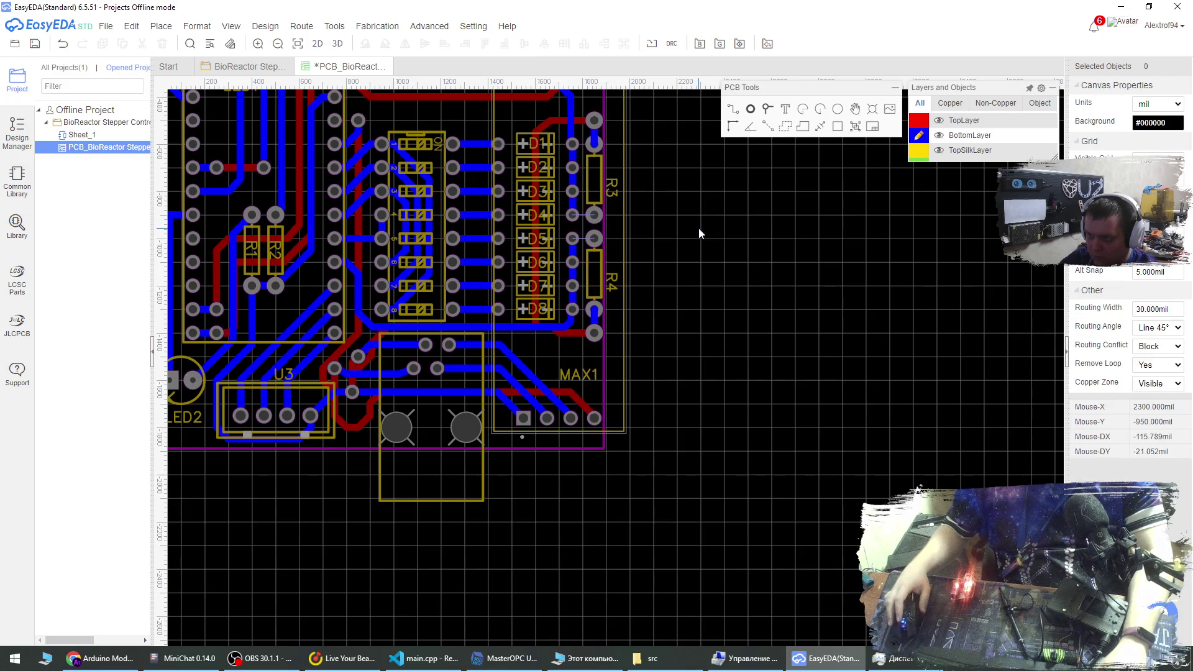
# Route bottom-layer tracks joining the resistors to the U2_5 and U2_16 pads.
pyautogui.scroll(2, 572, 179)
pyautogui.scroll(1, 573, 178)
pyautogui.moveTo(919, 112)
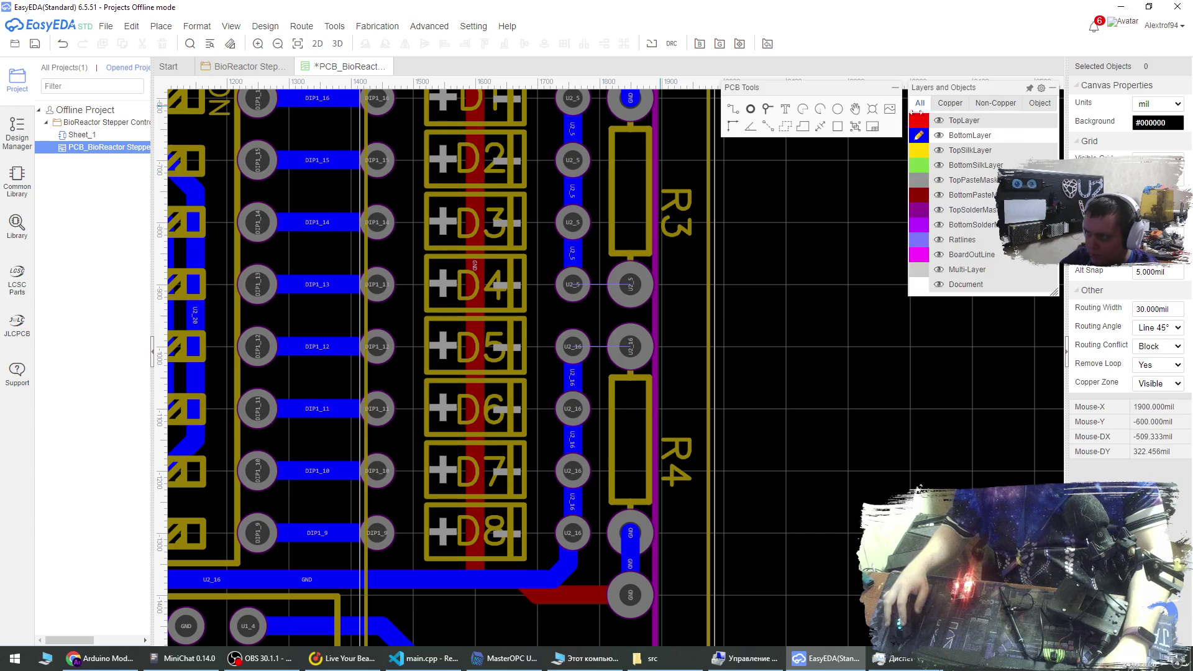
pyautogui.click(733, 110)
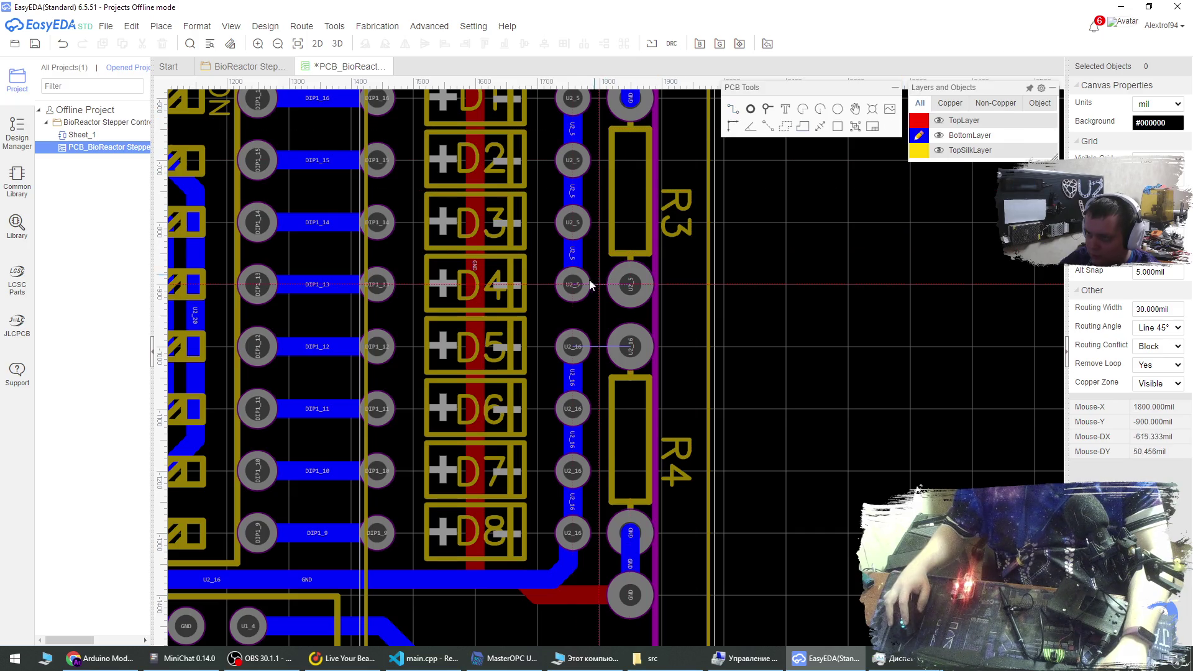
pyautogui.click(629, 290)
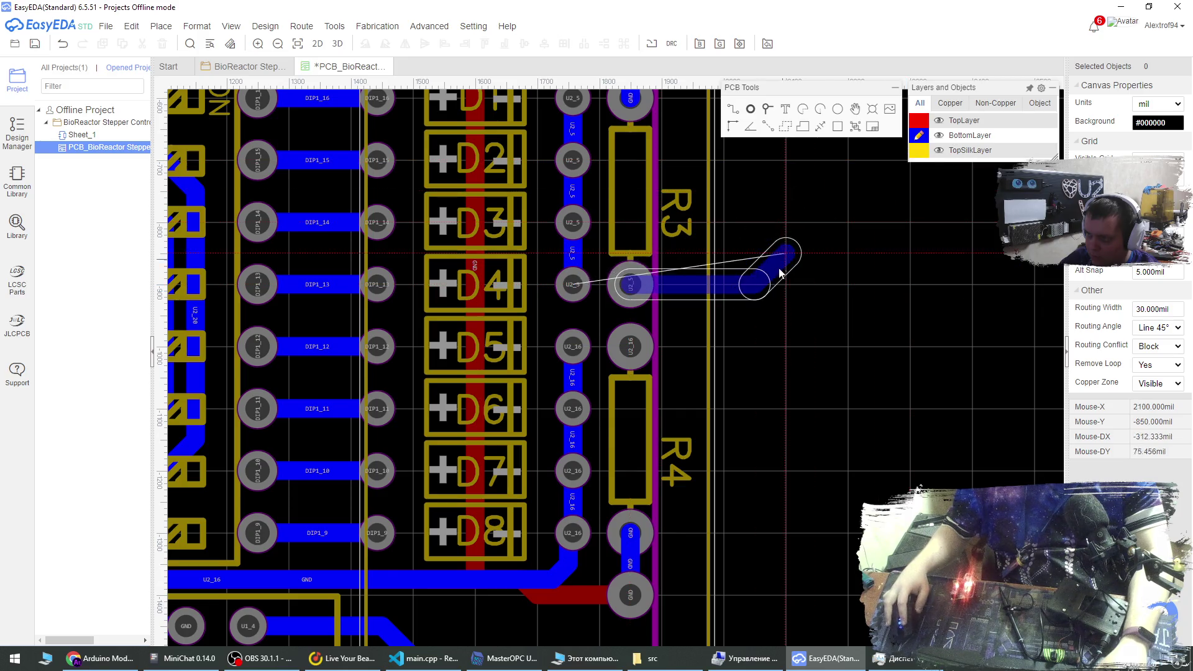
pyautogui.click(572, 284)
pyautogui.click(631, 346)
pyautogui.click(572, 346)
pyautogui.scroll(-5, 647, 348)
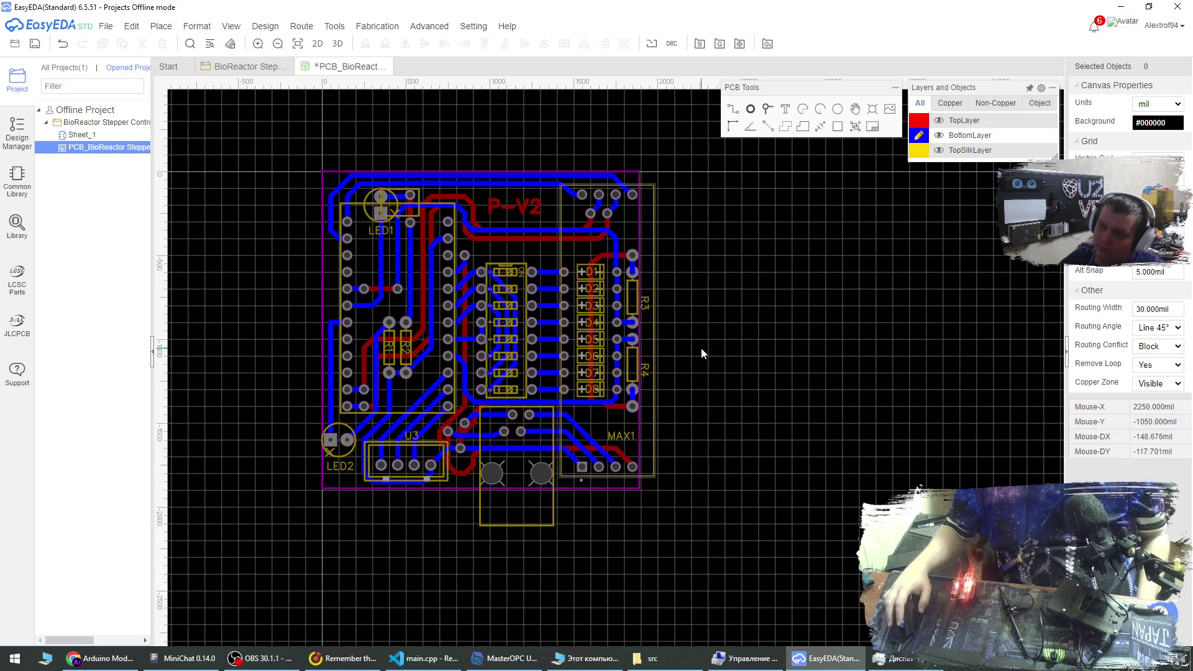
# Save the PCB_BioReactor layout and zoom around the board to inspect the new tracks.
pyautogui.hotkey('ctrl', 's')
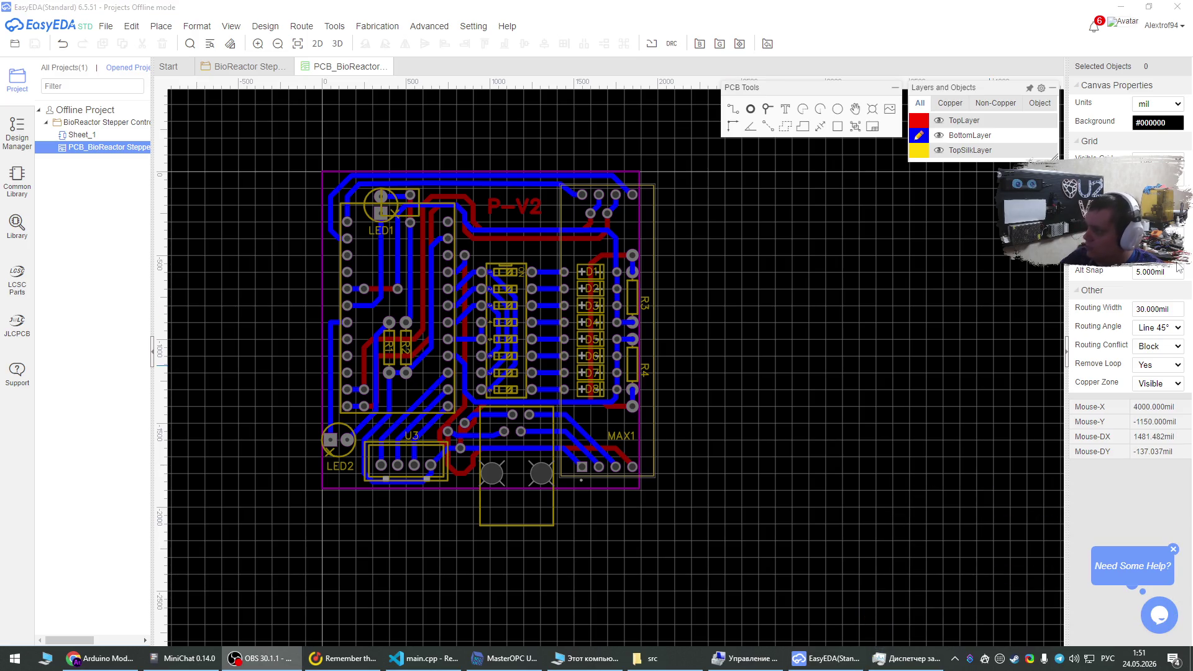
pyautogui.click(808, 378)
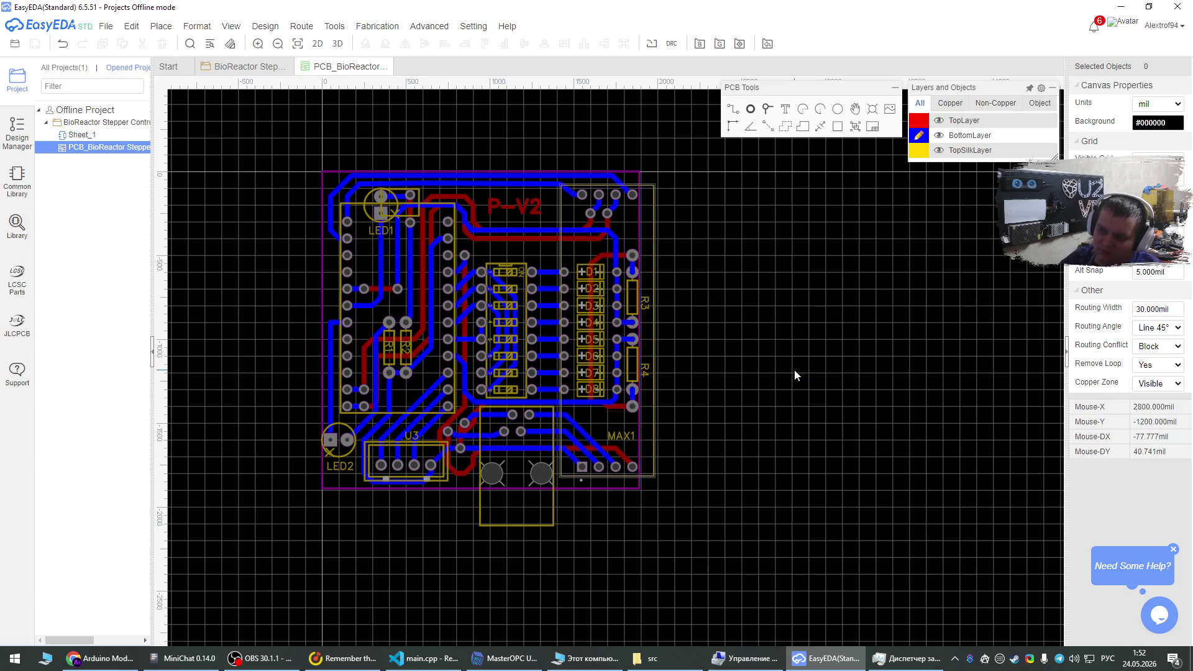
pyautogui.scroll(2, 732, 364)
pyautogui.scroll(-1, 737, 367)
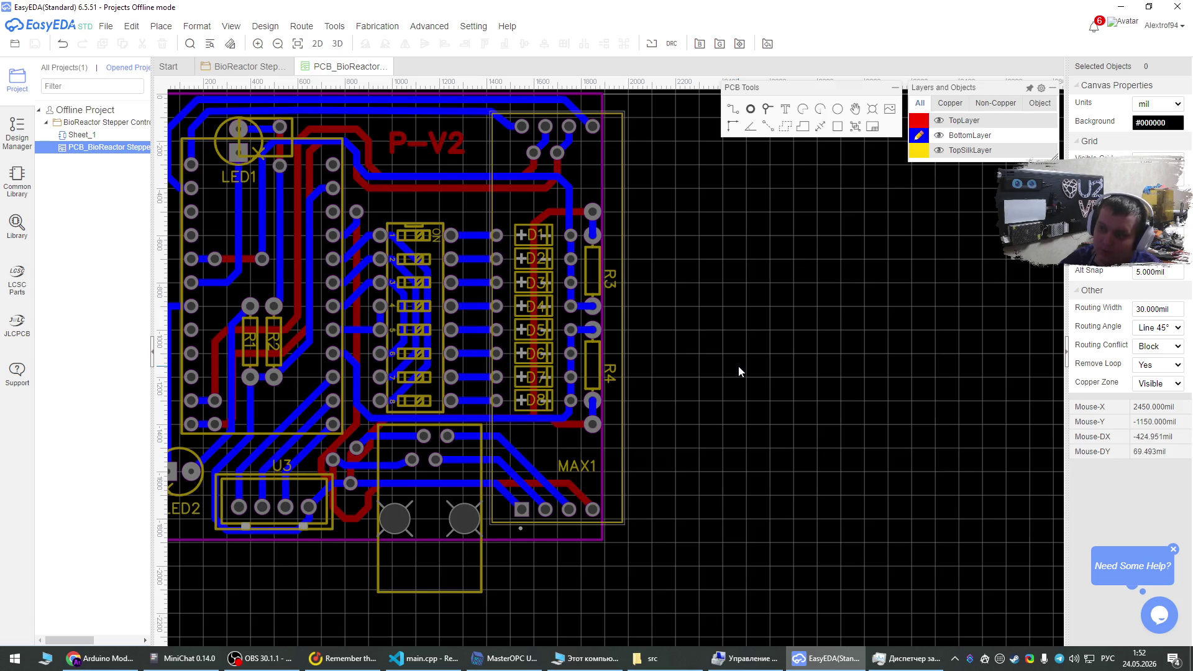
pyautogui.scroll(-1, 739, 371)
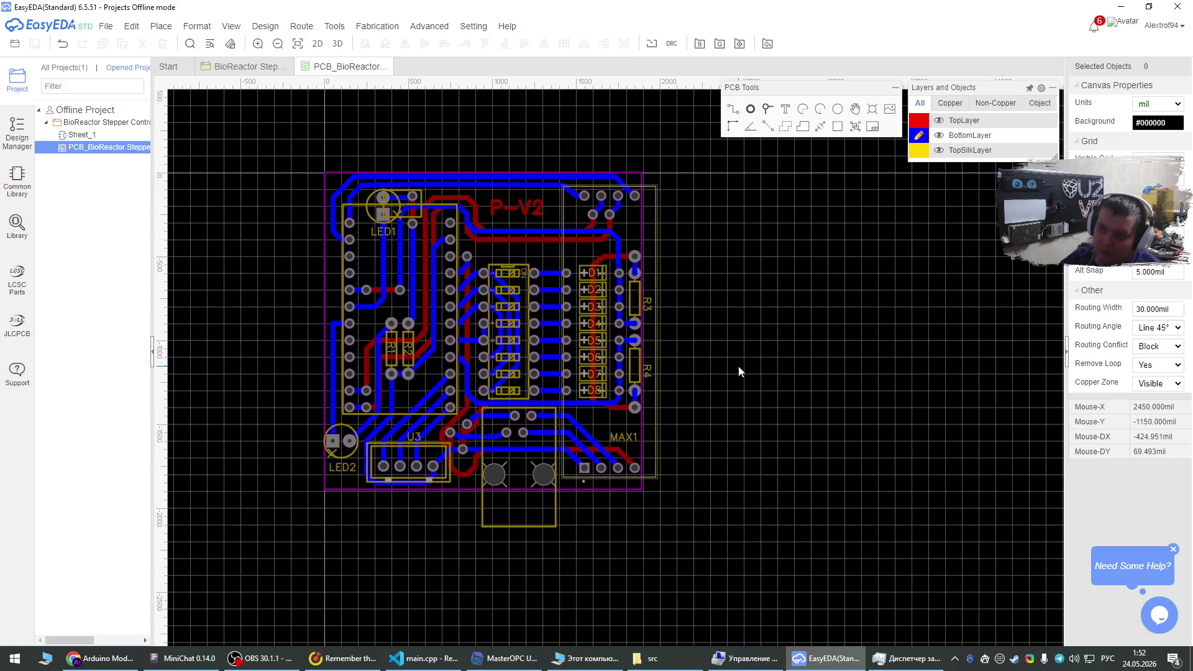
pyautogui.scroll(1, 463, 346)
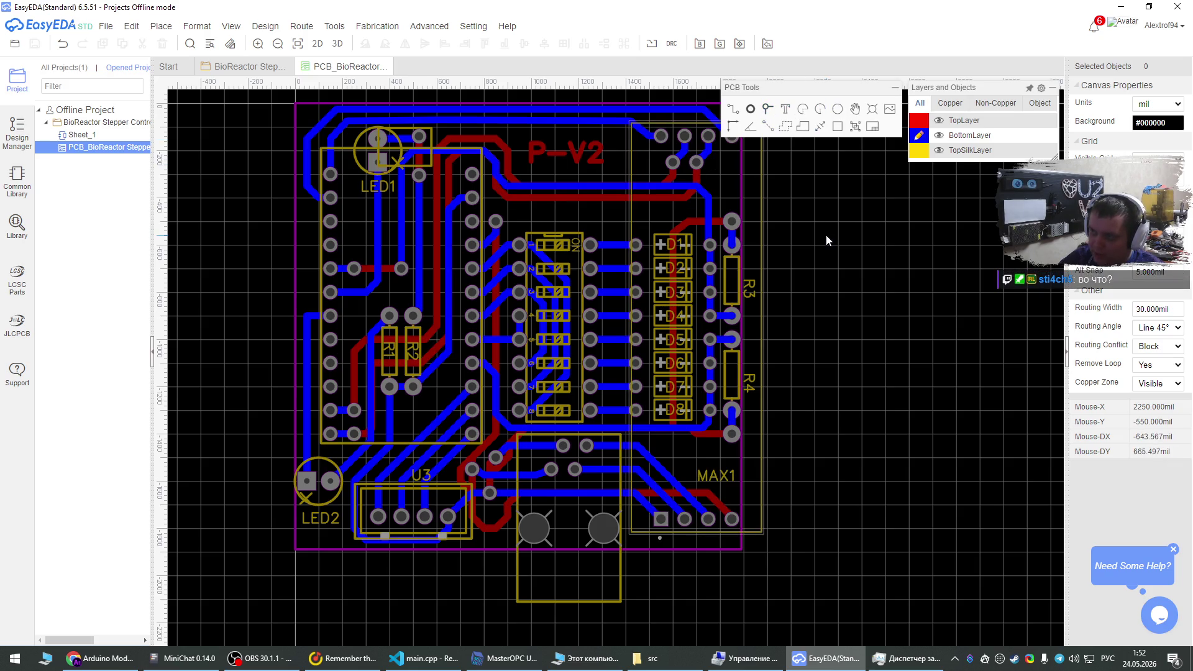
pyautogui.scroll(-1, 553, 436)
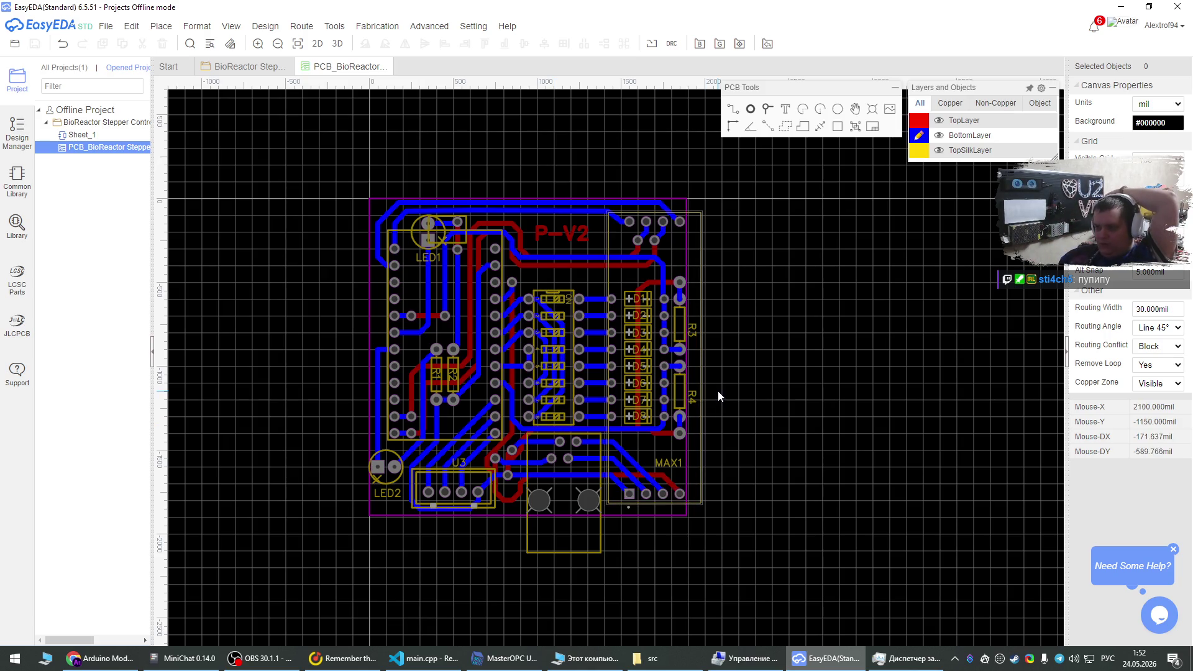
# Reshape the track to pad U2_2, raising its end and horizontal run toward the board edge.
pyautogui.scroll(4, 664, 213)
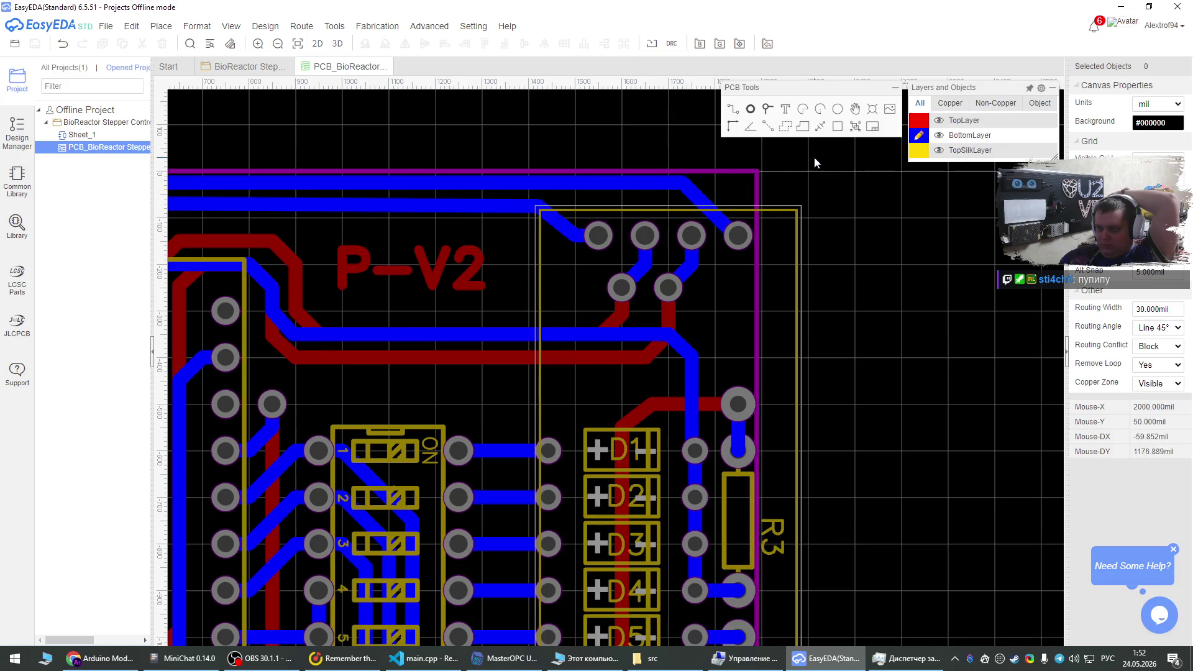
pyautogui.scroll(-3, 826, 182)
pyautogui.scroll(3, 826, 181)
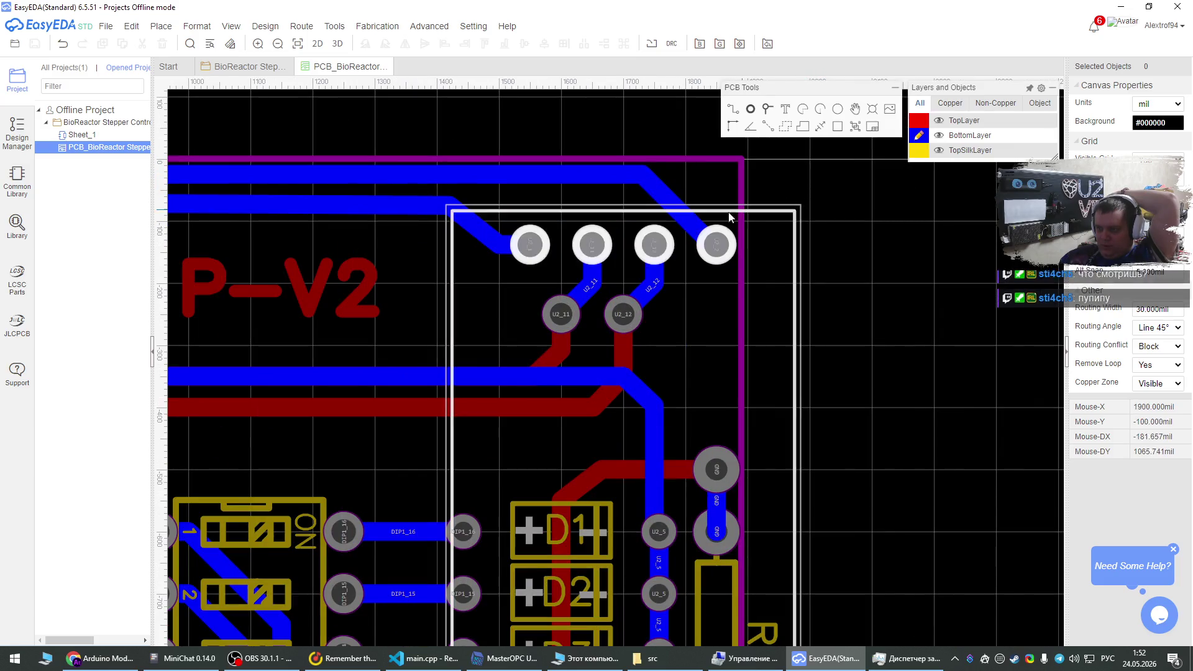
pyautogui.click(666, 203)
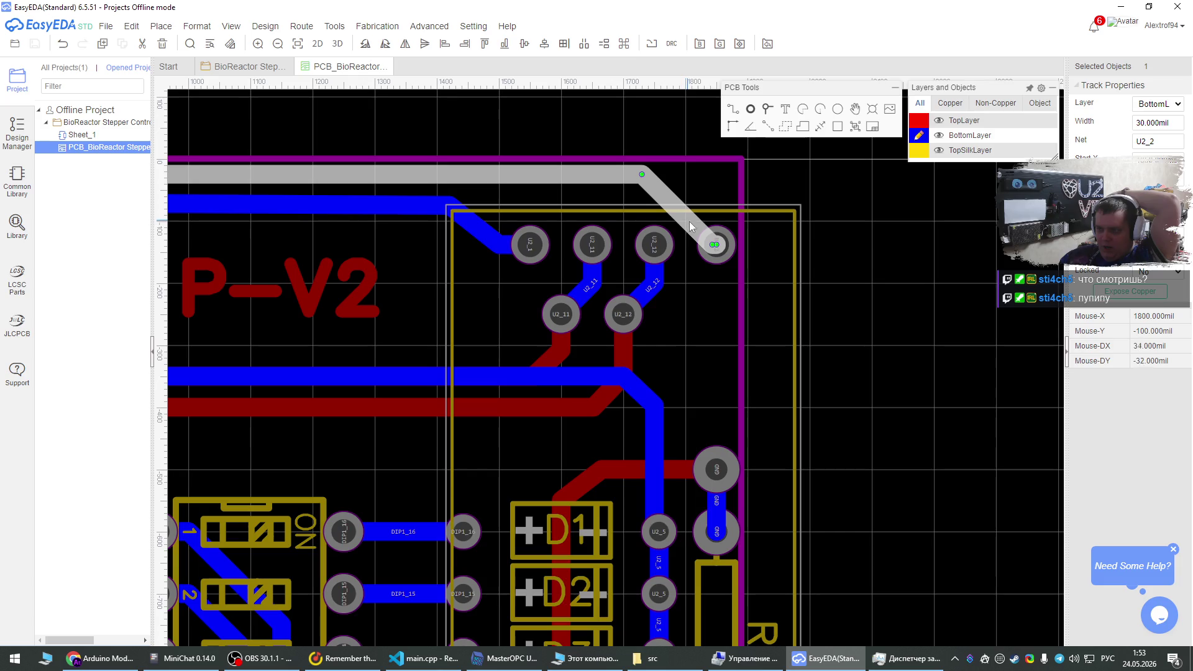
pyautogui.moveTo(712, 244); pyautogui.dragTo(718, 221)
pyautogui.moveTo(642, 179)
pyautogui.mouseDown()
pyautogui.moveTo(668, 172)
pyautogui.moveTo(664, 186)
pyautogui.moveTo(668, 175)
pyautogui.mouseUp()
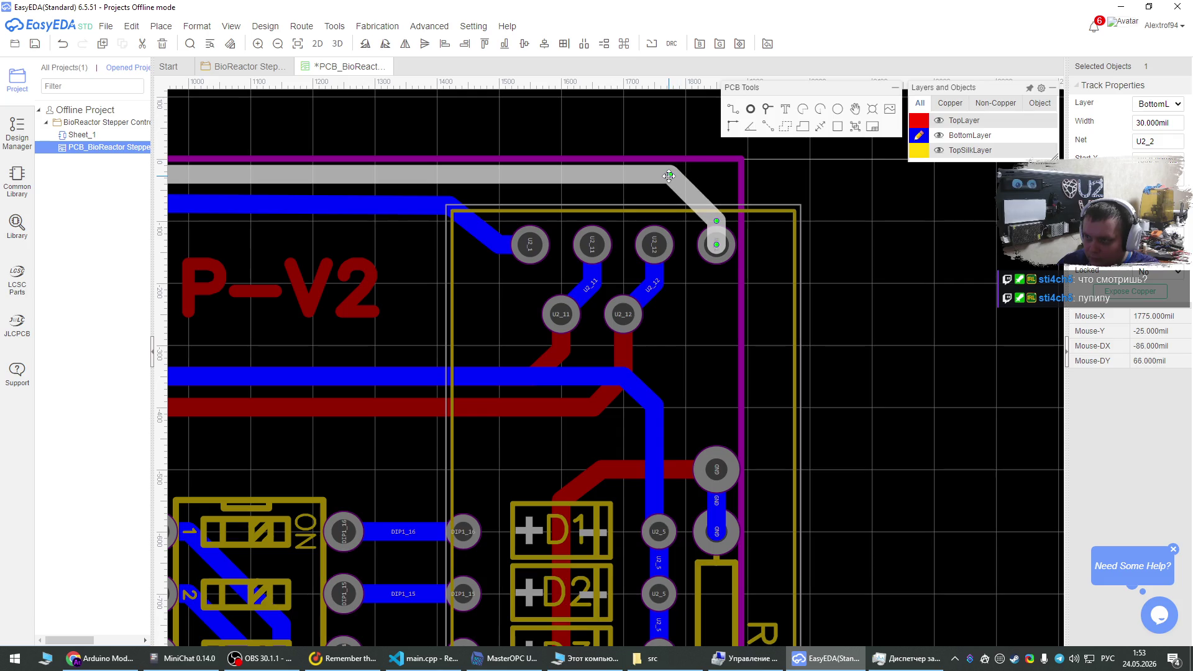
pyautogui.click(877, 234)
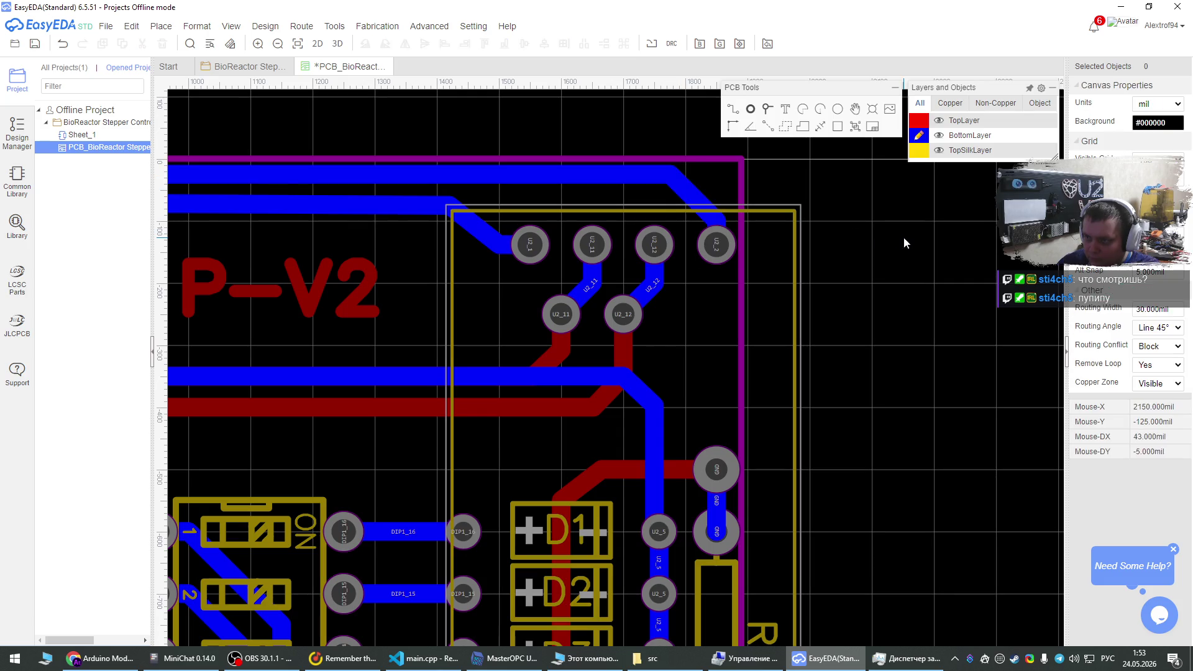
# Inspect the bottom-layer U2_2 track and shift the top-edge track's diagonal segment left.
pyautogui.scroll(-3, 896, 240)
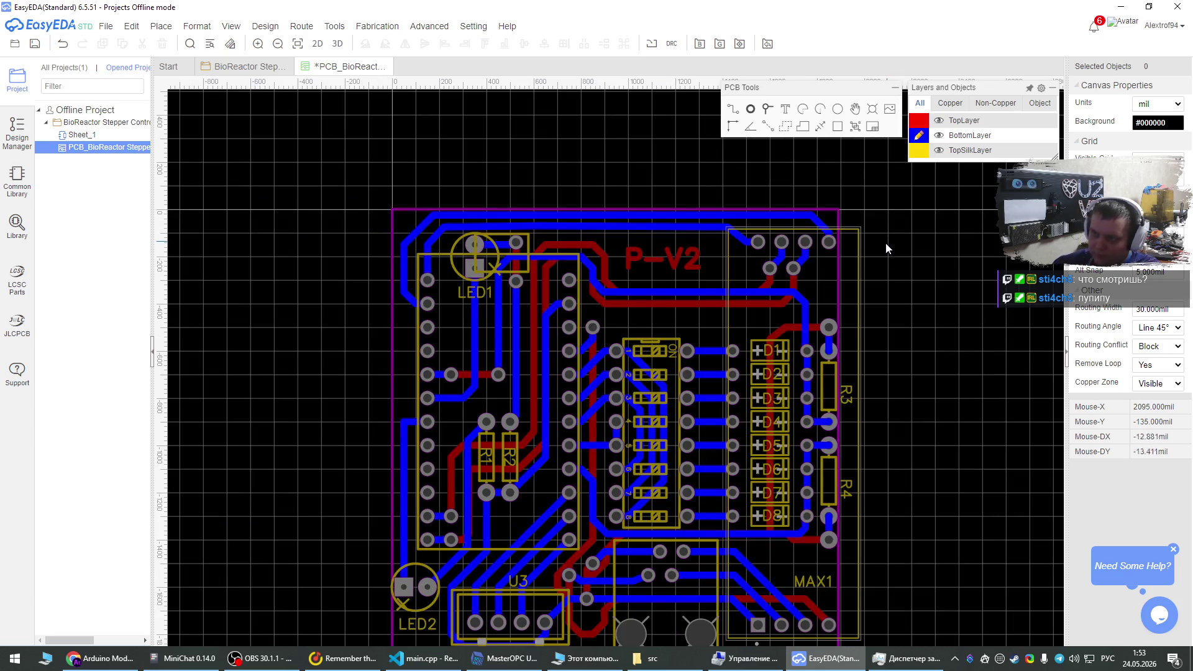
pyautogui.scroll(5, 827, 188)
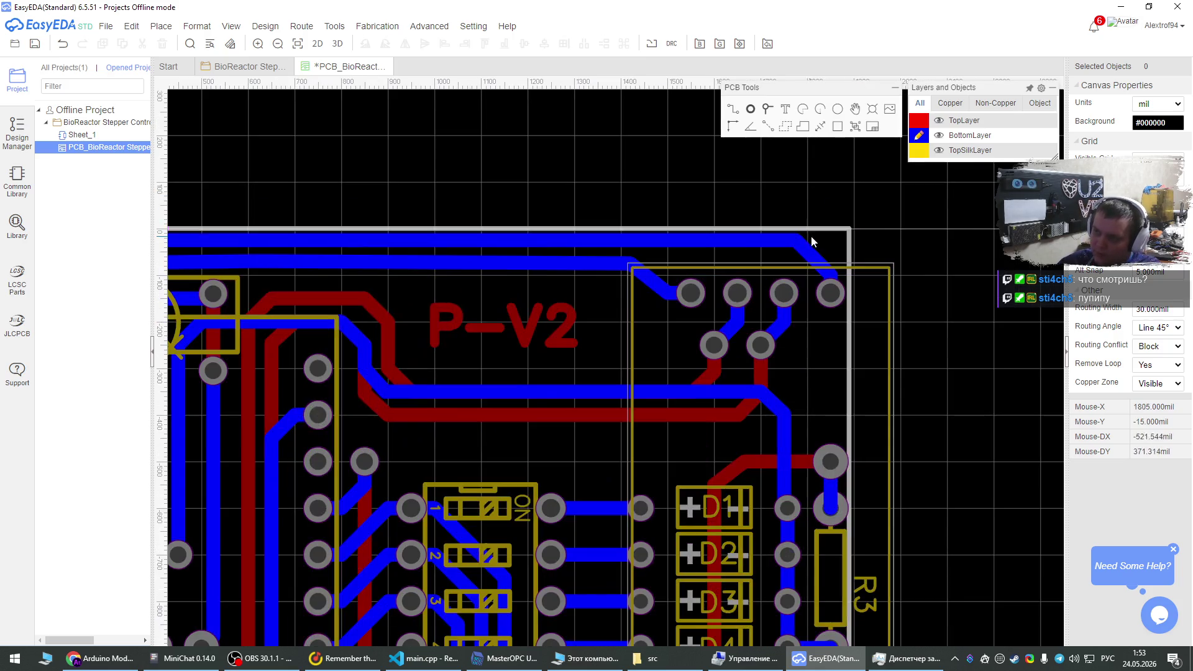
pyautogui.click(778, 315)
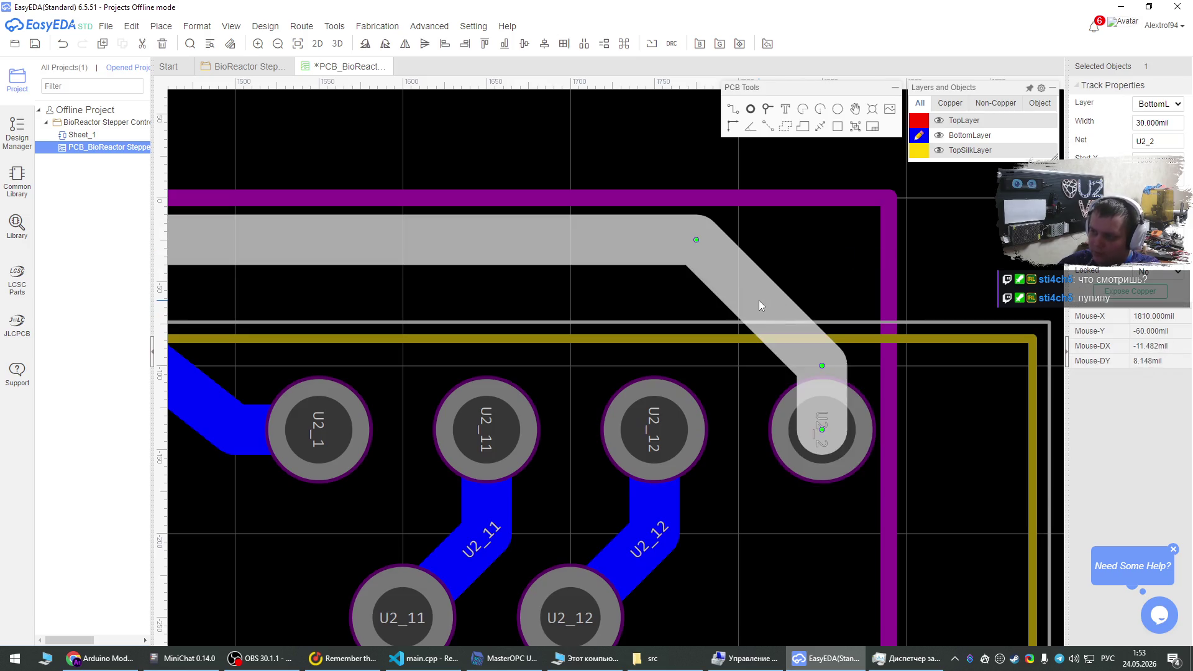
pyautogui.scroll(-5, 835, 221)
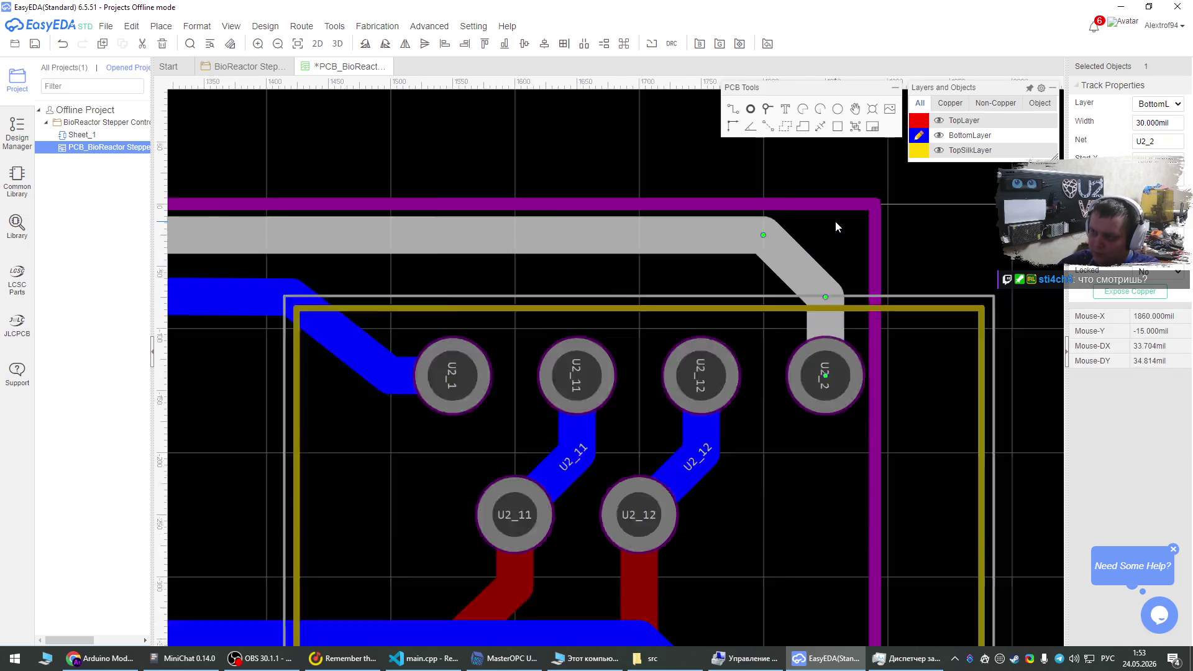
pyautogui.click(966, 214)
pyautogui.scroll(-5, 967, 213)
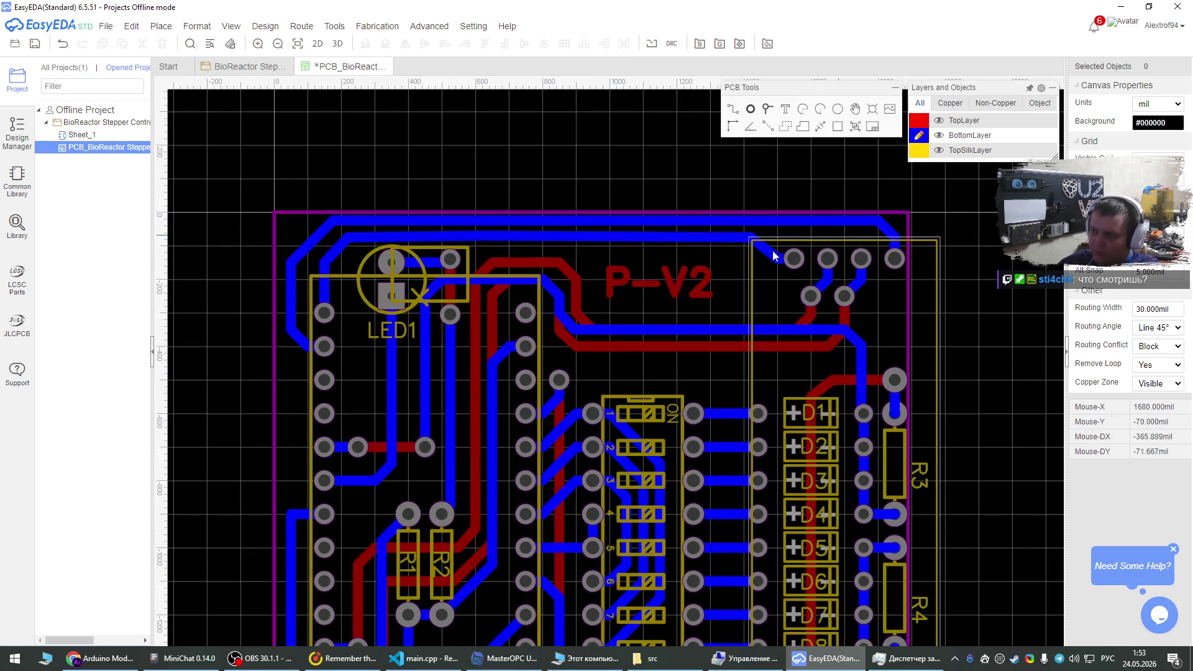
pyautogui.scroll(6, 852, 208)
pyautogui.click(878, 224)
pyautogui.moveTo(881, 225); pyautogui.dragTo(842, 222)
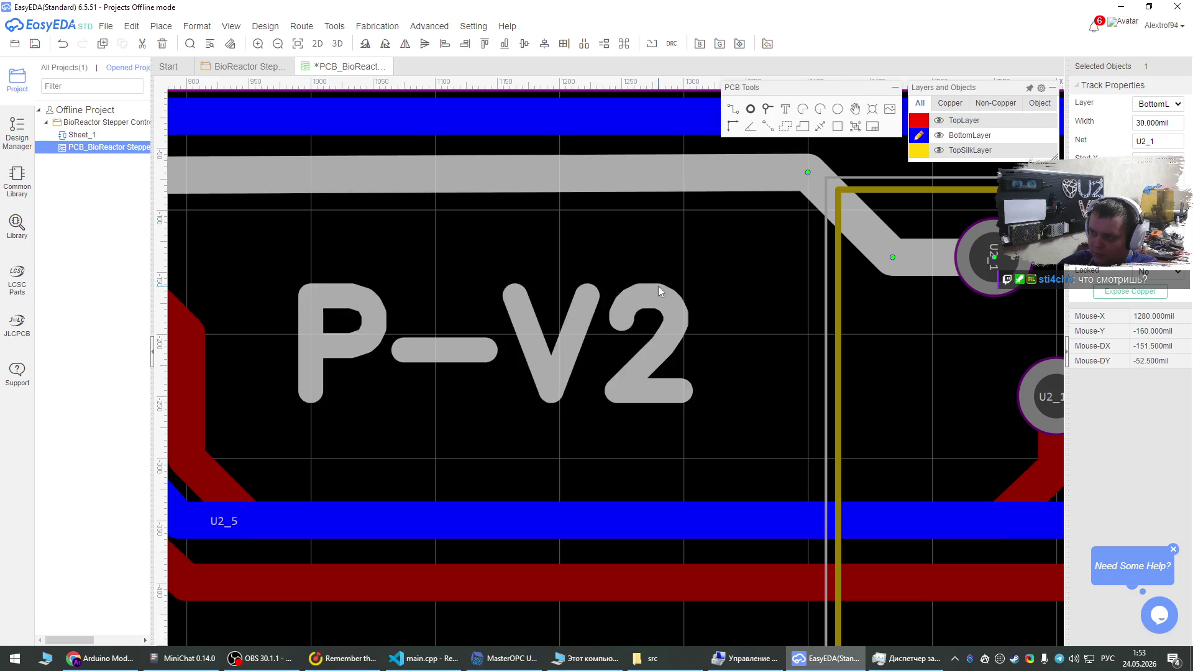
pyautogui.scroll(-3, 678, 277)
pyautogui.click(710, 181)
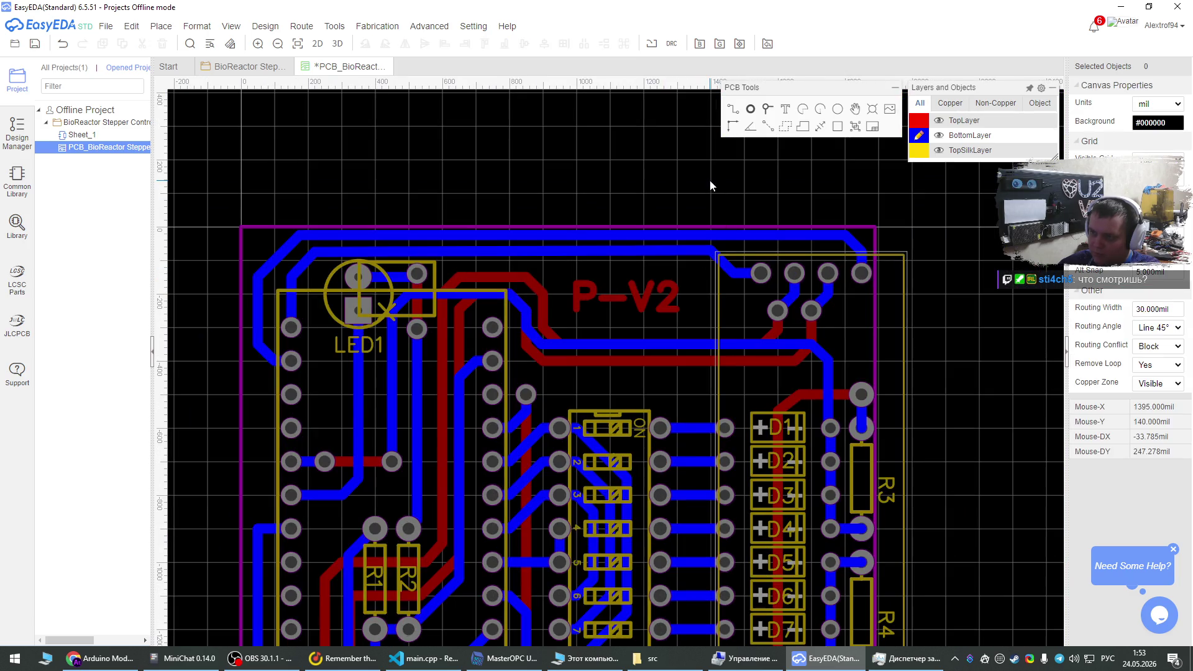
# Inspect the top-right track, check the Fabrication menu, then return to the Modbus server.
pyautogui.scroll(3, 865, 245)
pyautogui.click(848, 245)
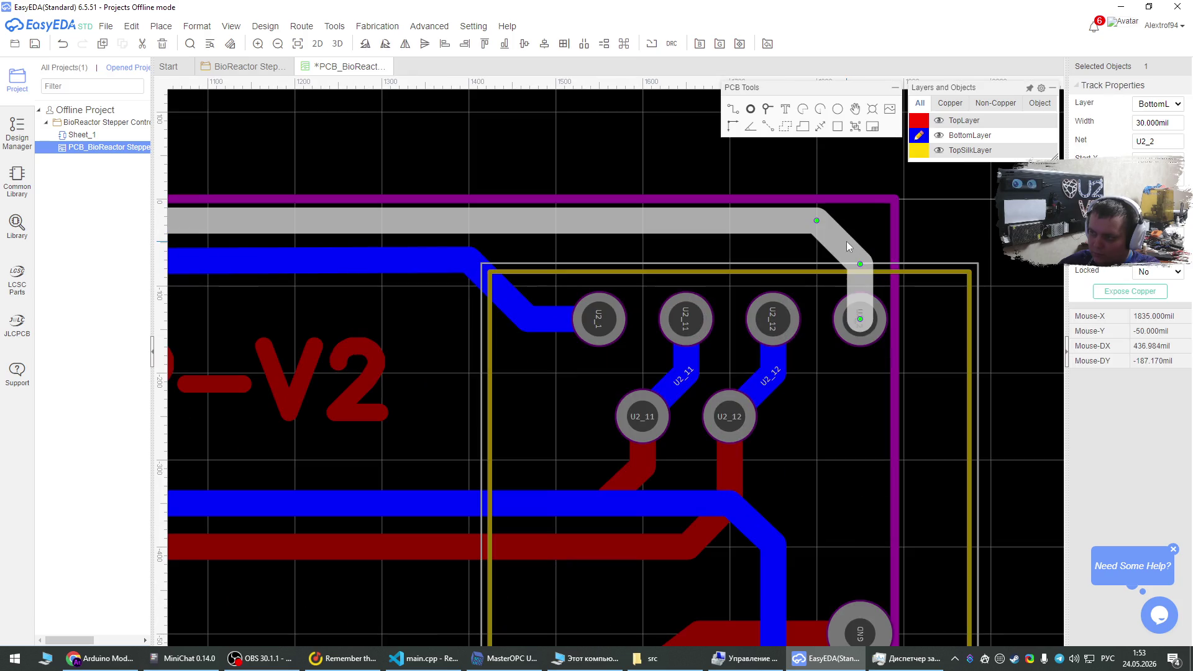
pyautogui.click(994, 230)
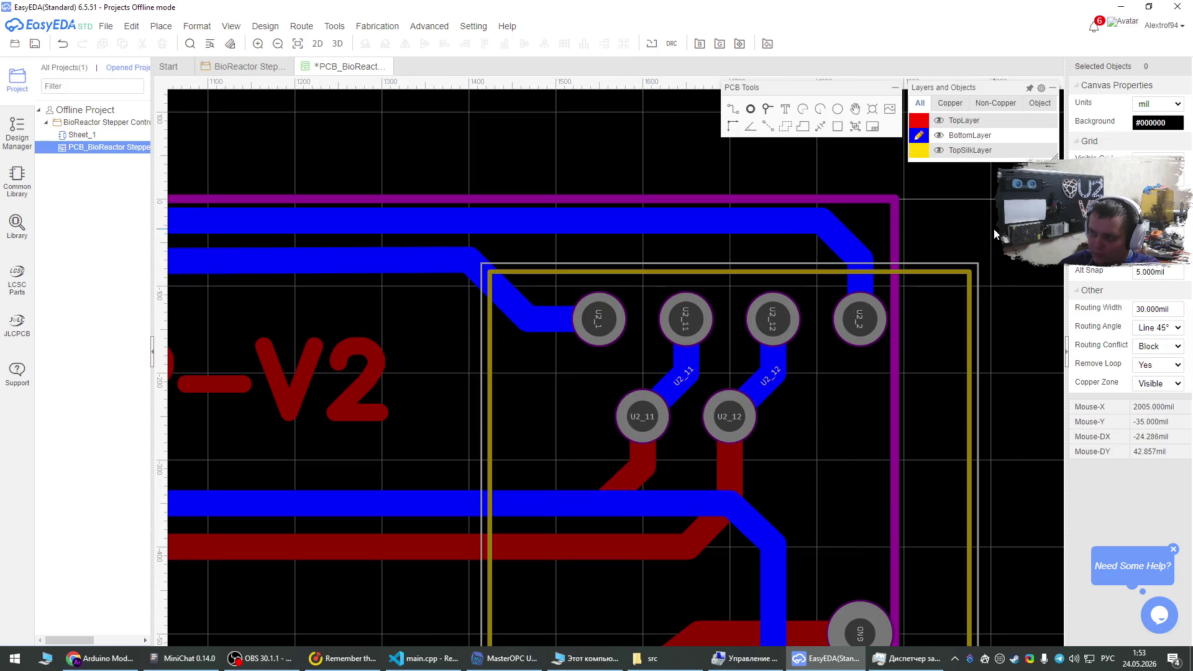
pyautogui.scroll(-2, 993, 229)
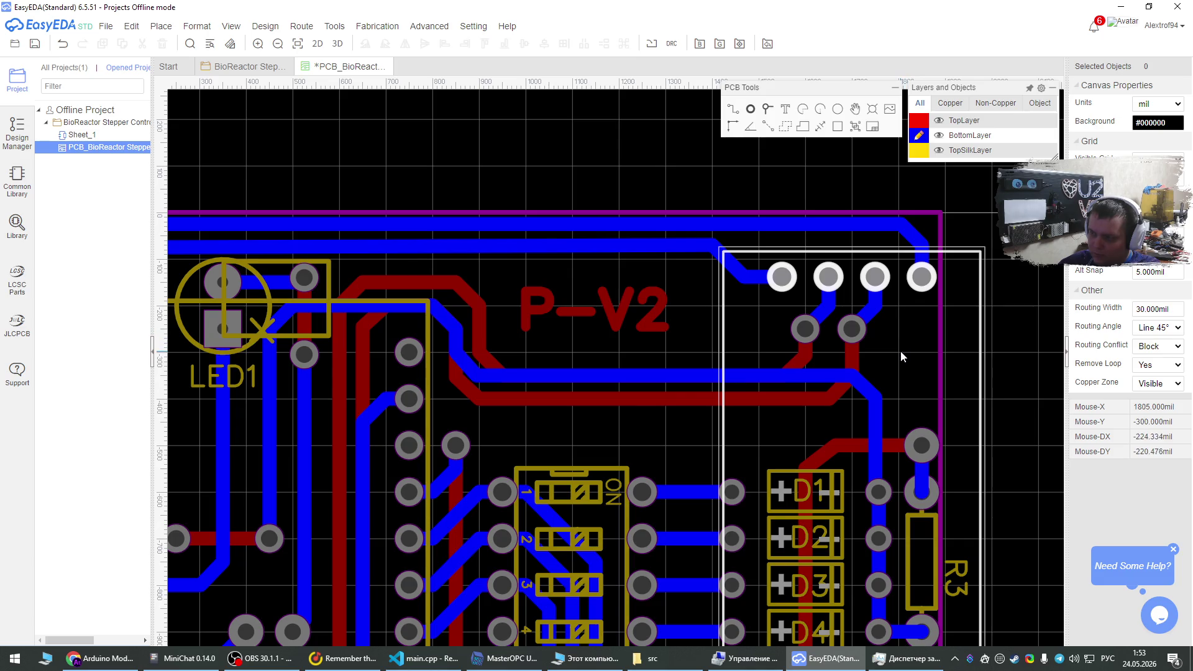
pyautogui.scroll(1, 902, 352)
pyautogui.scroll(1, 902, 353)
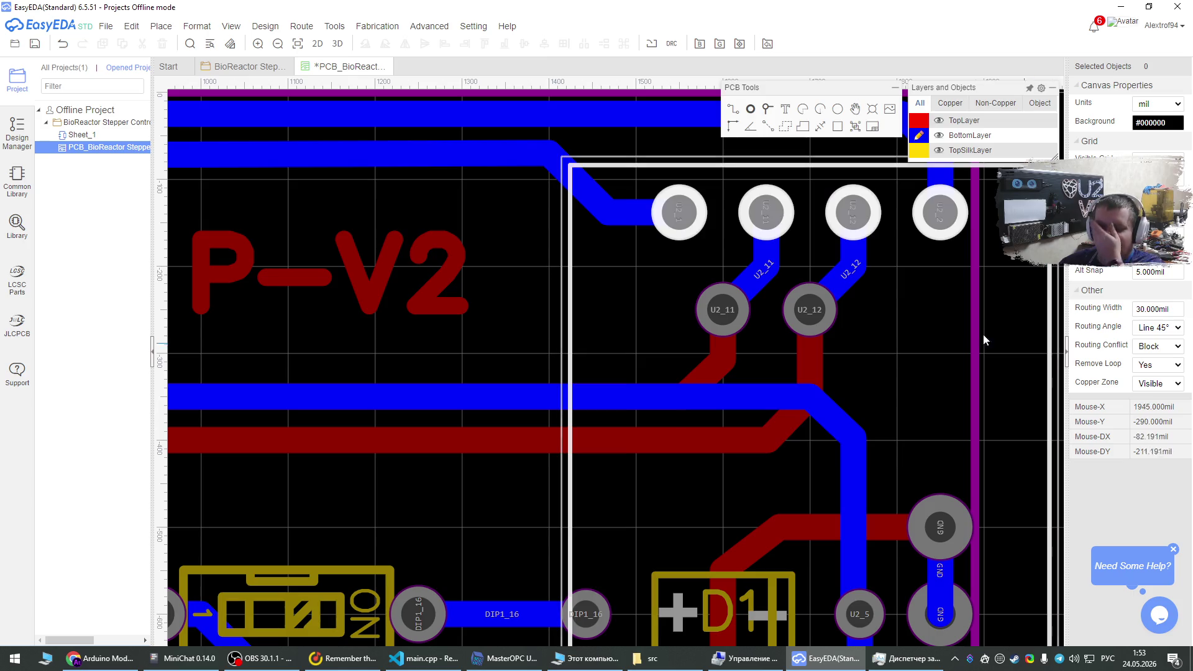
pyautogui.scroll(-2, 684, 232)
pyautogui.scroll(-2, 683, 231)
pyautogui.scroll(-1, 768, 238)
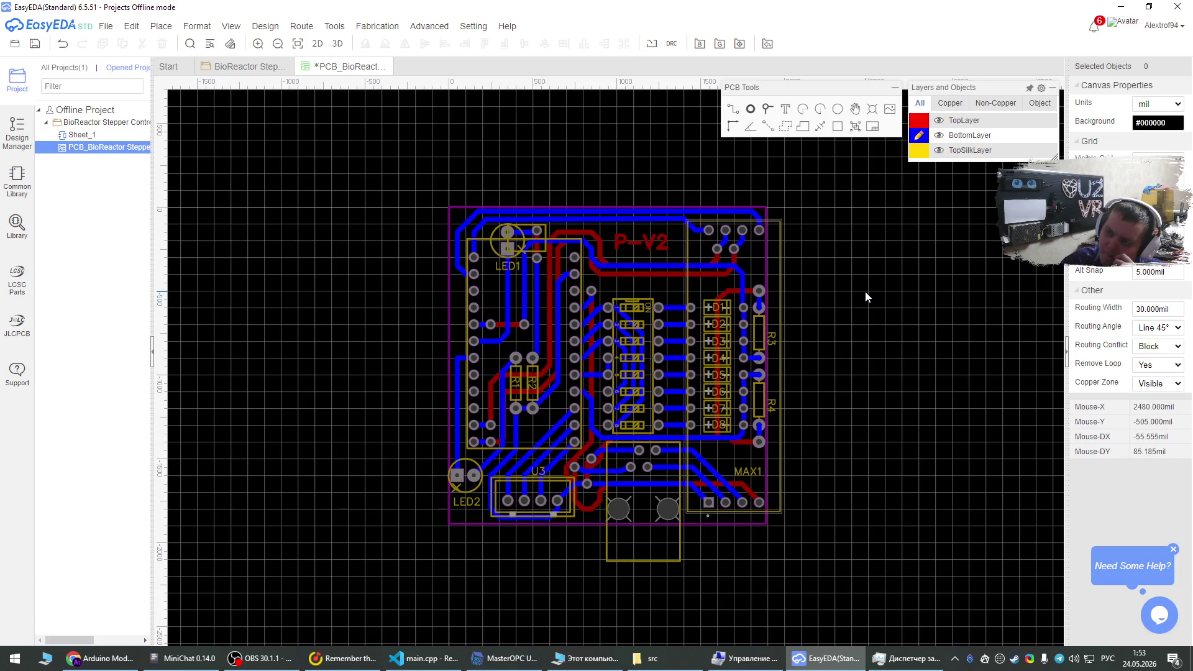
pyautogui.click(377, 27)
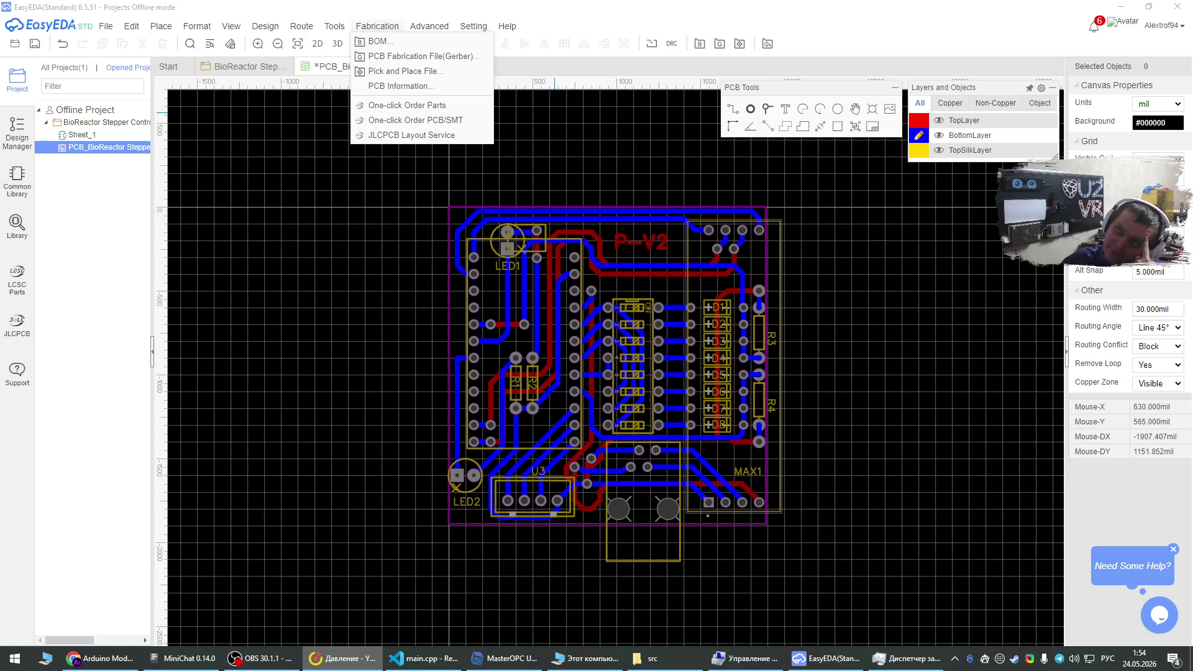
pyautogui.click(505, 658)
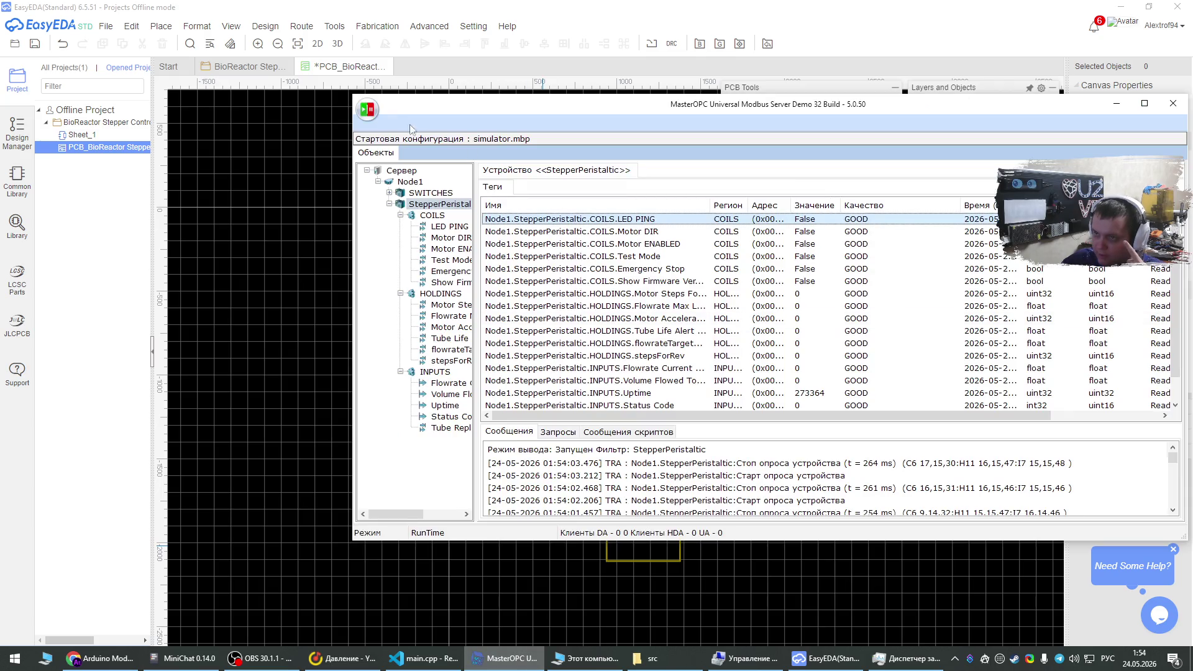
# Stop and close MasterOPC, close Task Manager and Computer Management, and open This PC.
pyautogui.click(497, 149)
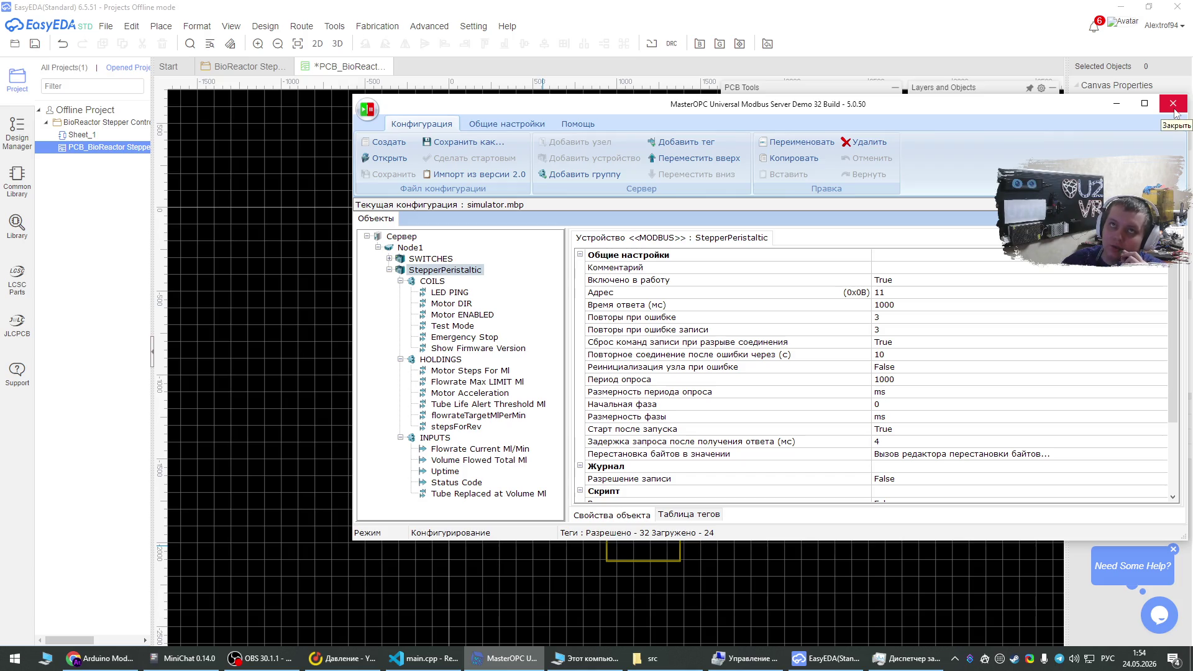
pyautogui.click(1173, 104)
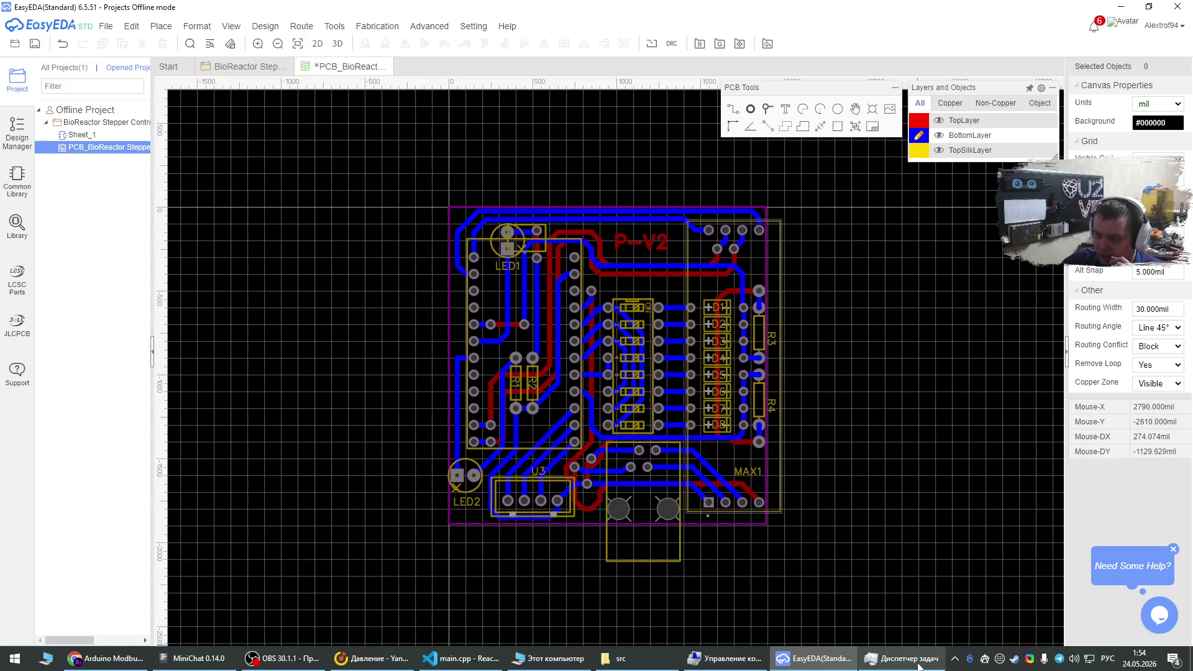
pyautogui.click(919, 664)
pyautogui.click(855, 165)
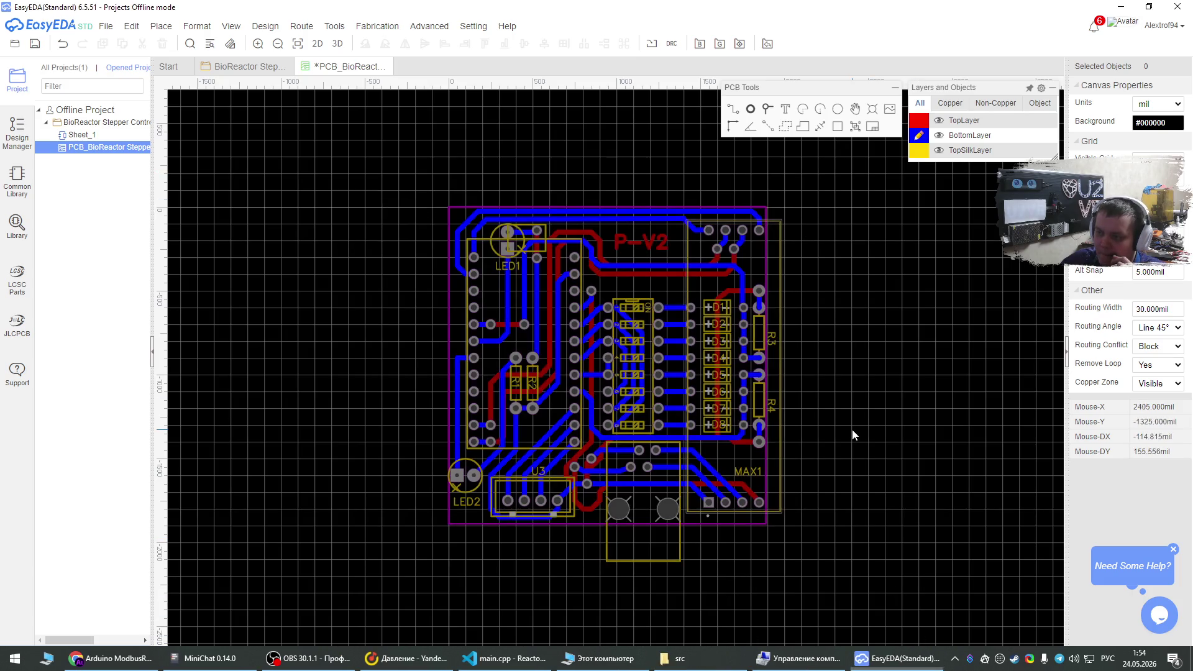
pyautogui.hotkey('alt', 'Tab')
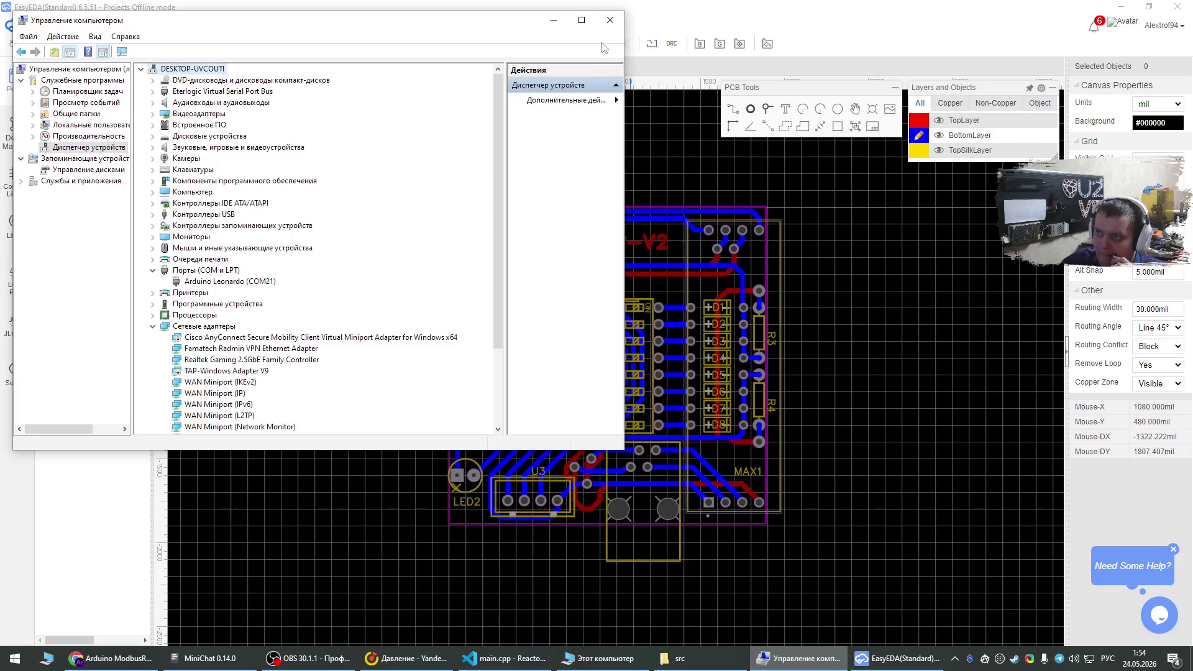
pyautogui.click(610, 20)
pyautogui.click(599, 658)
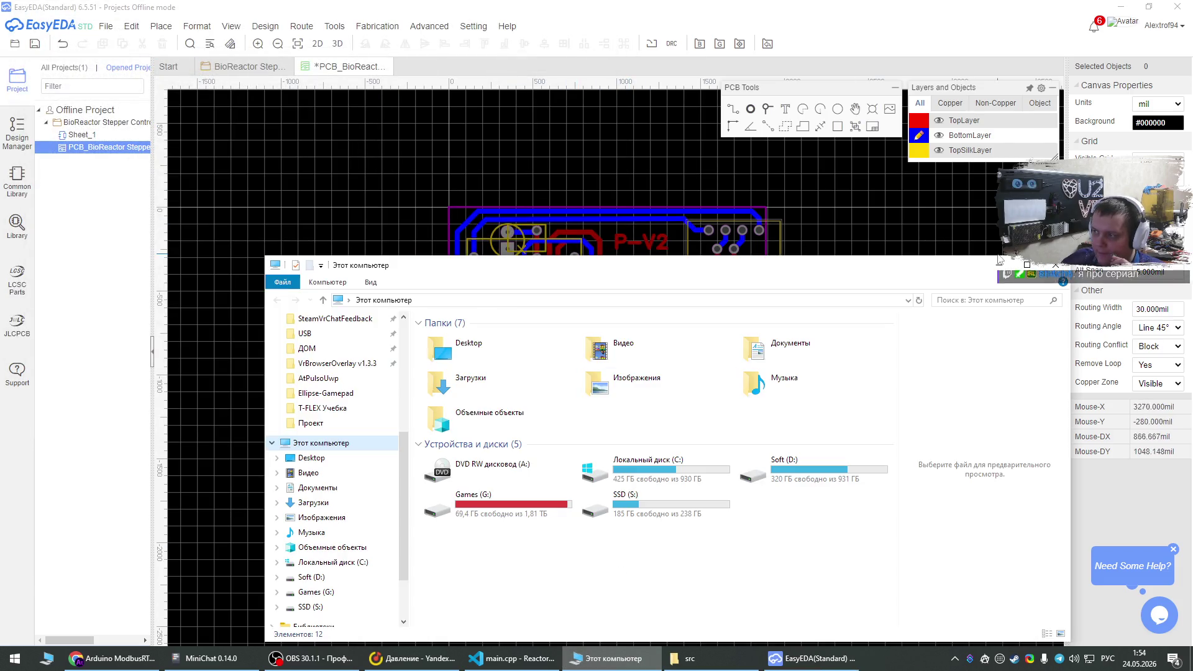
# Close the This PC window, save the PCB_BioReactor layout, and select the P-V2 label.
pyautogui.click(1055, 265)
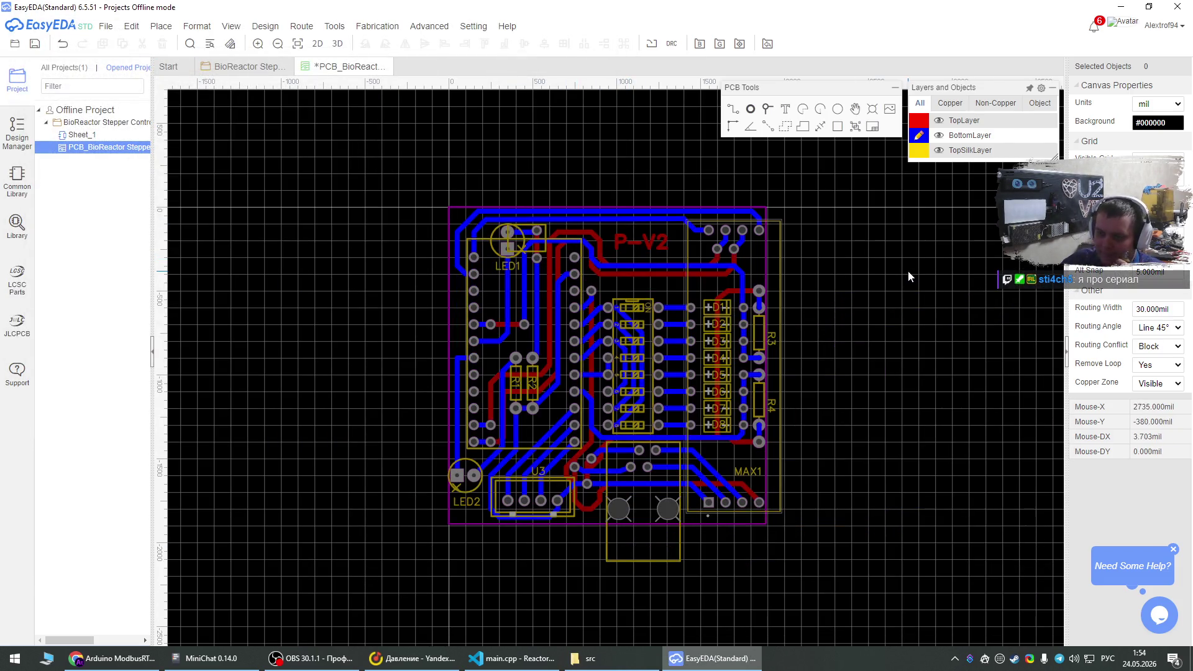
pyautogui.hotkey('ctrl', 's')
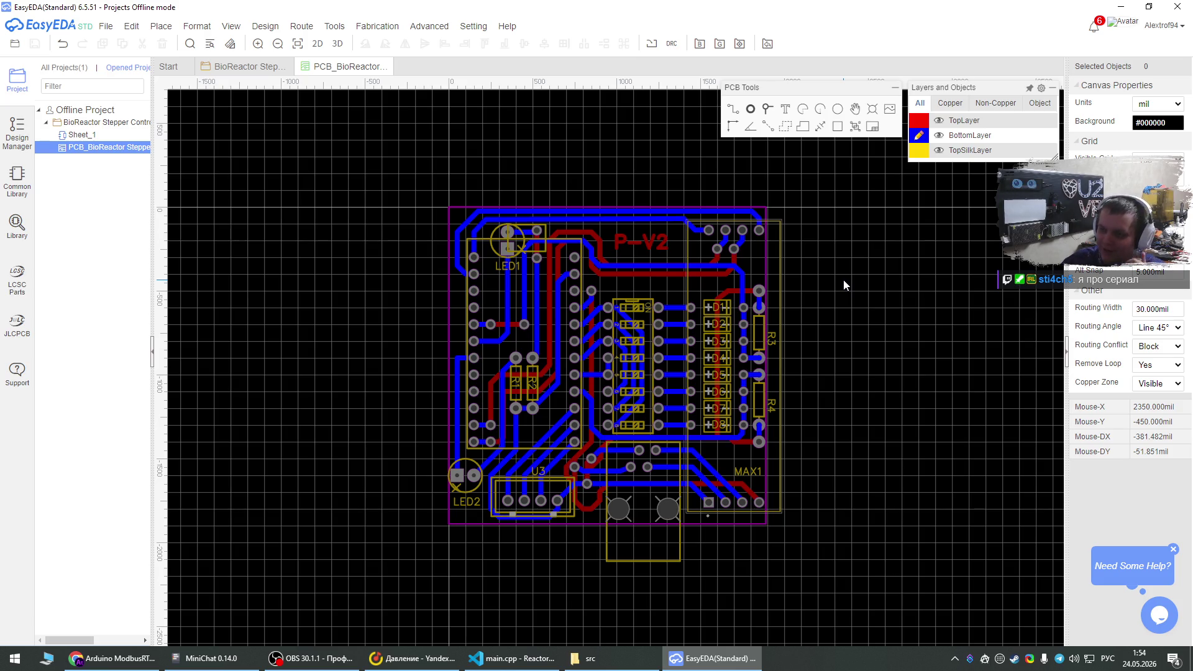
pyautogui.scroll(3, 622, 247)
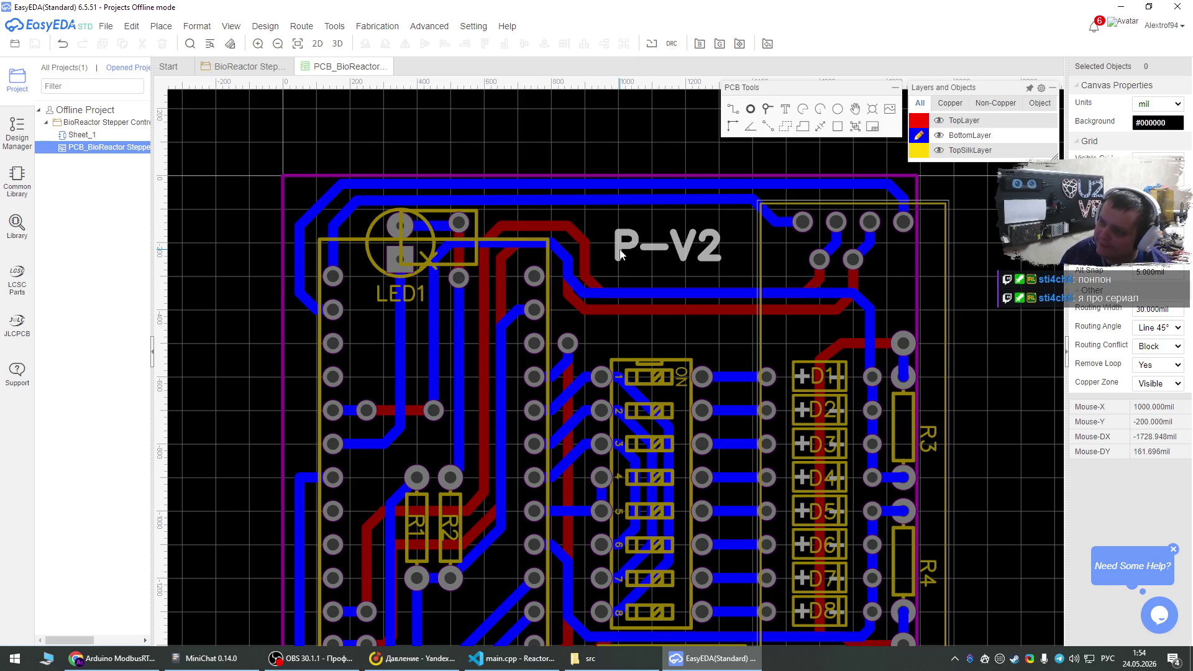
pyautogui.click(620, 253)
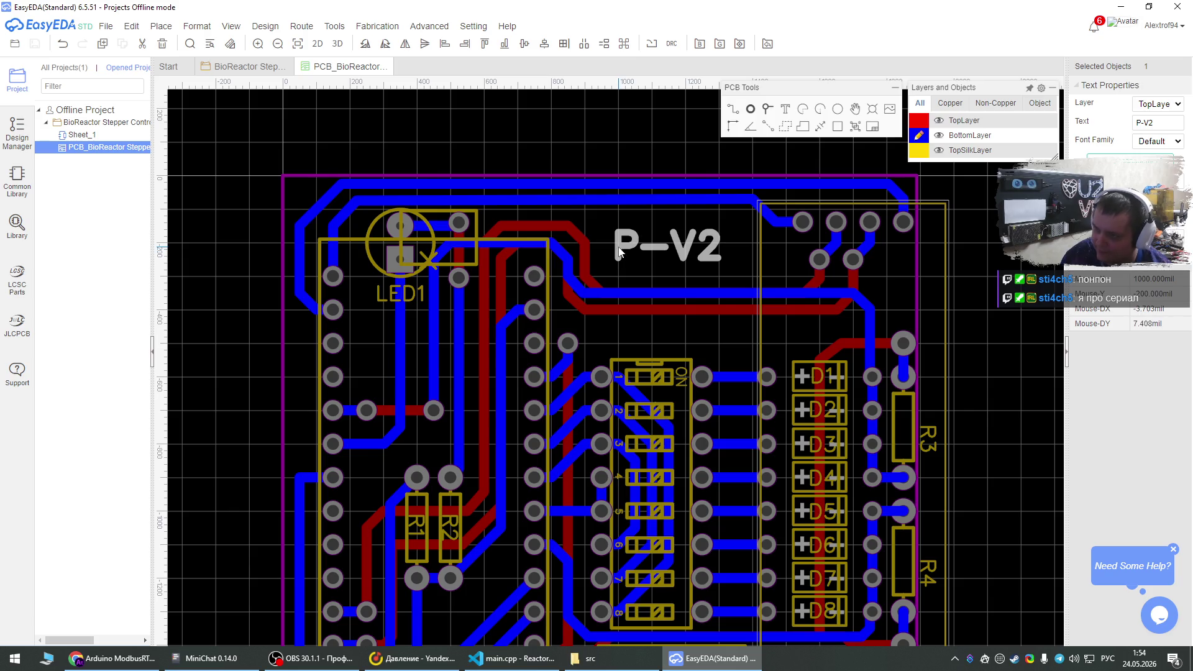
# Rename the P-V2 board label to Peri-V2 and shift it left.
pyautogui.doubleClick(620, 252)
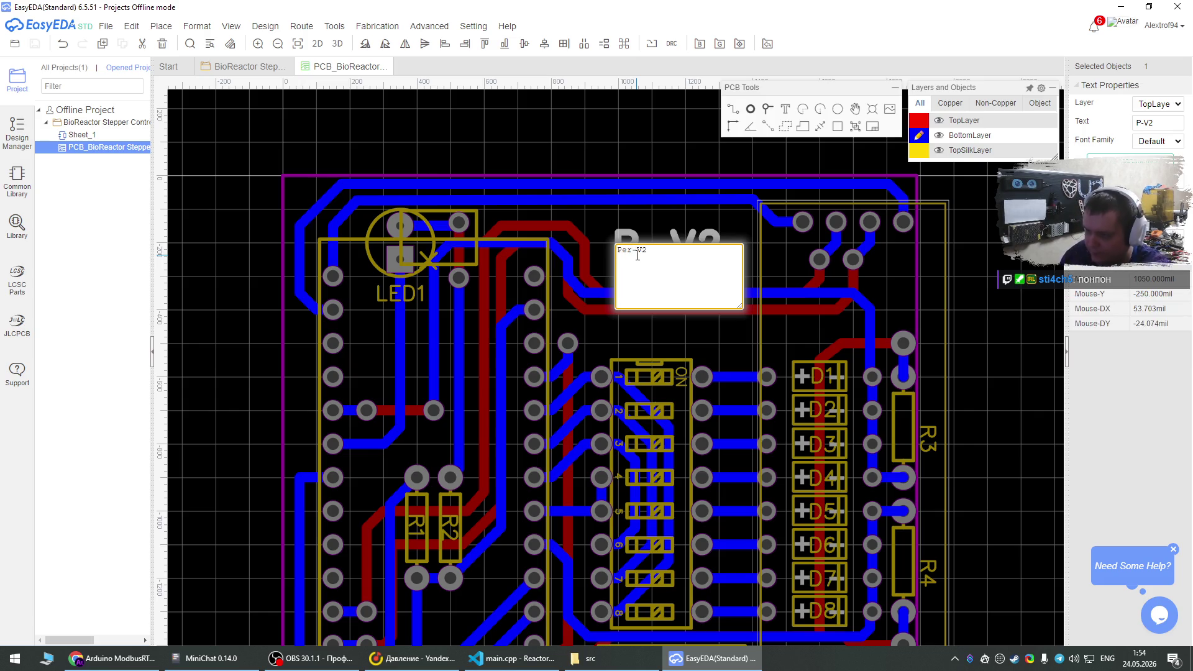
pyautogui.press('Return')
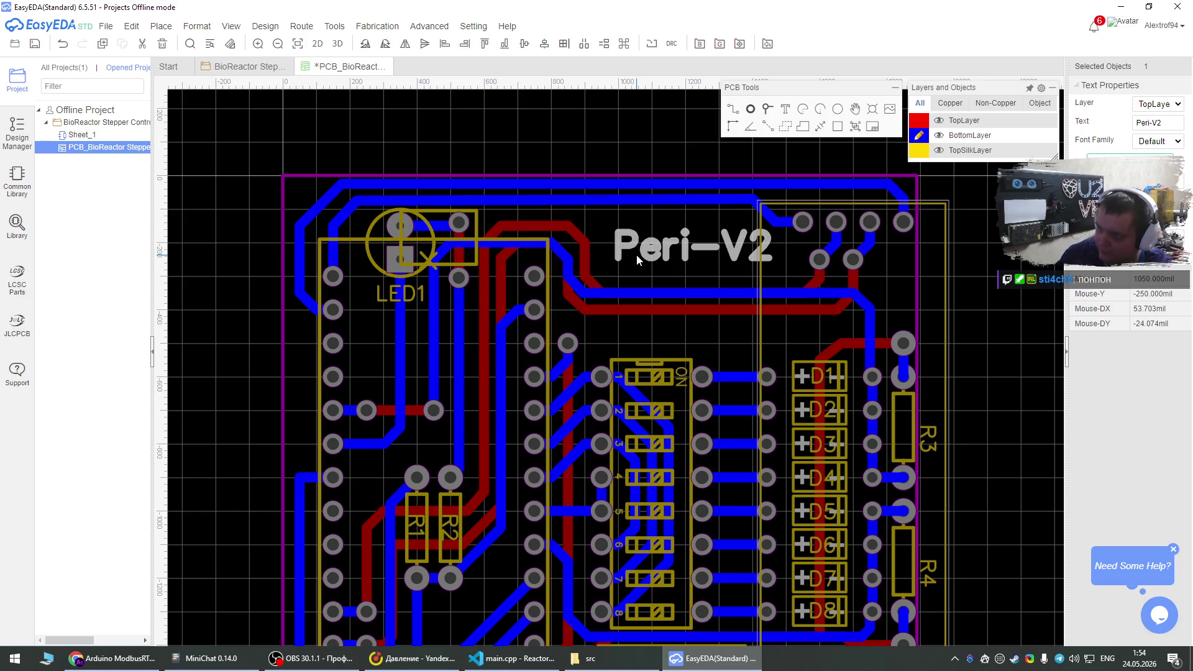
pyautogui.moveTo(666, 249); pyautogui.dragTo(656, 255)
pyautogui.click(662, 129)
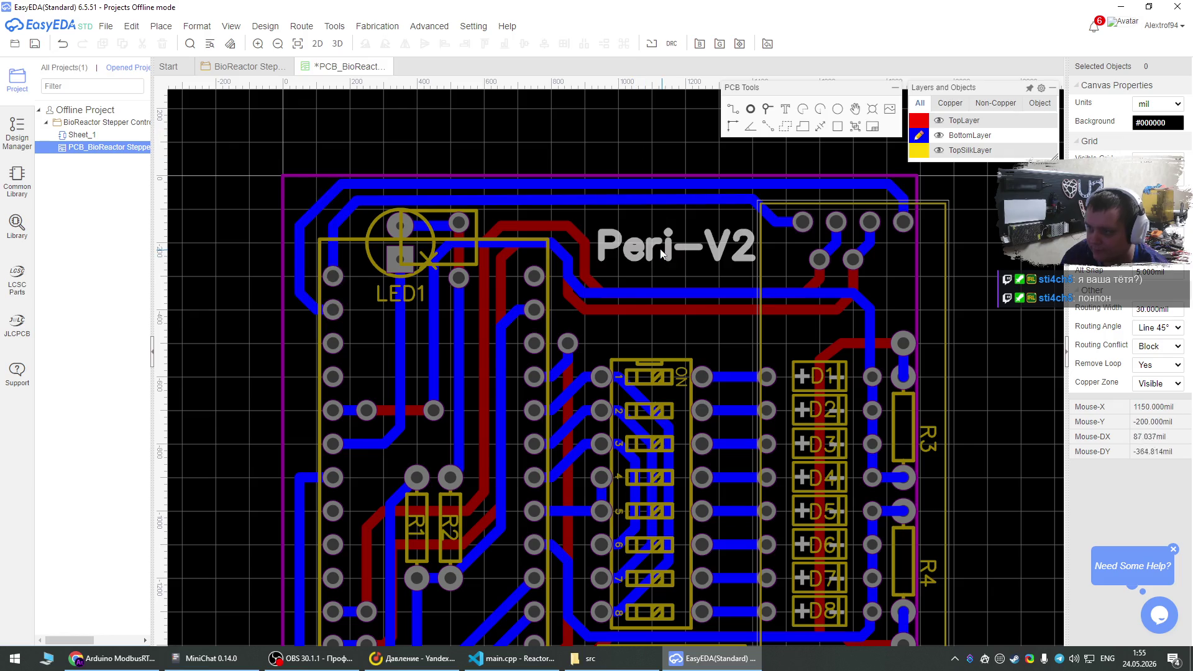
# Nudge Peri-V2 right and down into place, save the PCB, and switch to Chrome.
pyautogui.moveTo(668, 251); pyautogui.dragTo(681, 249)
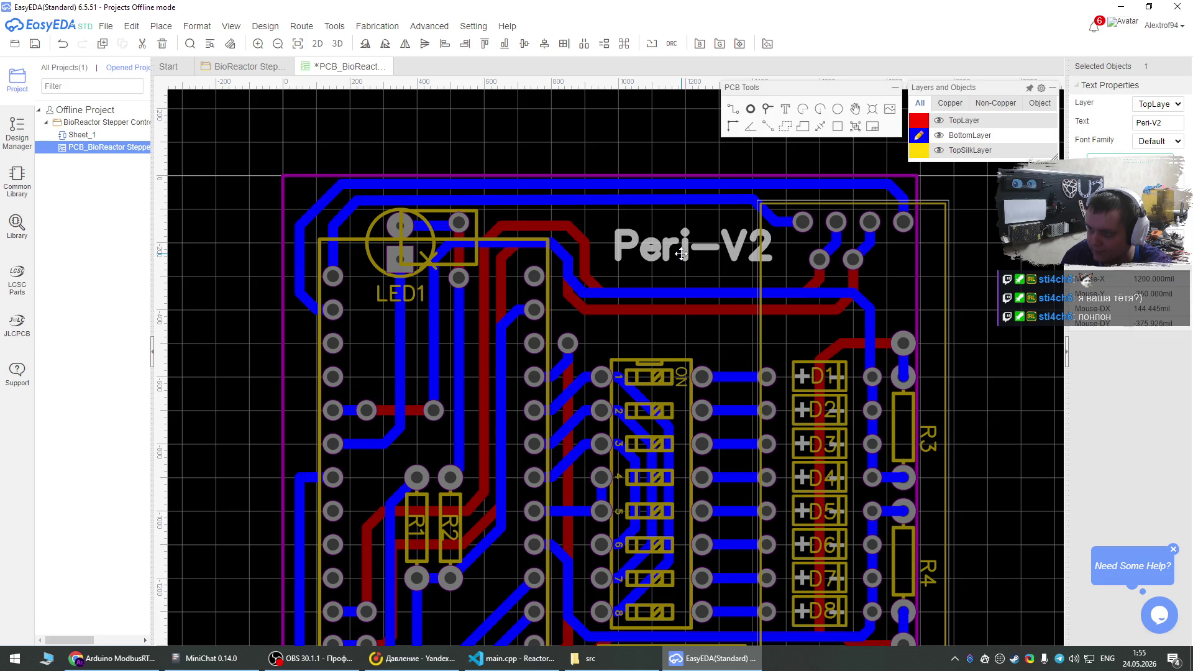
pyautogui.moveTo(682, 253); pyautogui.dragTo(687, 256)
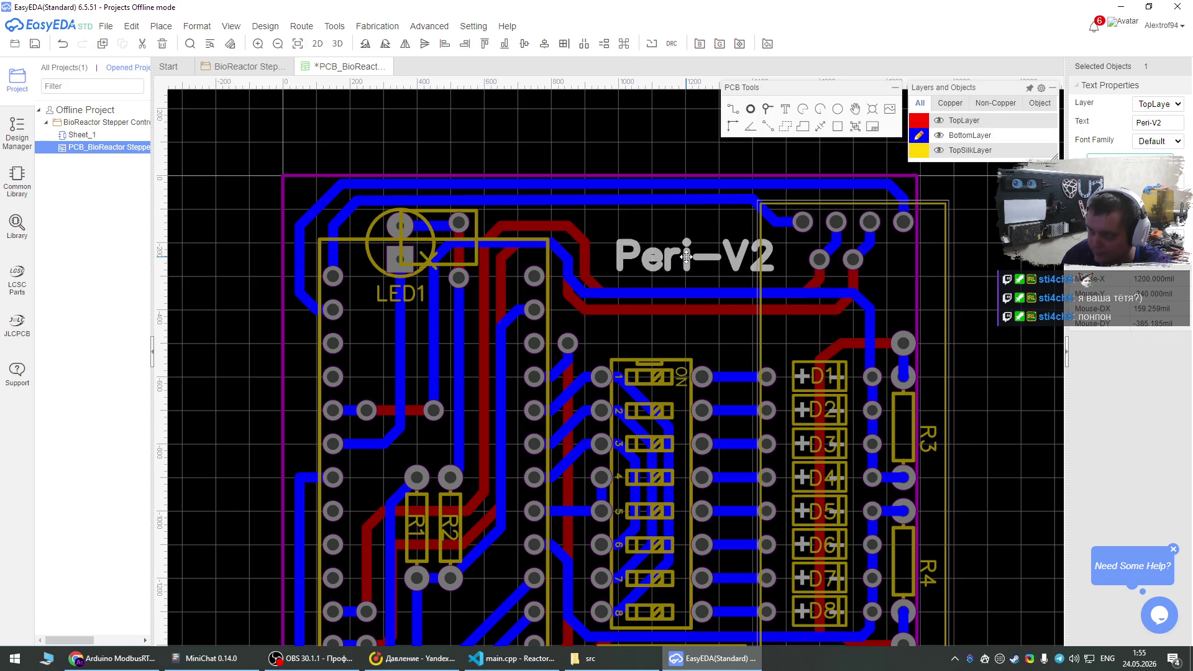
pyautogui.click(639, 117)
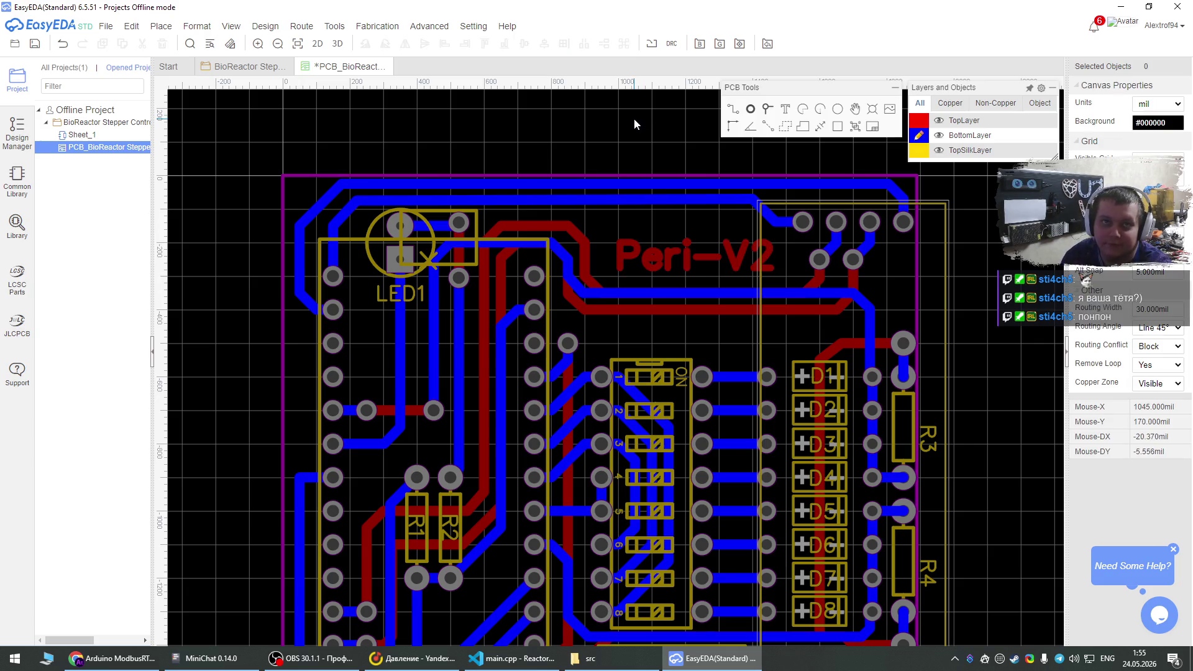
pyautogui.hotkey('ctrl', 's')
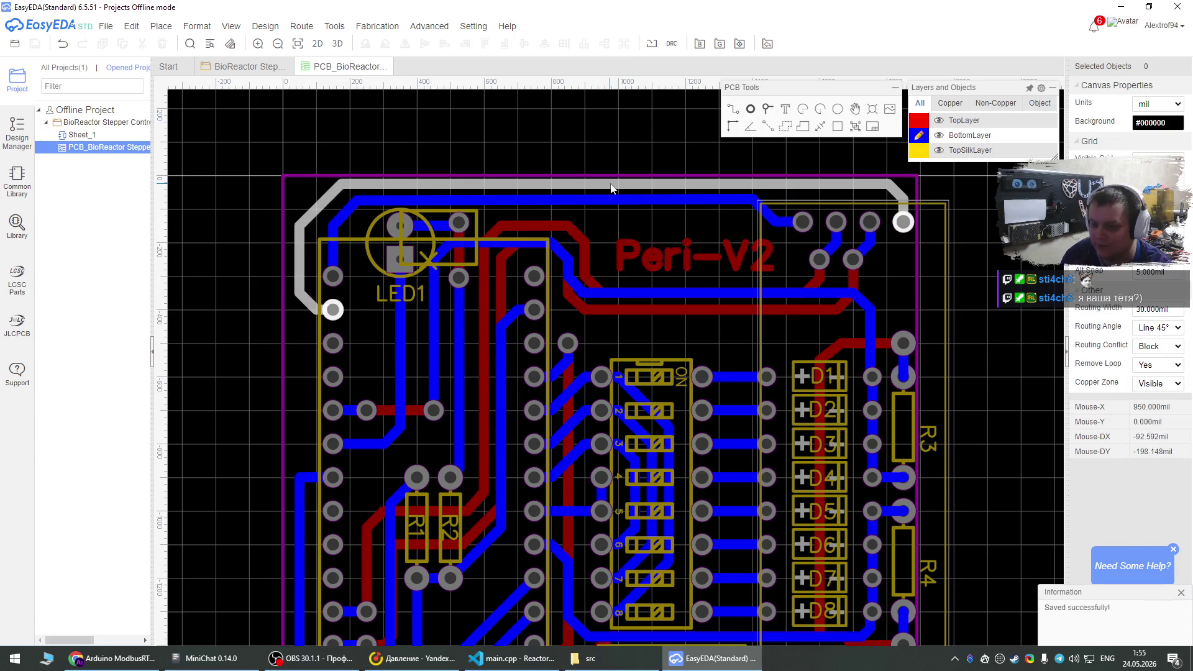
pyautogui.hotkey('alt', 'Tab')
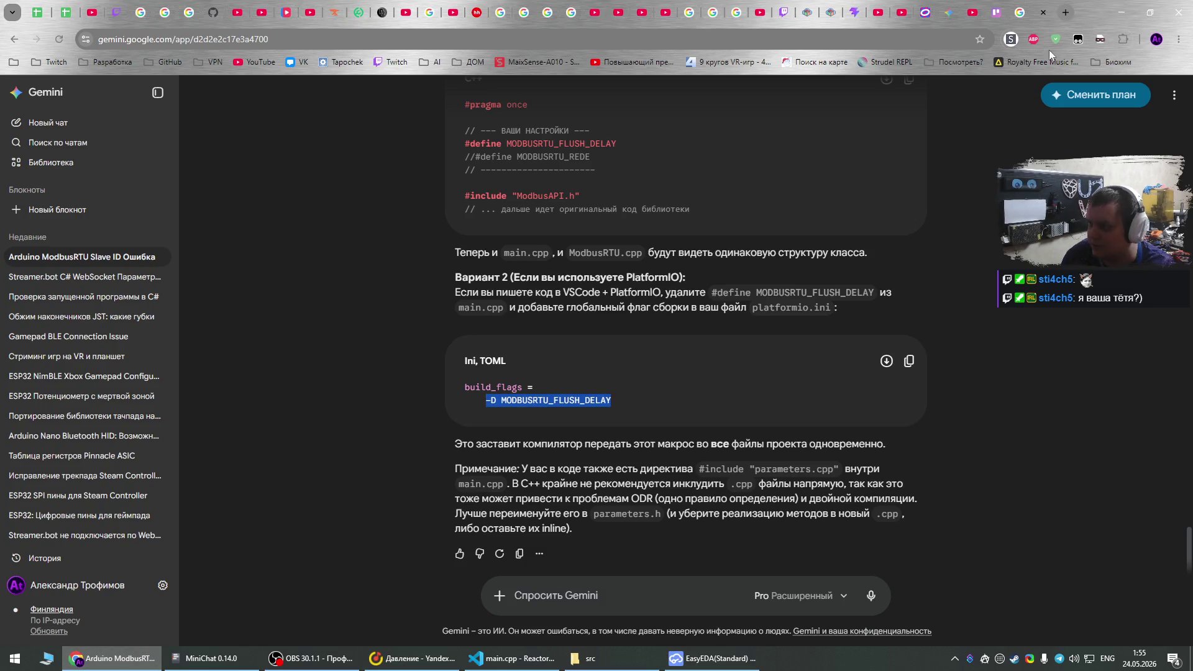
# Close the Gemini tab, Google the series 'И снова здравствуйте', and open its Kinopoisk page.
pyautogui.click(1043, 13)
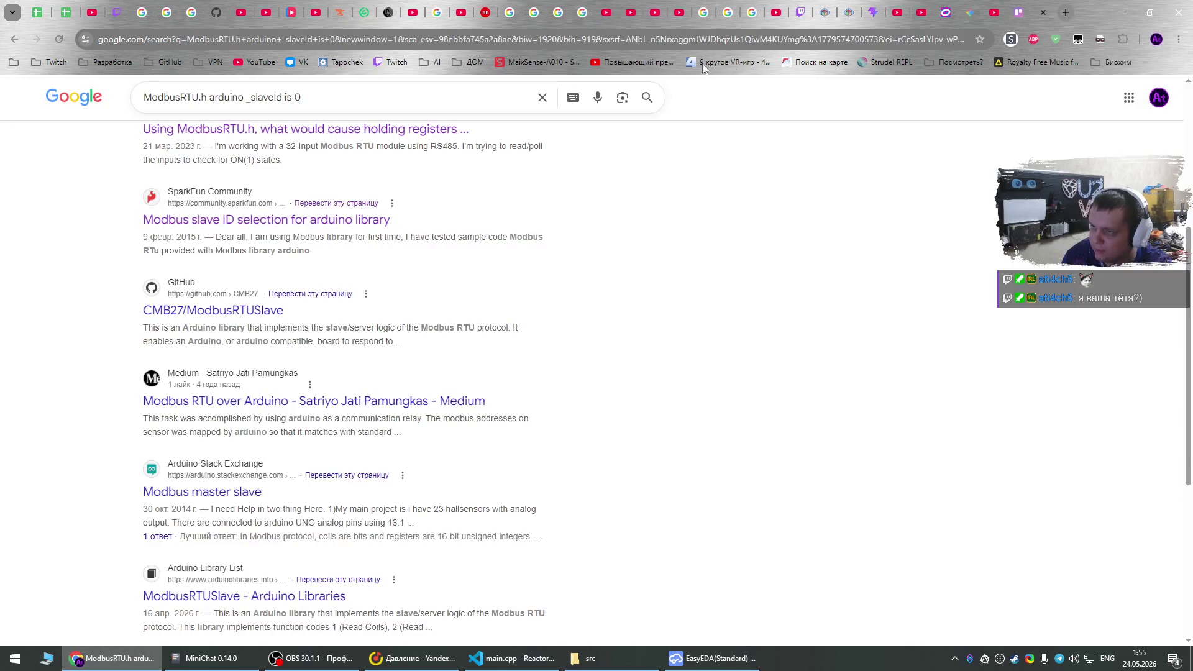
pyautogui.click(622, 39)
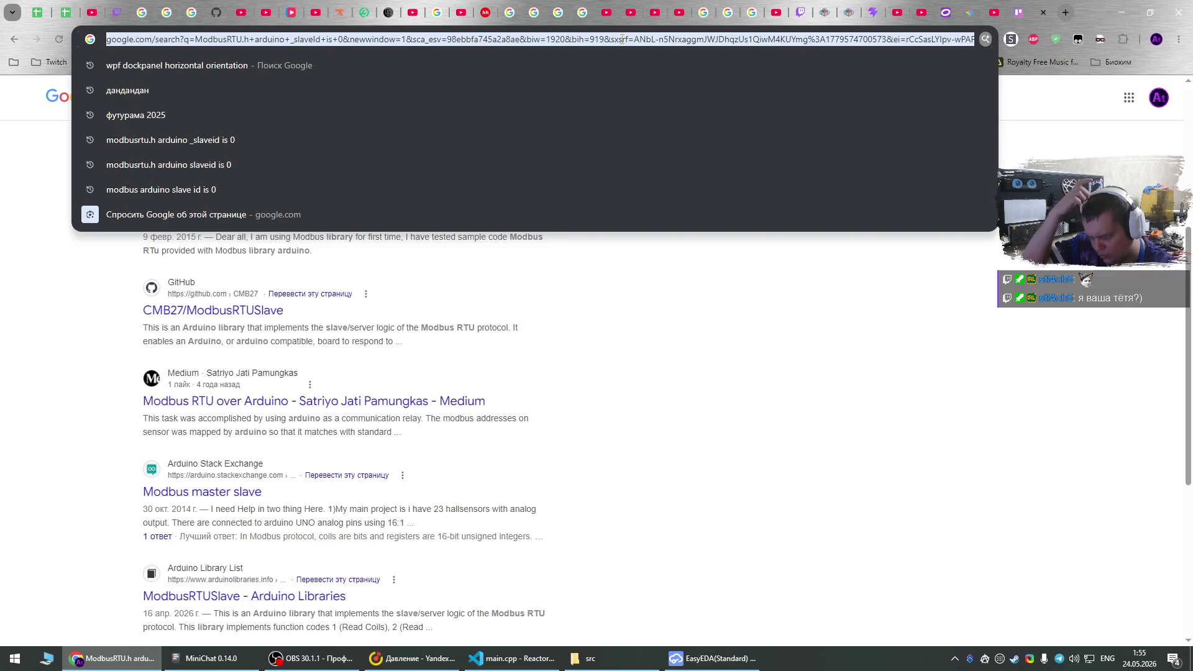
pyautogui.hotkey('alt', 'shift')
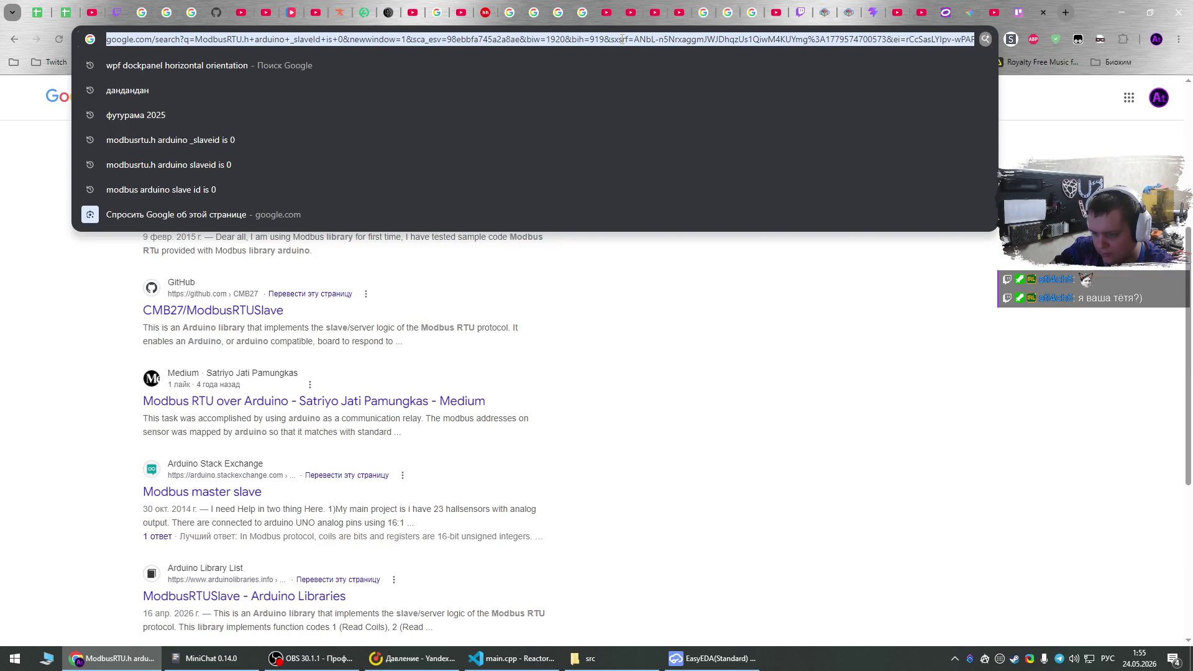
pyautogui.write('и снова')
pyautogui.write('а здравствуйте')
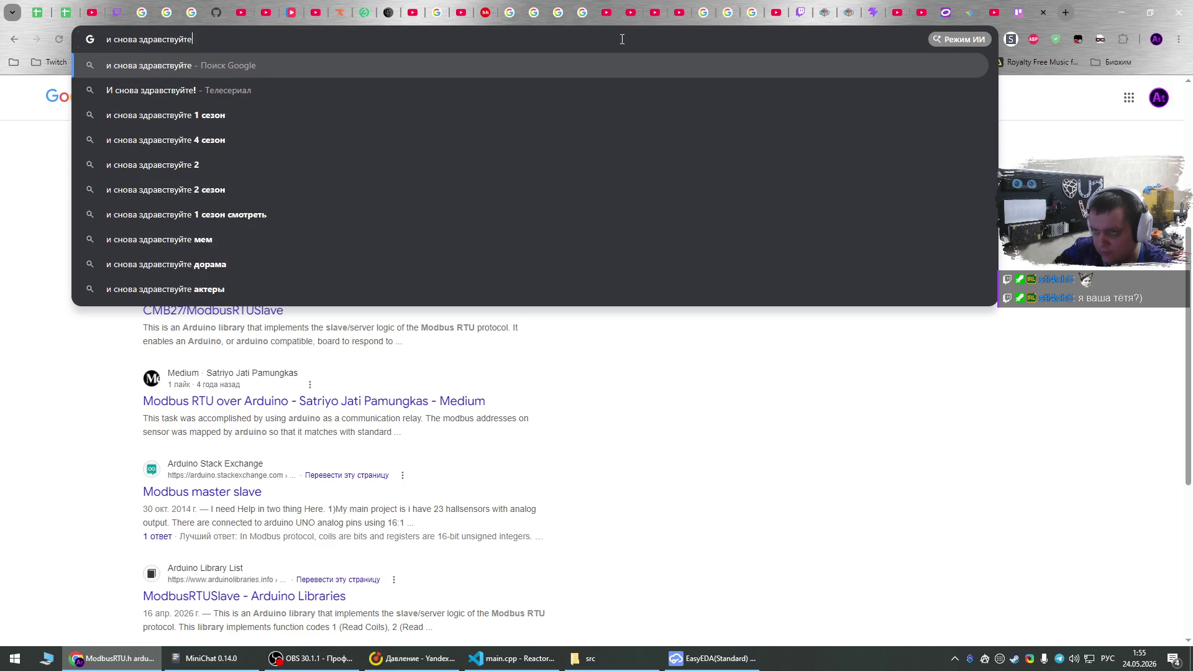
pyautogui.press('Return')
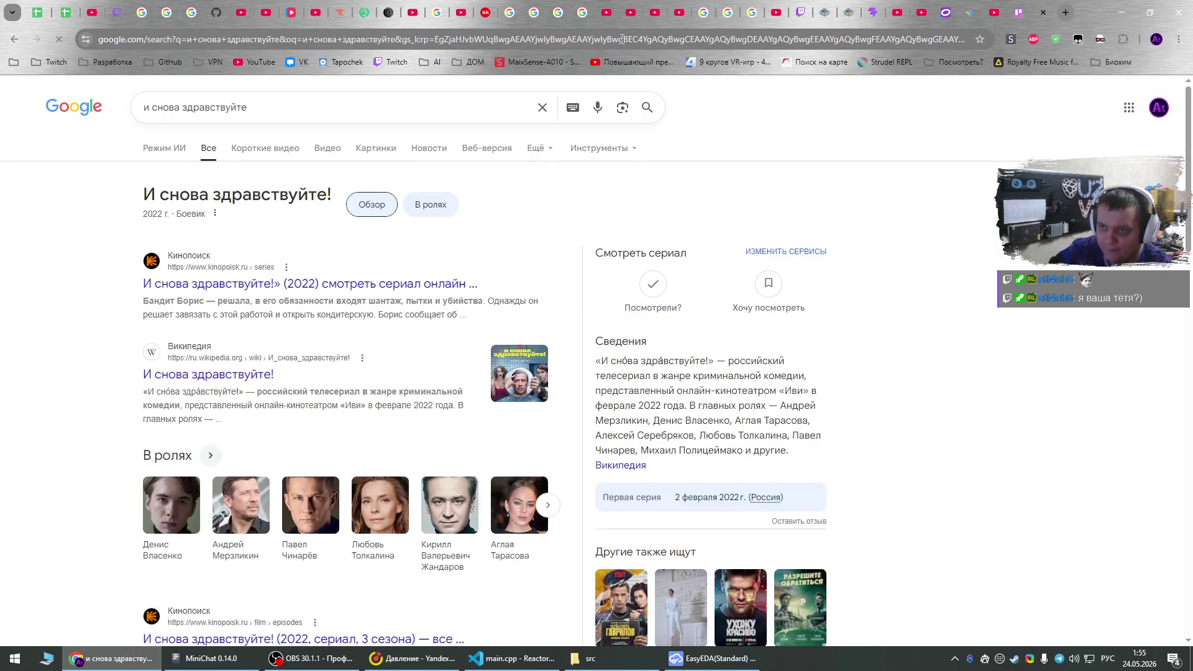
pyautogui.click(338, 286)
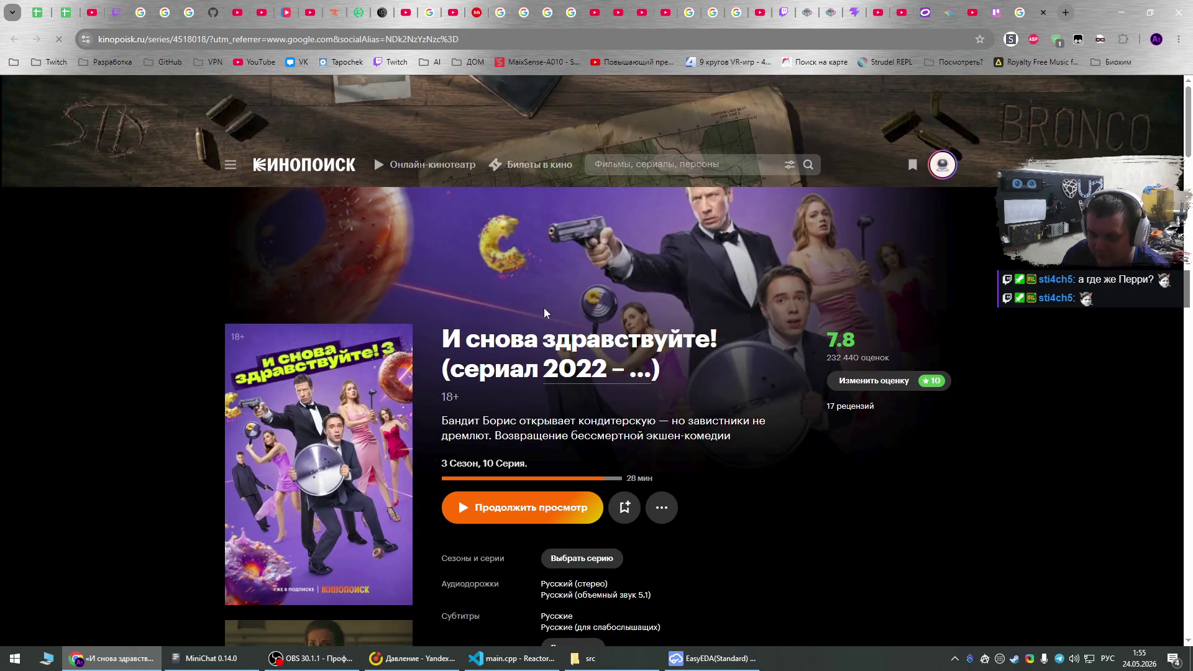
# Re-rate the series 10 on Kinopoisk's 1–10 scale.
pyautogui.scroll(-10, 616, 299)
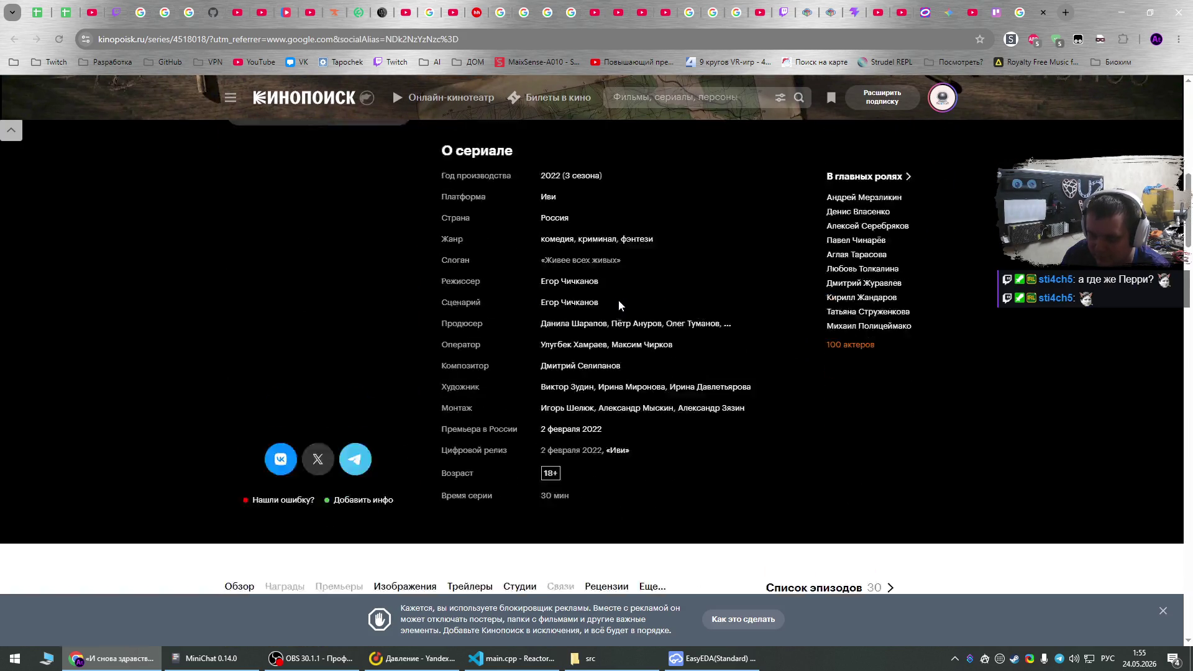
pyautogui.scroll(-15, 617, 300)
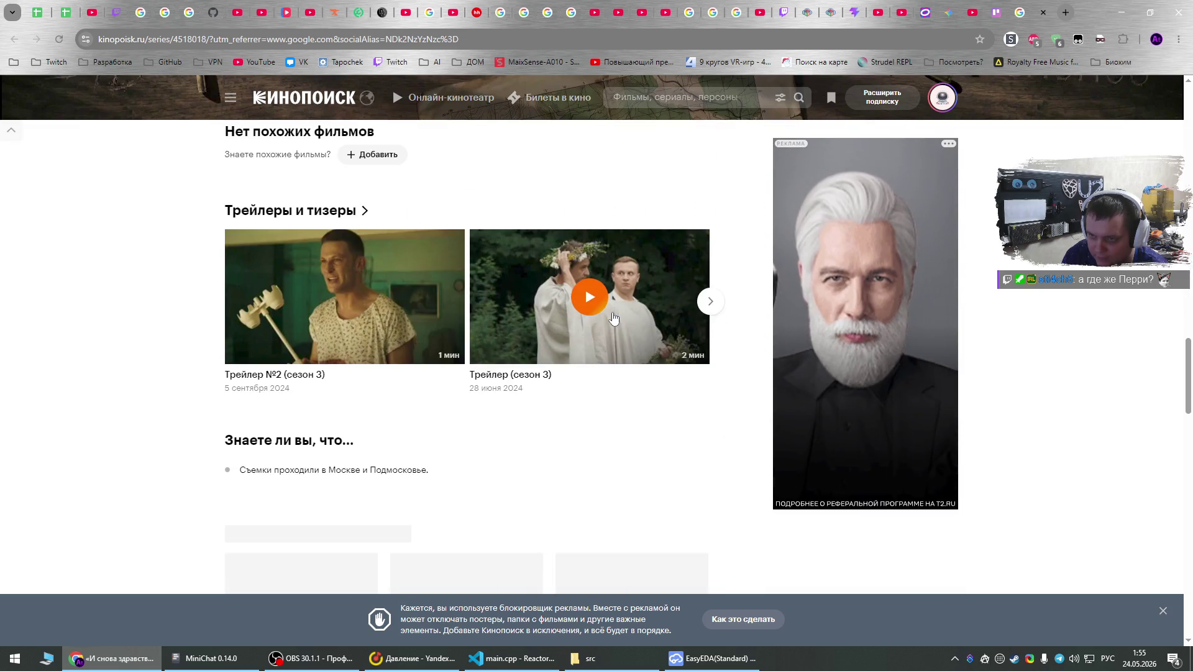
pyautogui.scroll(-14, 613, 318)
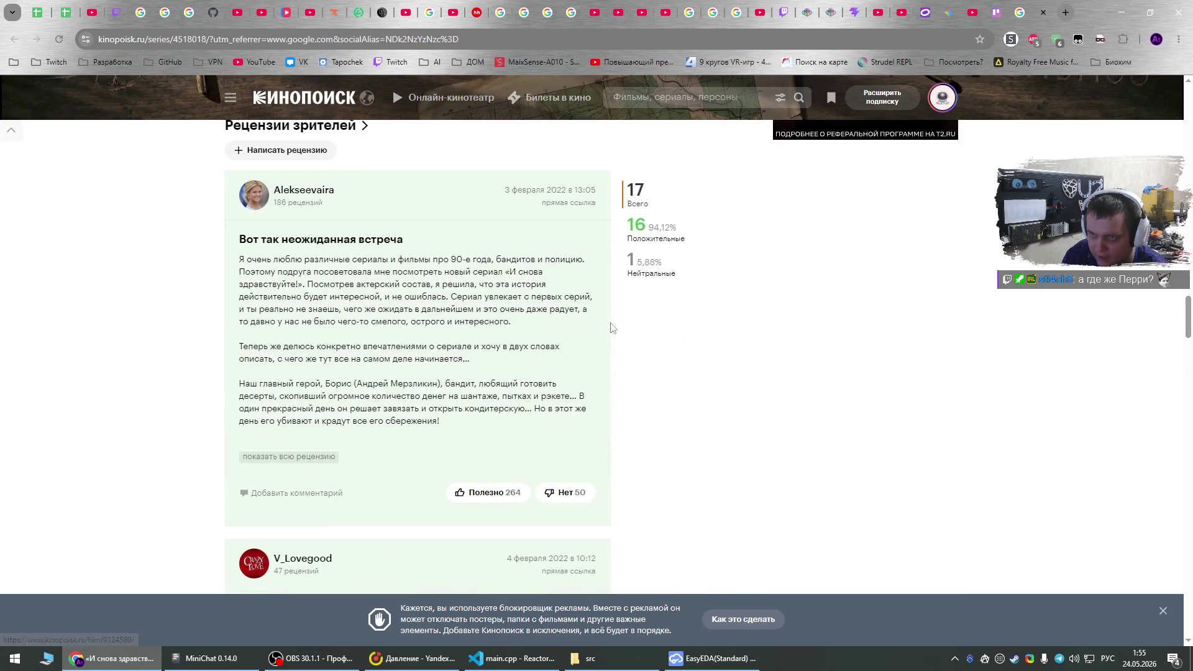
pyautogui.scroll(-18, 627, 292)
pyautogui.scroll(20, 646, 250)
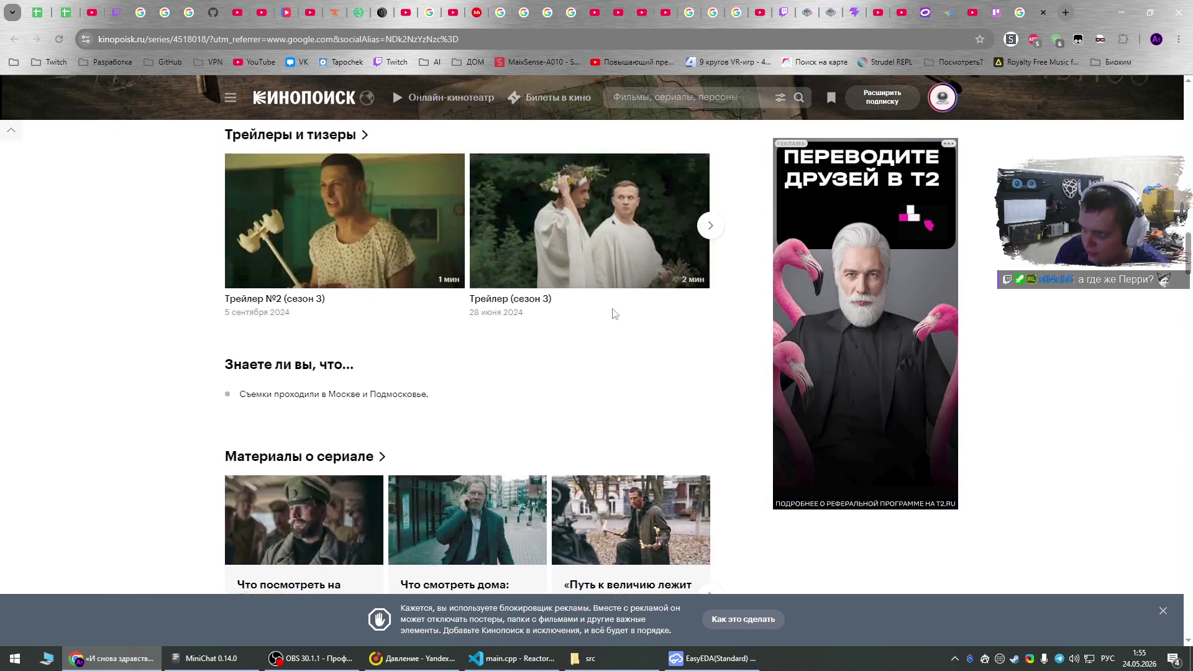
pyautogui.scroll(12, 613, 313)
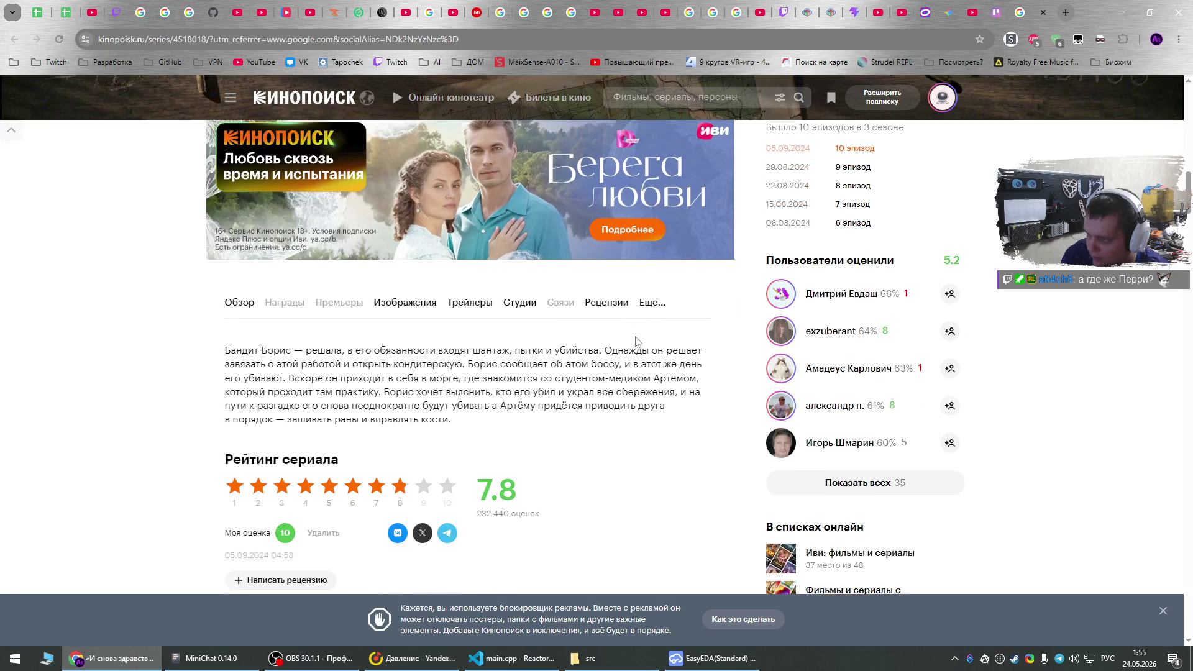
pyautogui.scroll(1, 635, 340)
pyautogui.scroll(-3, 637, 343)
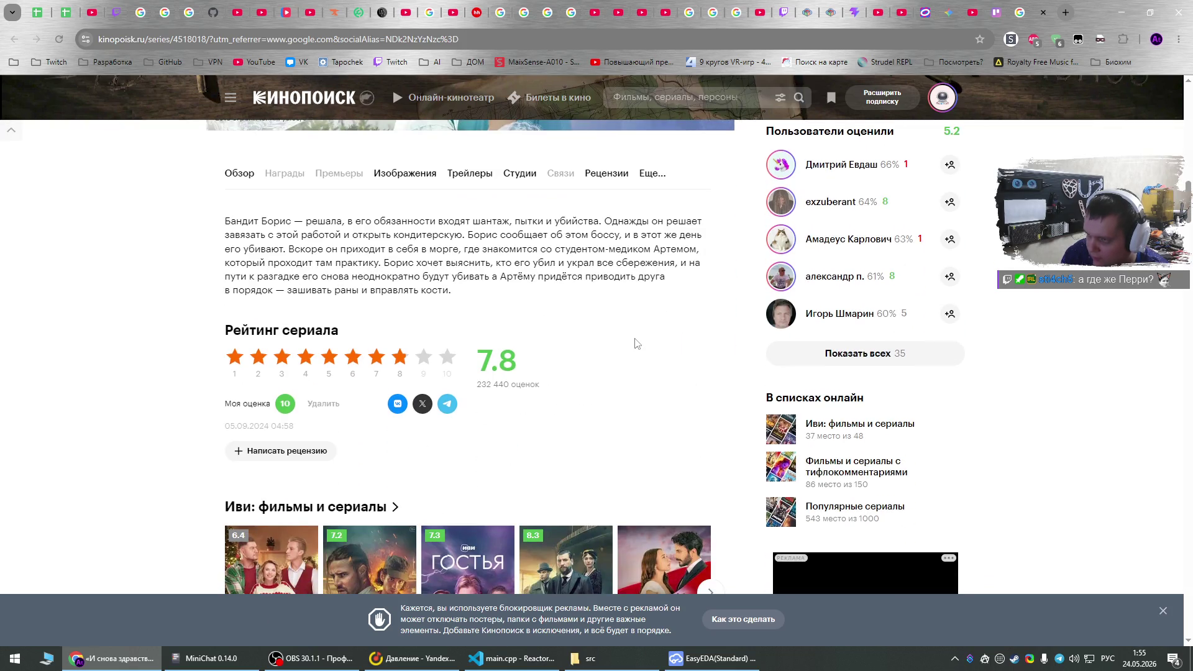
pyautogui.scroll(10, 636, 344)
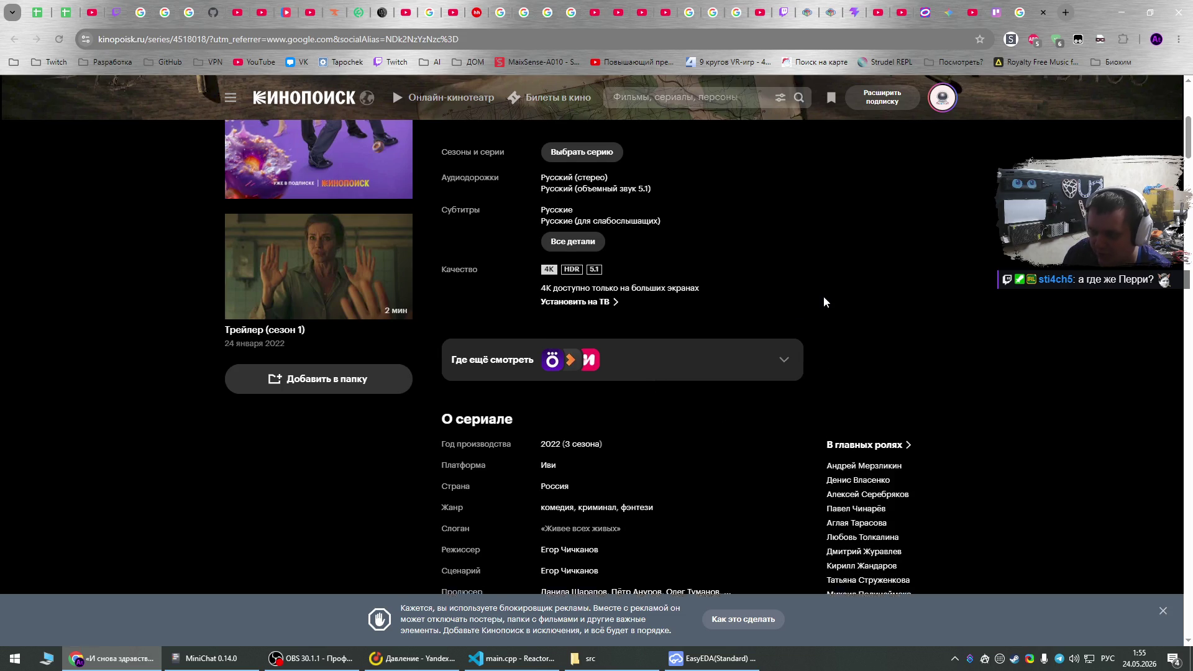
pyautogui.scroll(5, 824, 302)
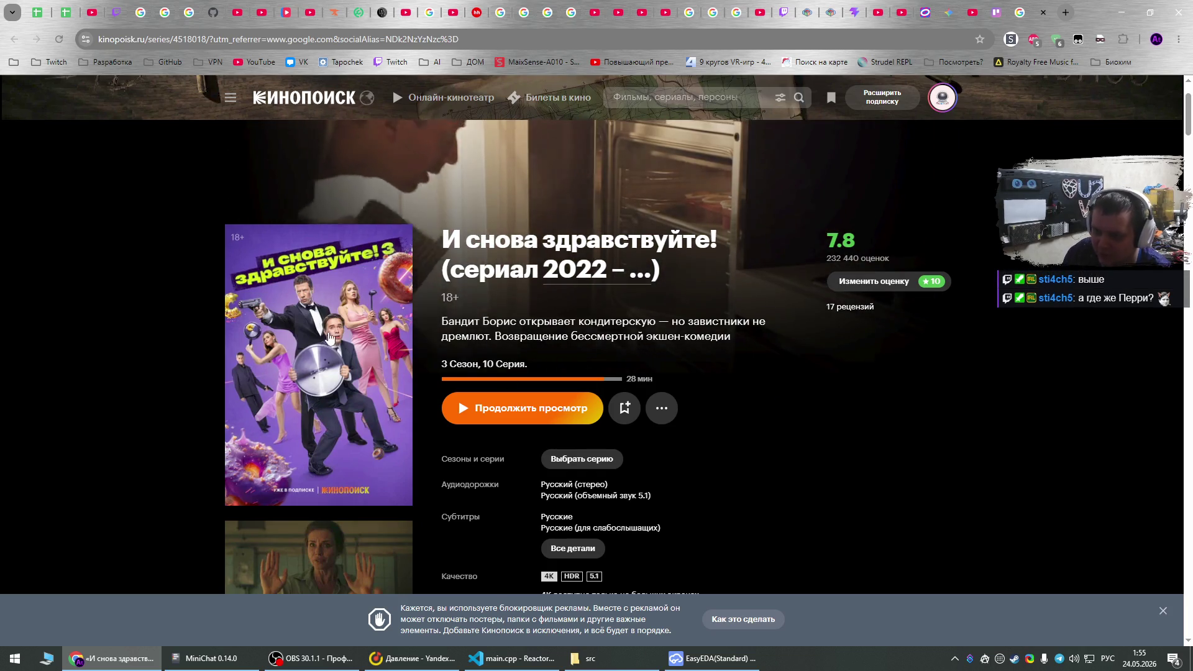
pyautogui.scroll(-5, 780, 344)
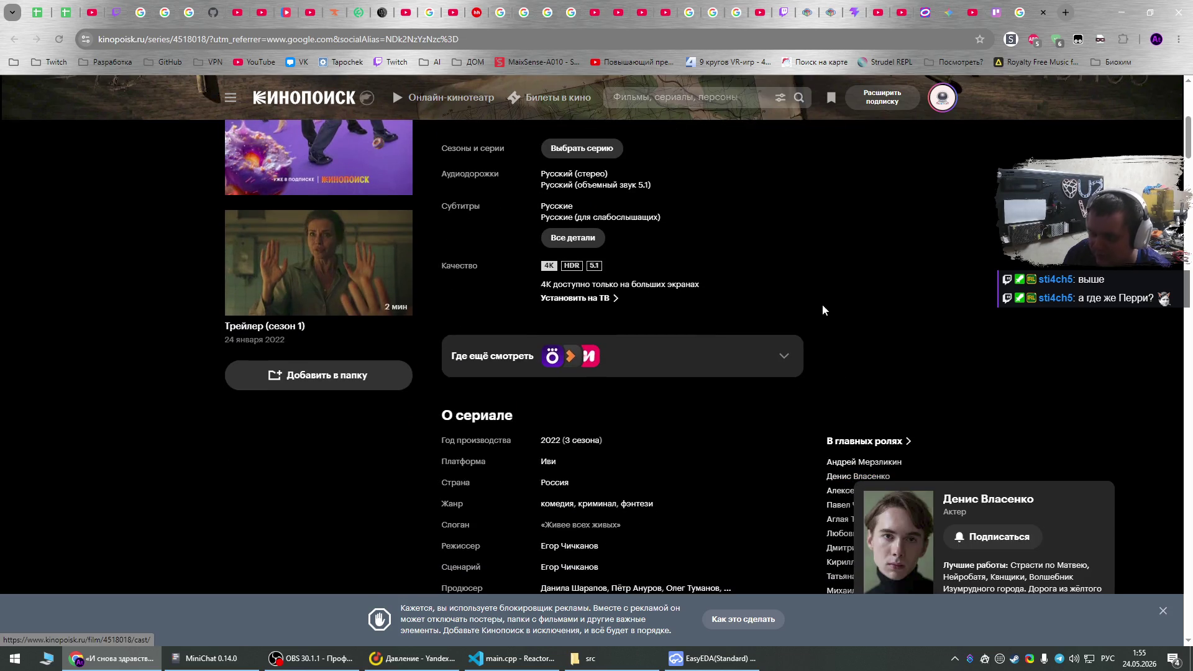
pyautogui.scroll(6, 808, 373)
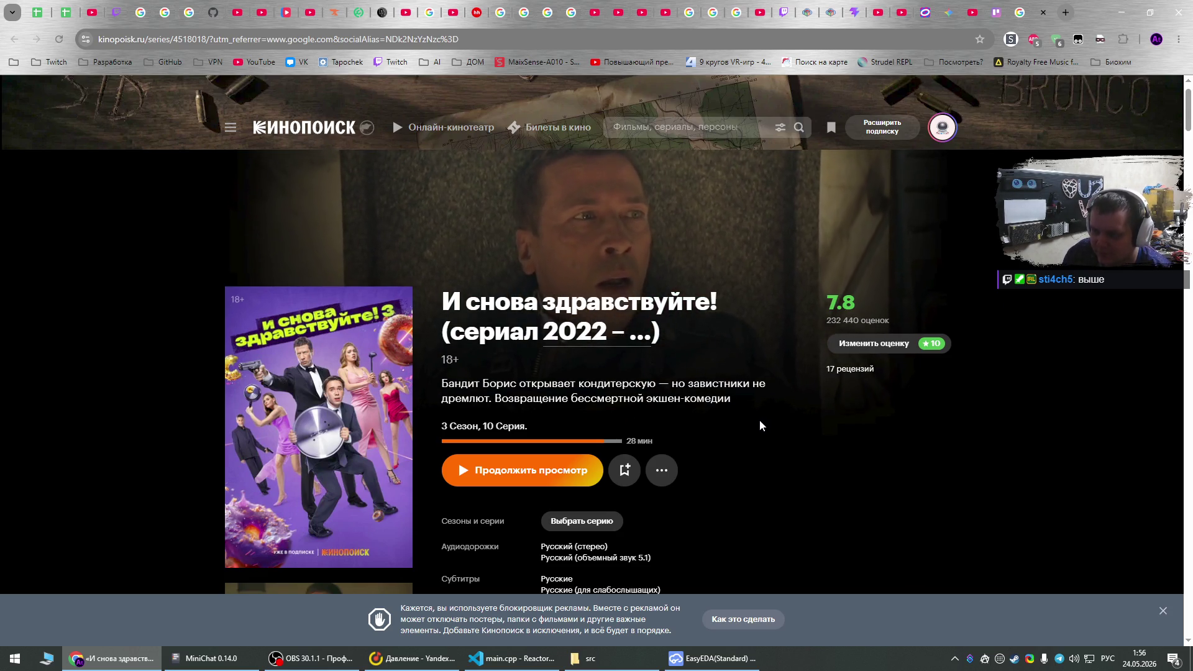
pyautogui.click(882, 354)
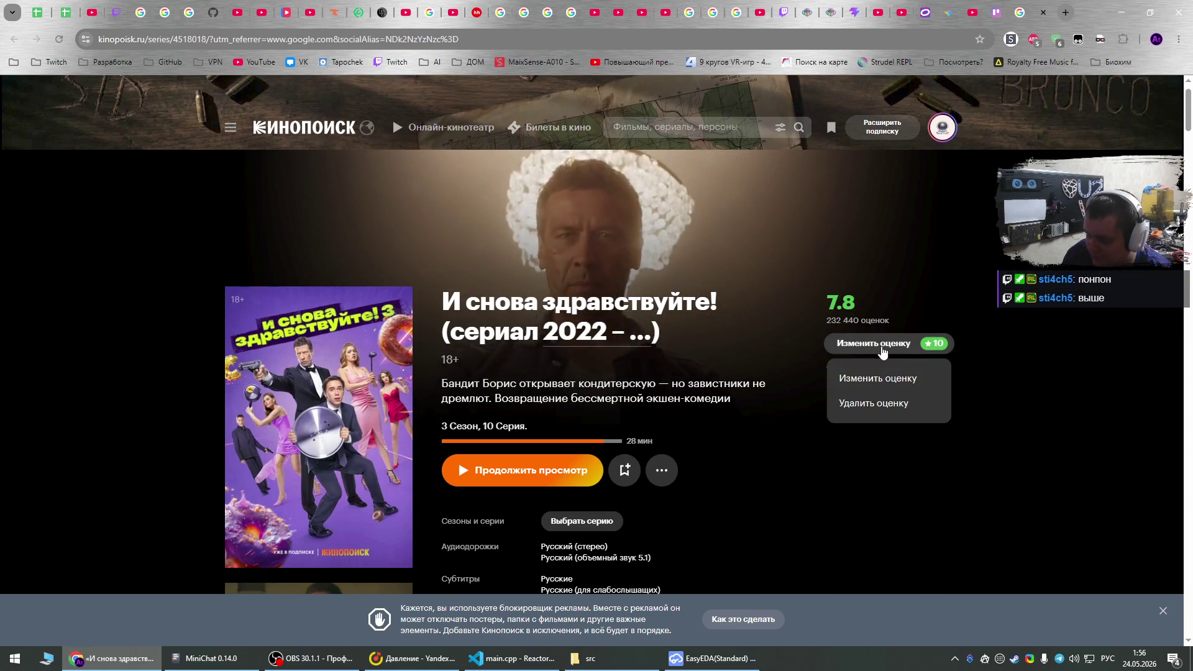
pyautogui.click(891, 379)
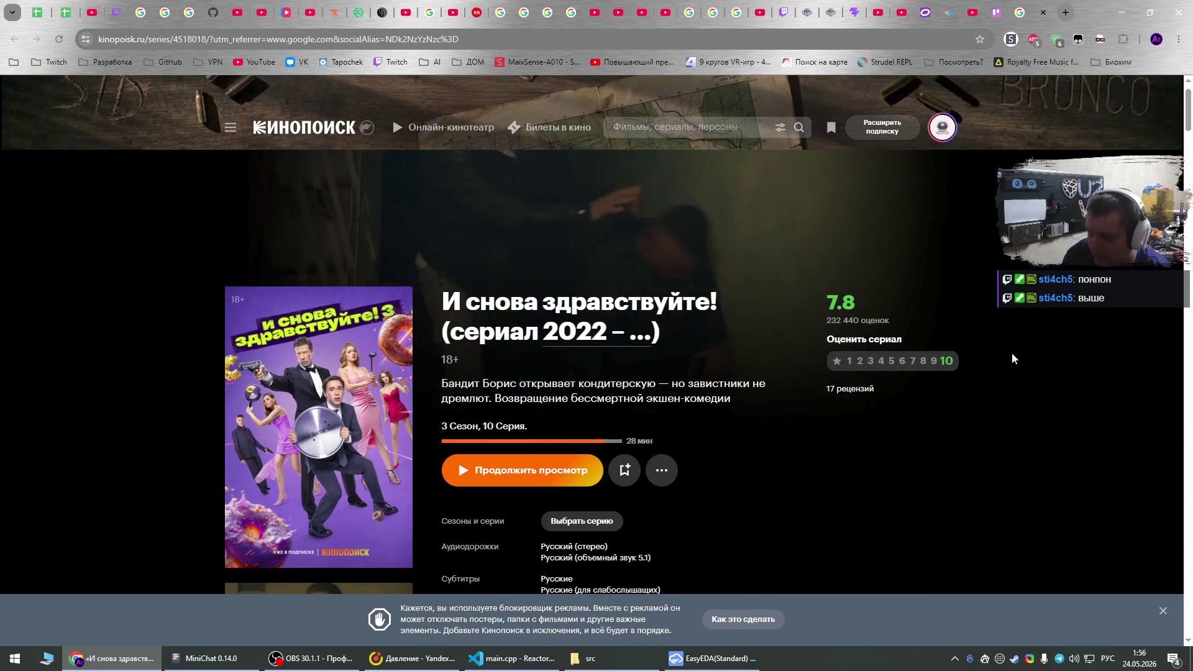
pyautogui.click(59, 39)
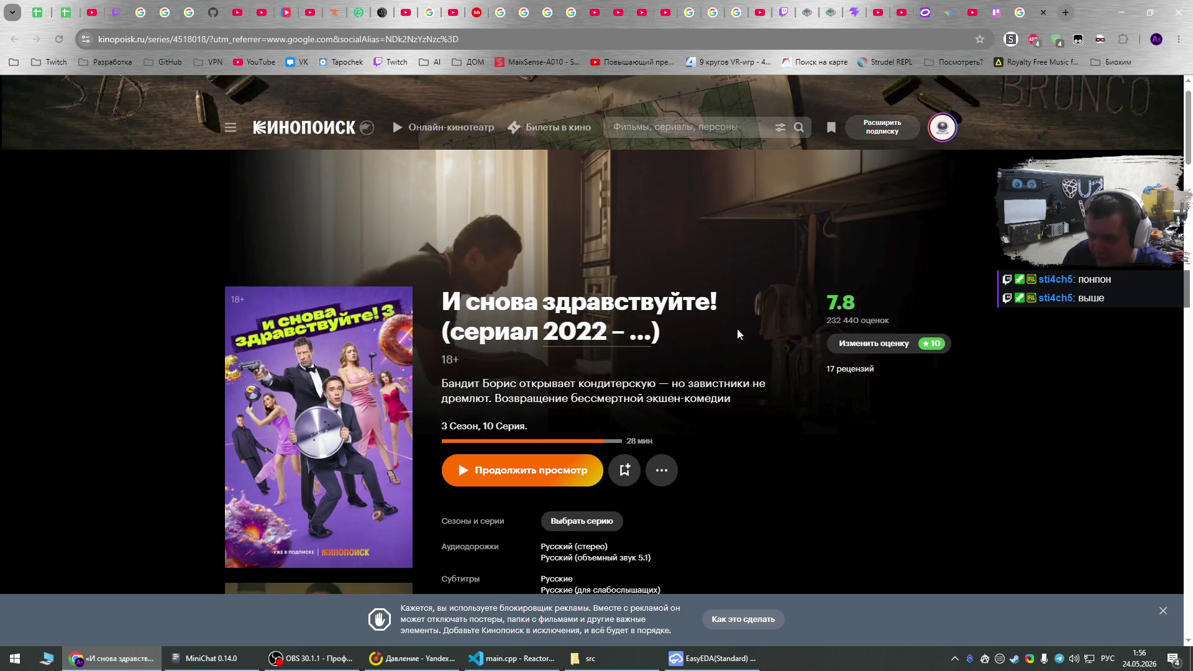
# Scroll through the rest of the series page, then close the Kinopoisk tab.
pyautogui.scroll(-1, 748, 367)
pyautogui.scroll(-1, 748, 368)
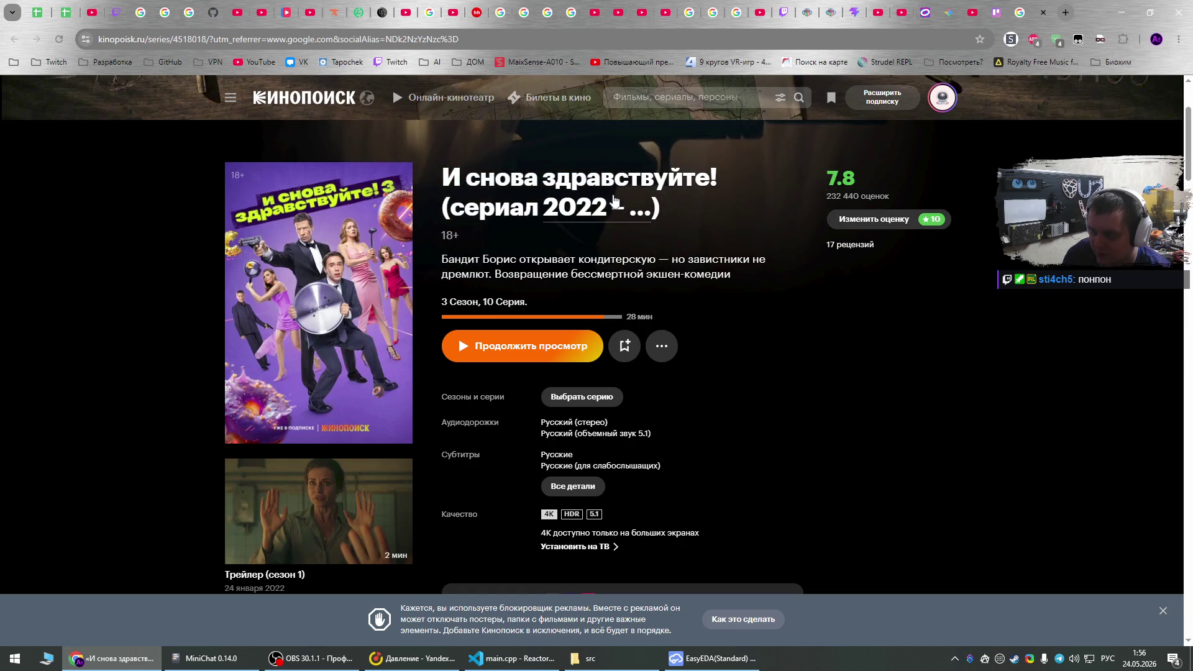
pyautogui.scroll(-1, 742, 320)
pyautogui.scroll(-6, 742, 324)
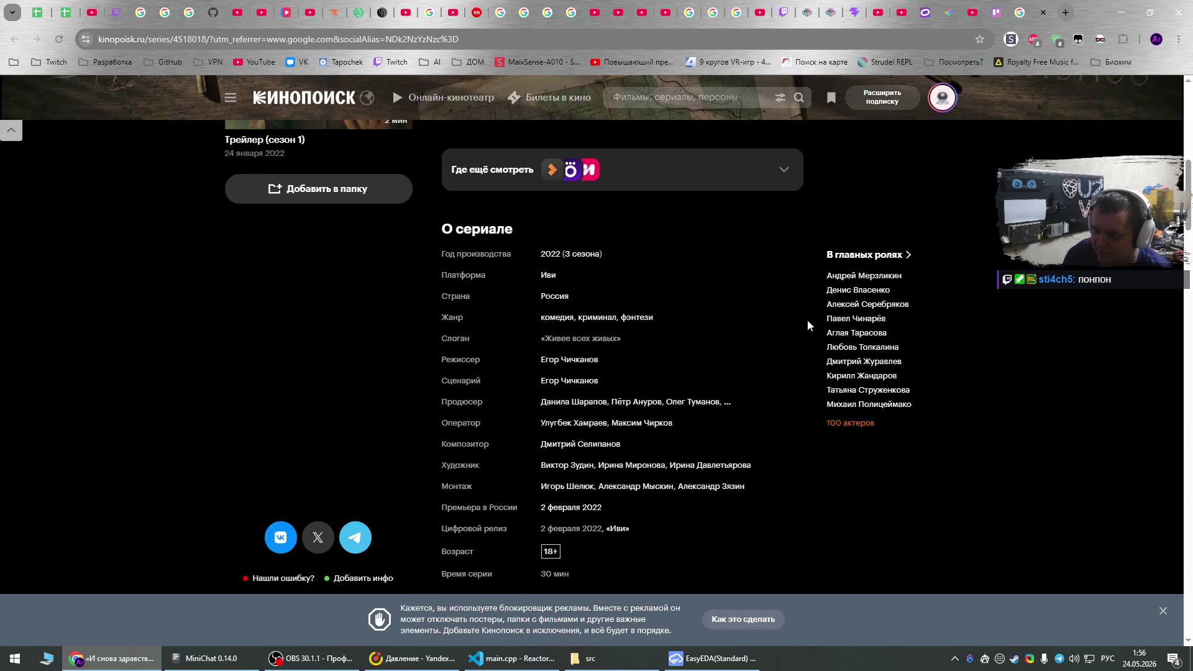
pyautogui.scroll(-6, 807, 320)
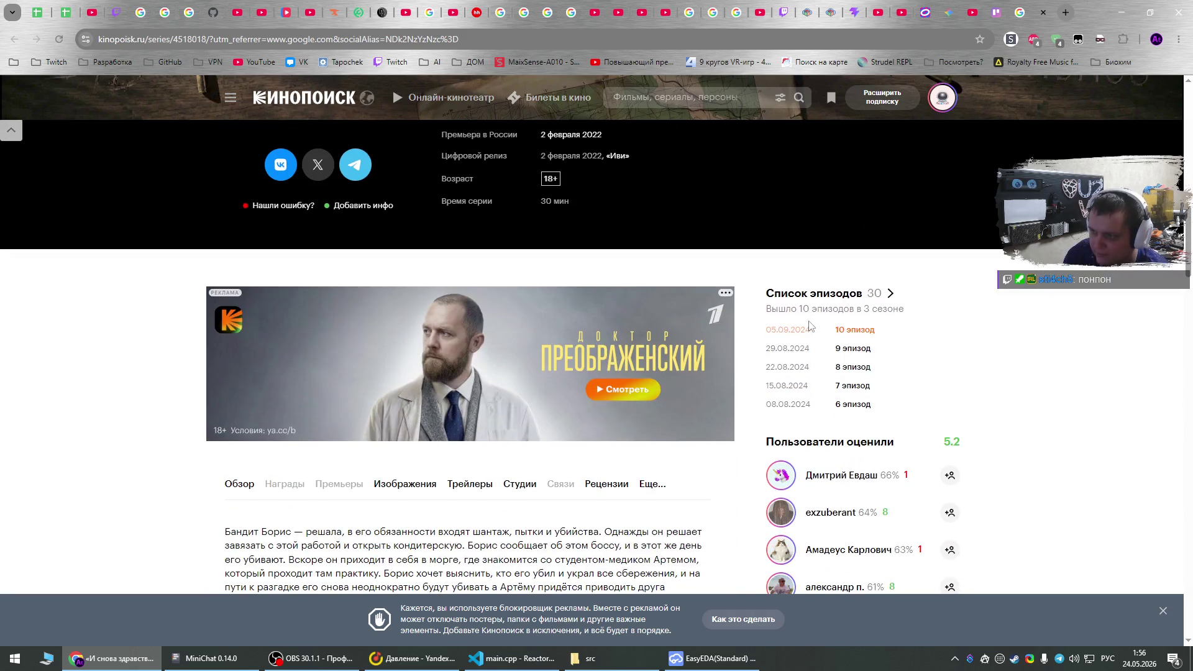
pyautogui.scroll(-3, 694, 503)
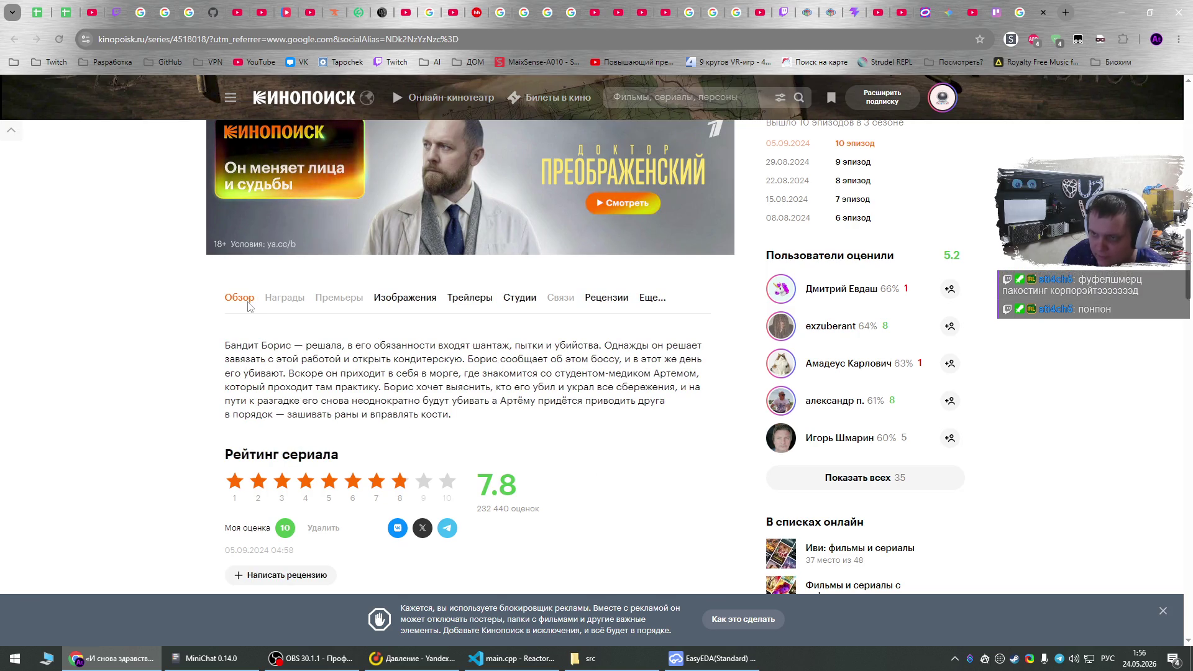
pyautogui.scroll(-10, 193, 383)
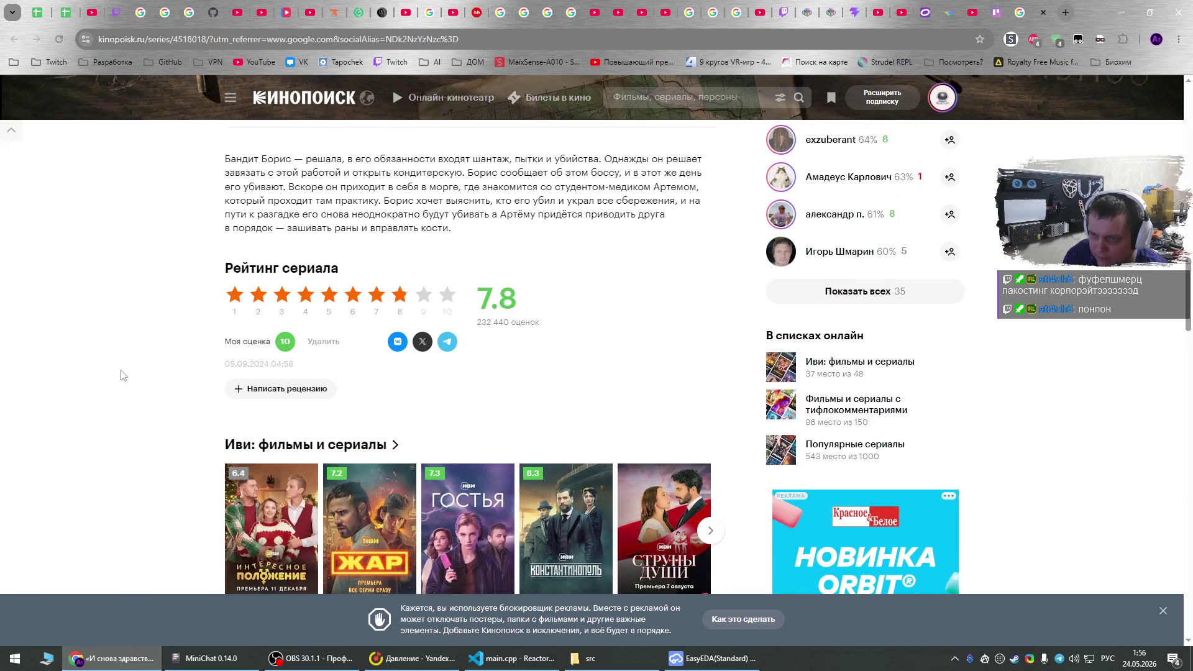
pyautogui.scroll(-6, 137, 368)
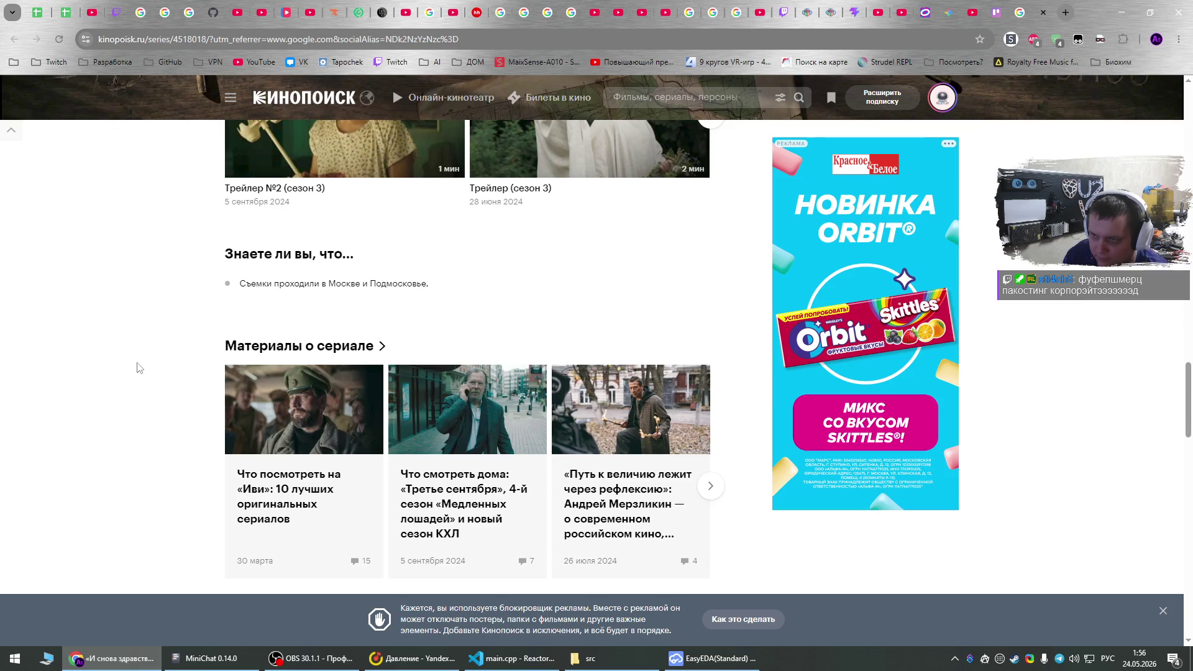
pyautogui.scroll(-1, 229, 343)
pyautogui.scroll(1, 280, 286)
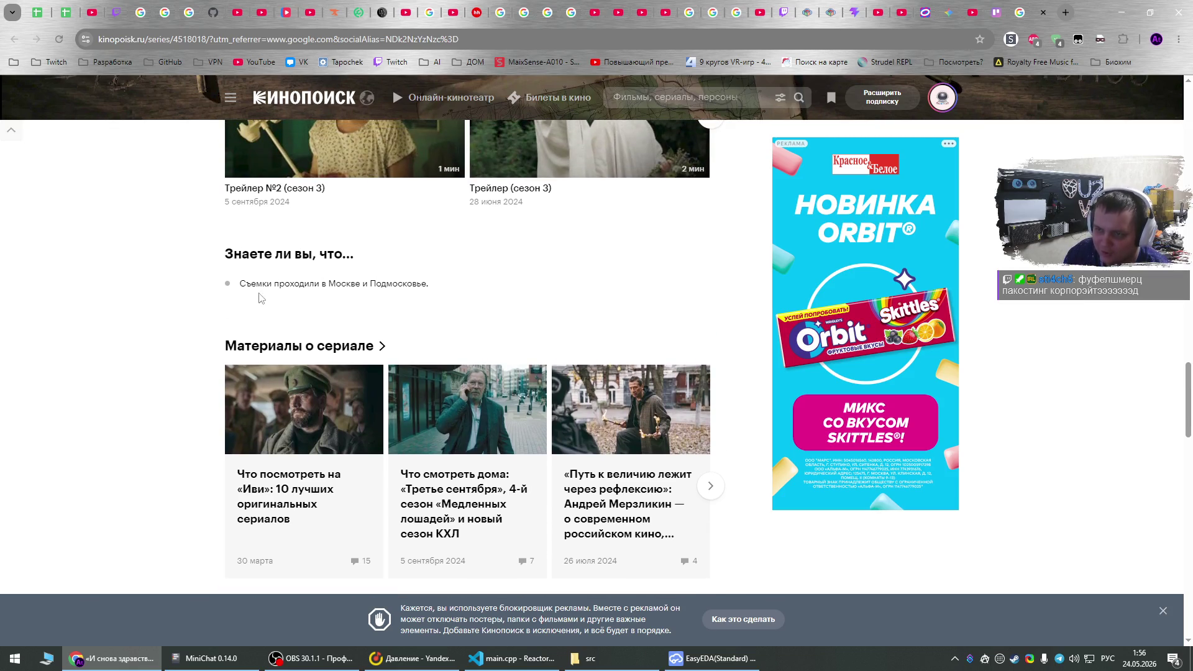
pyautogui.scroll(-12, 170, 320)
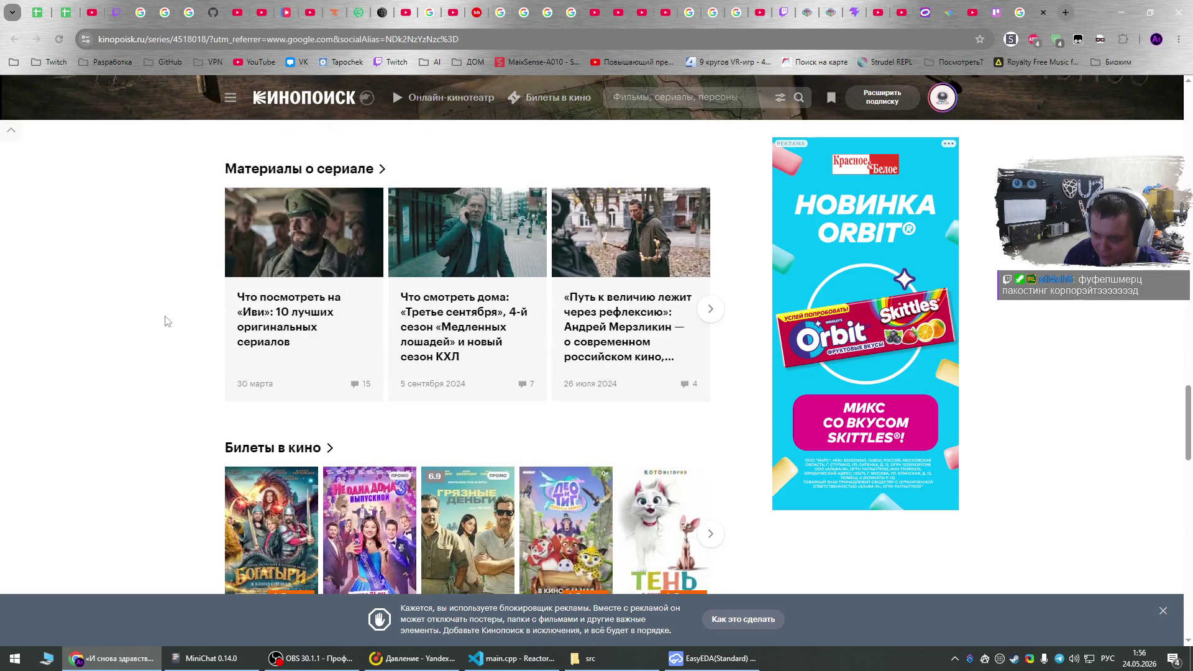
pyautogui.scroll(-15, 179, 325)
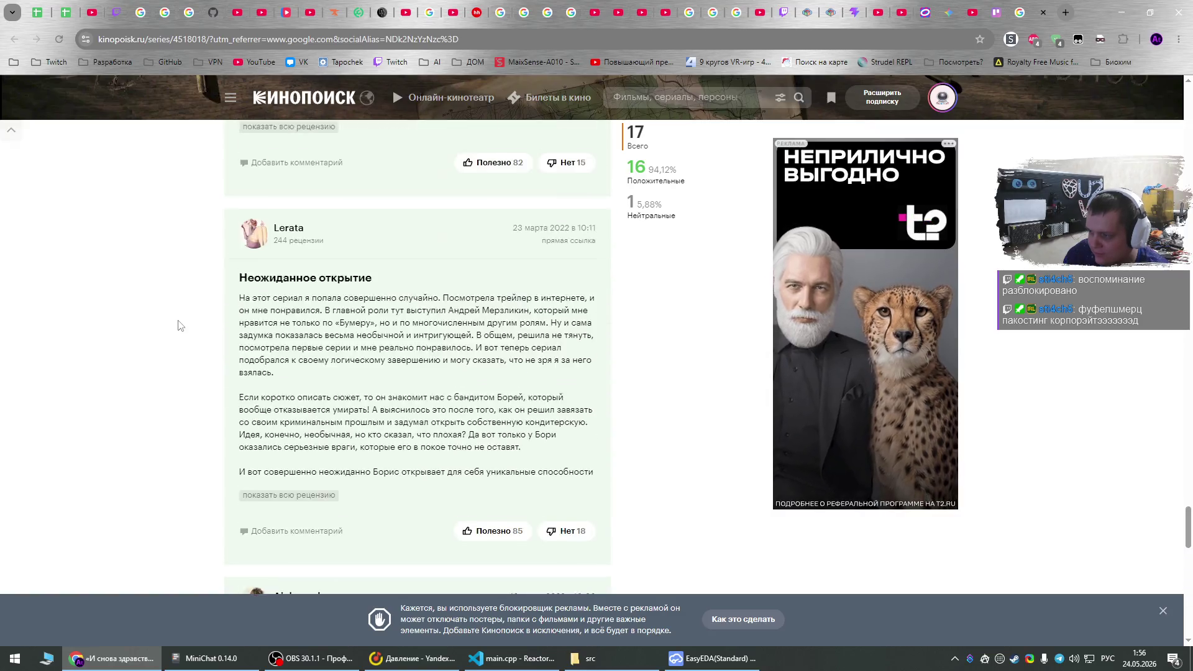
pyautogui.scroll(20, 180, 397)
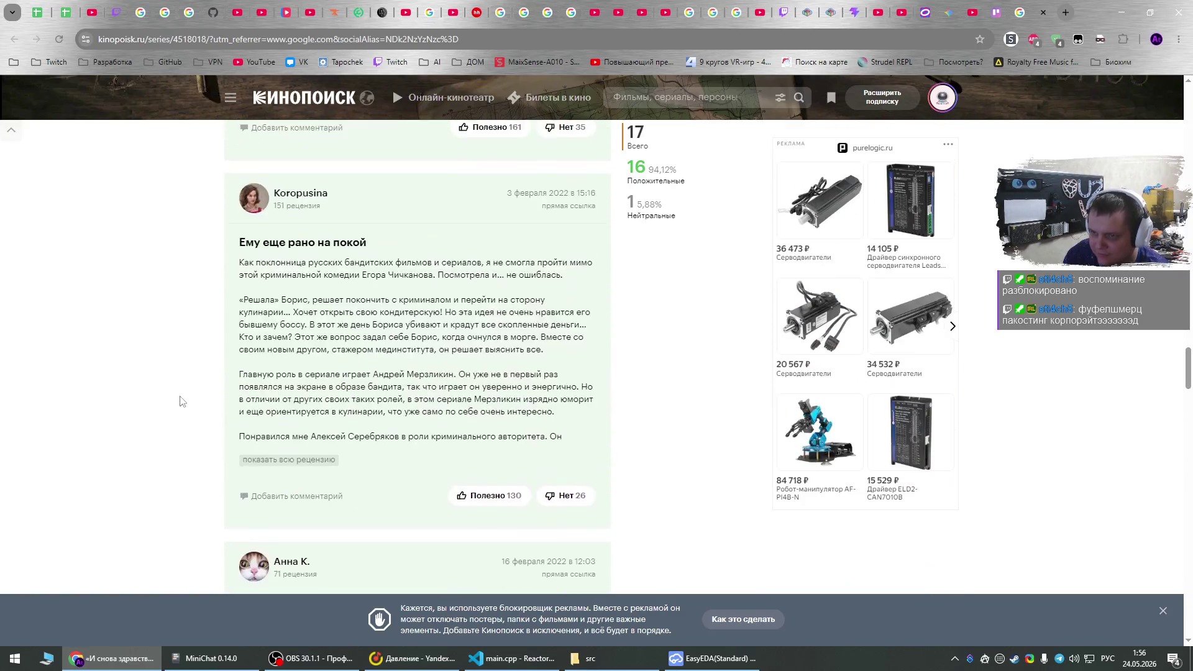
pyautogui.scroll(20, 186, 417)
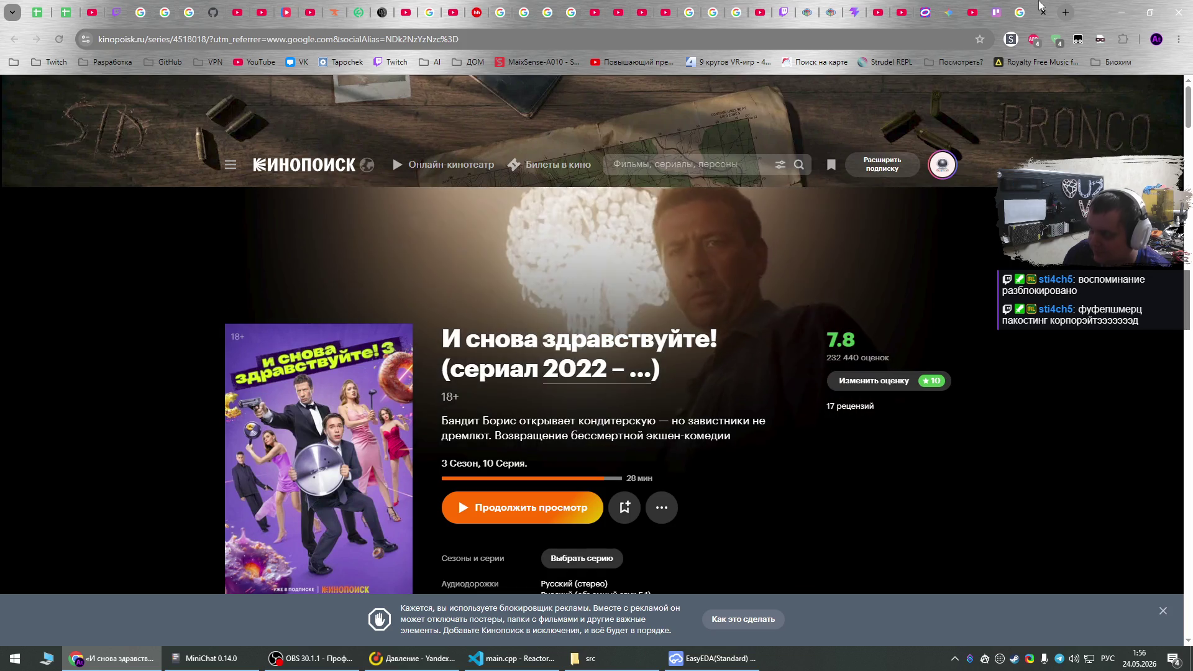
pyautogui.click(1043, 12)
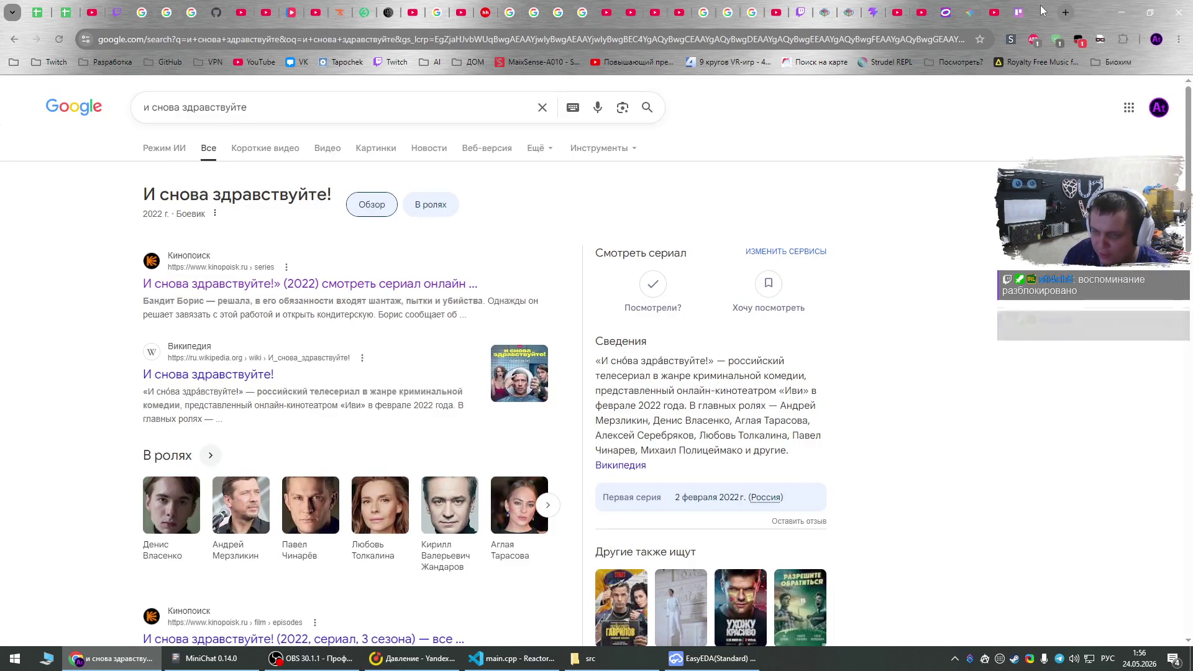
# Close the Google results tab and open the BioReactor Sheet_1 schematic in EasyEDA.
pyautogui.click(1043, 12)
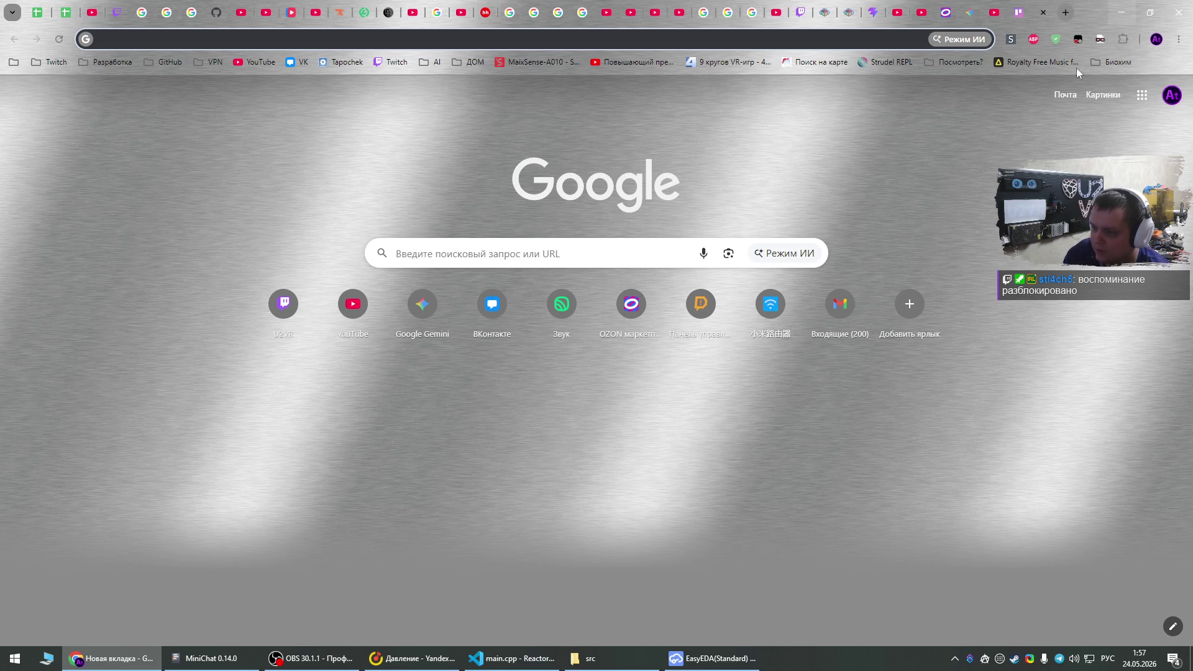
pyautogui.click(760, 654)
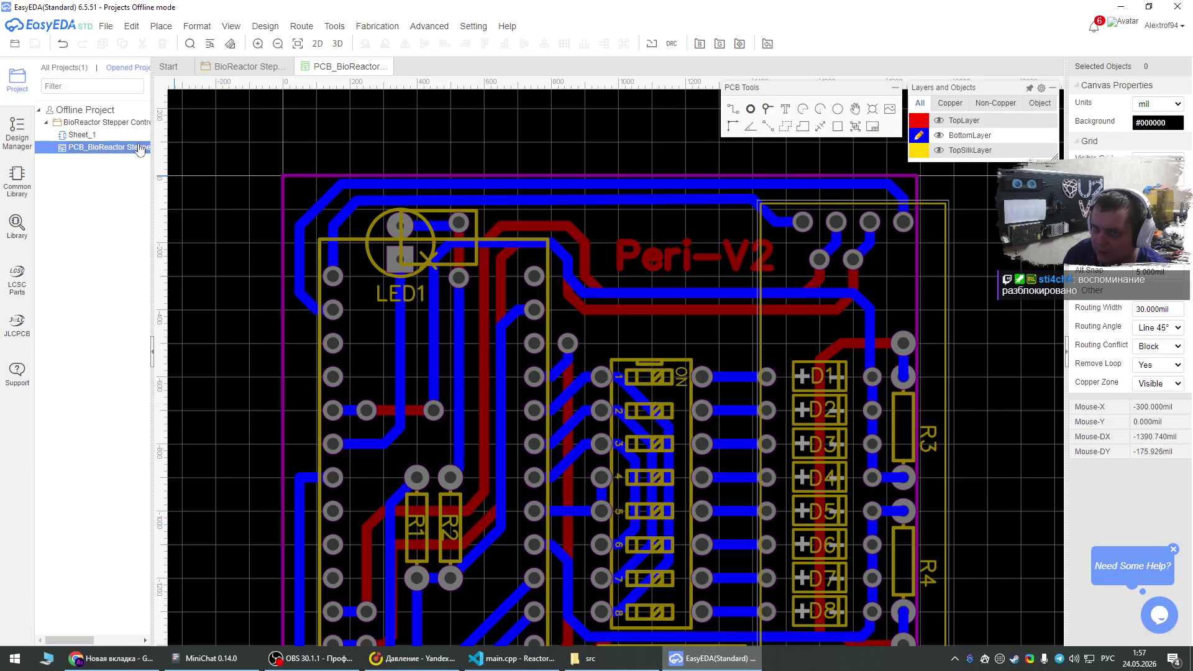
pyautogui.click(76, 135)
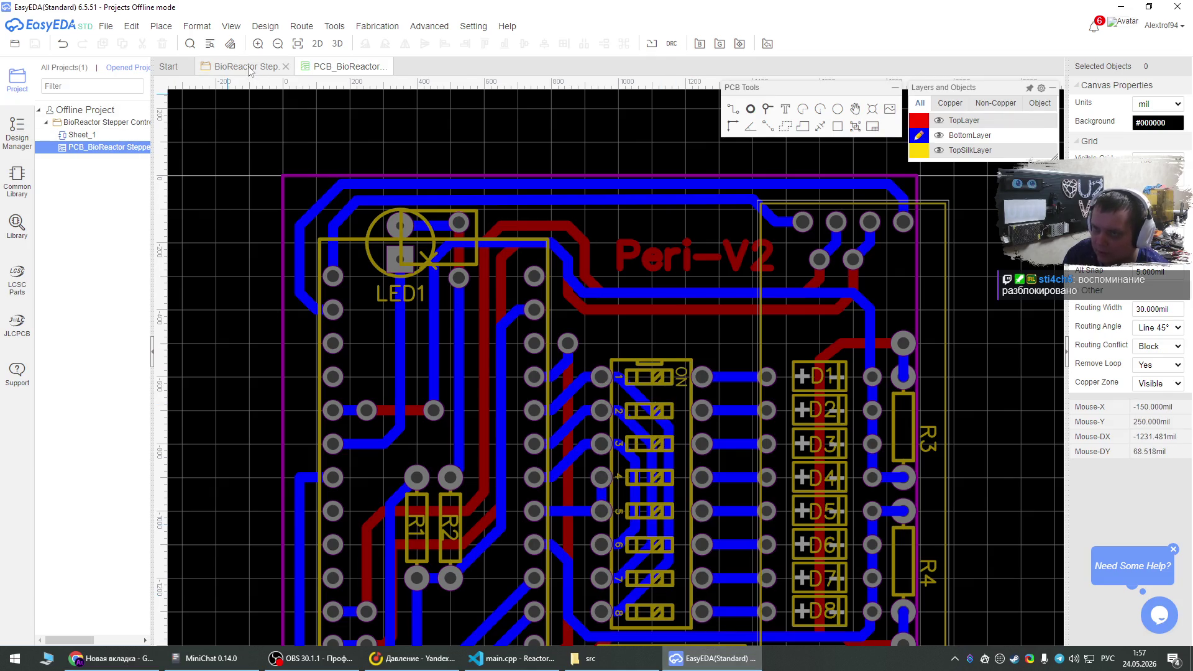
pyautogui.scroll(-2, 643, 151)
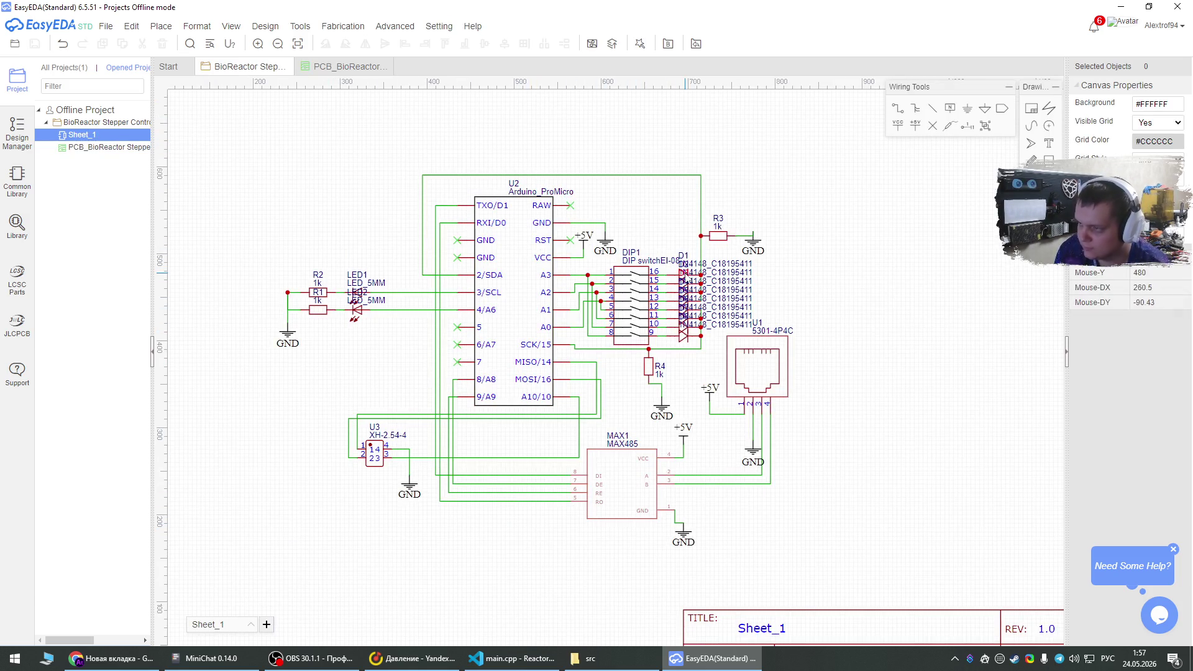
# Shorten diodes D1–D4 names from 1N4148_C18195411 to 1N4148.
pyautogui.click(682, 273)
pyautogui.doubleClick(1141, 104)
pyautogui.hotkey('shift', 'End')
pyautogui.press('Delete')
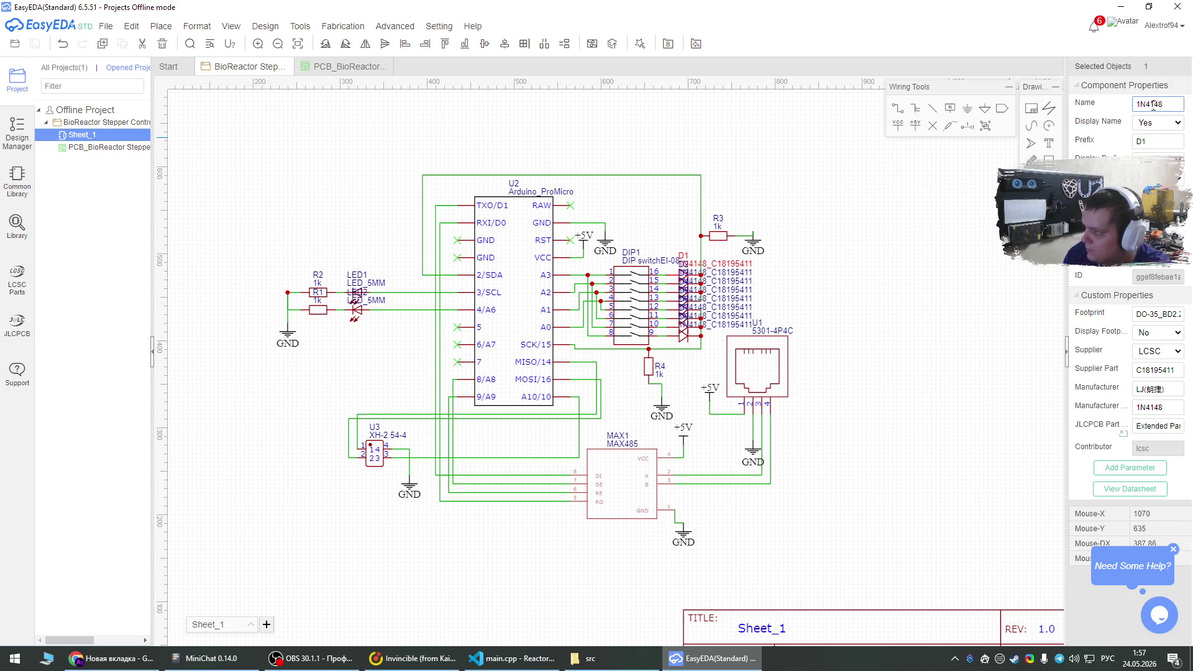
pyautogui.click(567, 193)
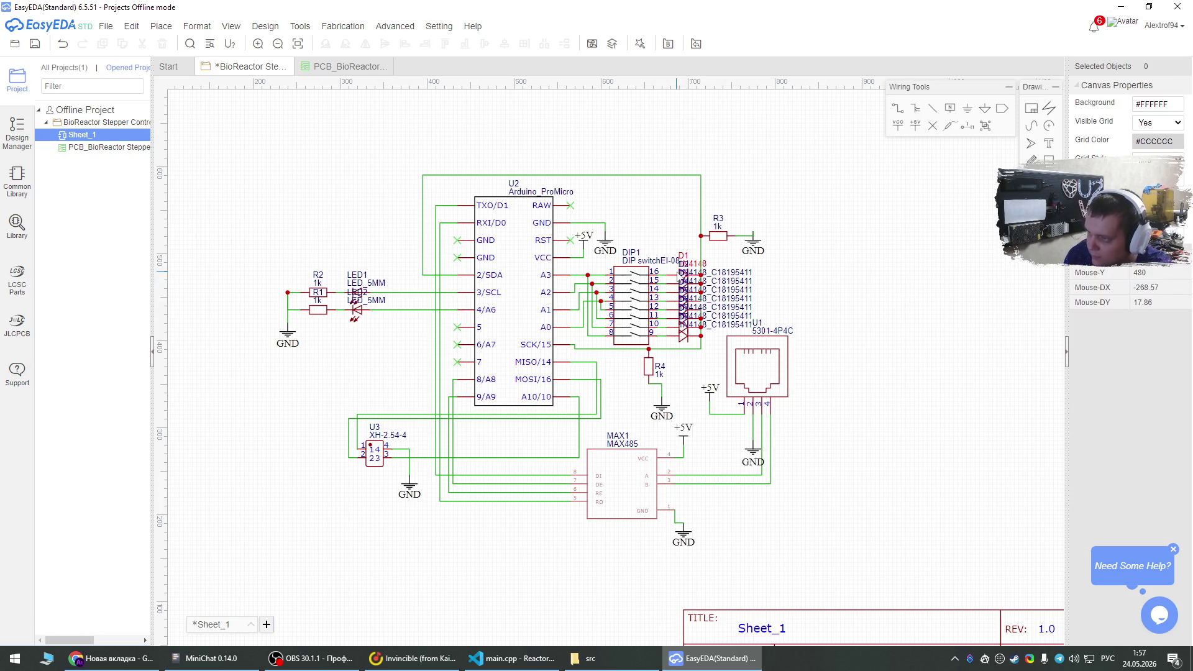
pyautogui.click(676, 283)
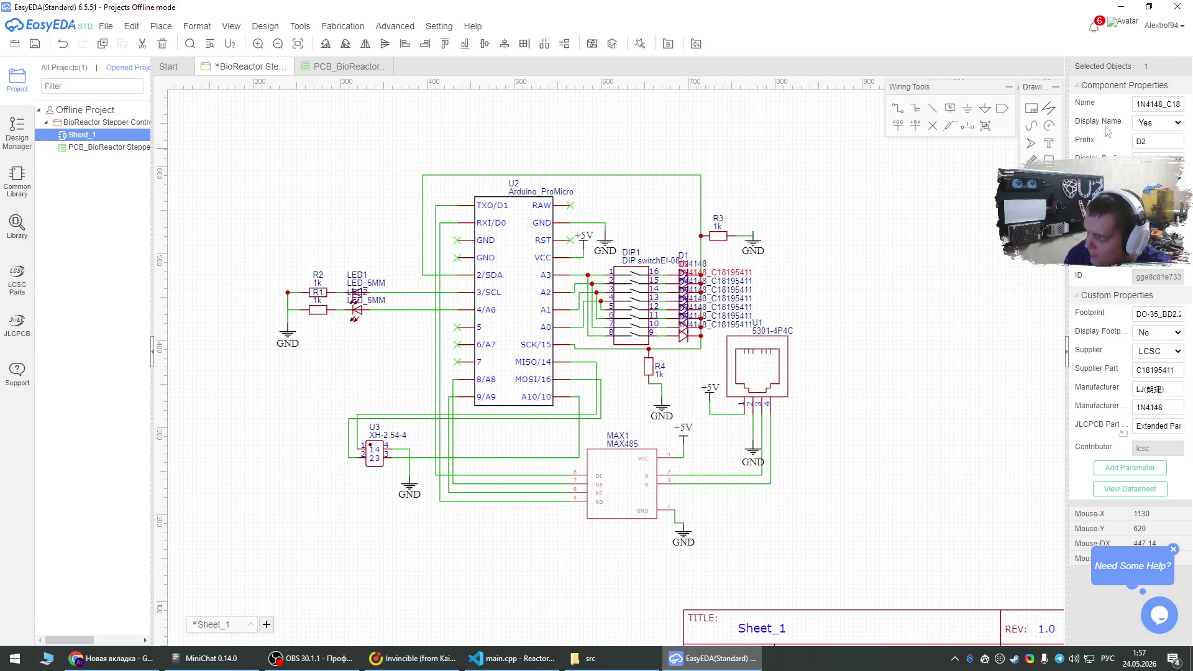
pyautogui.write('1N4148')
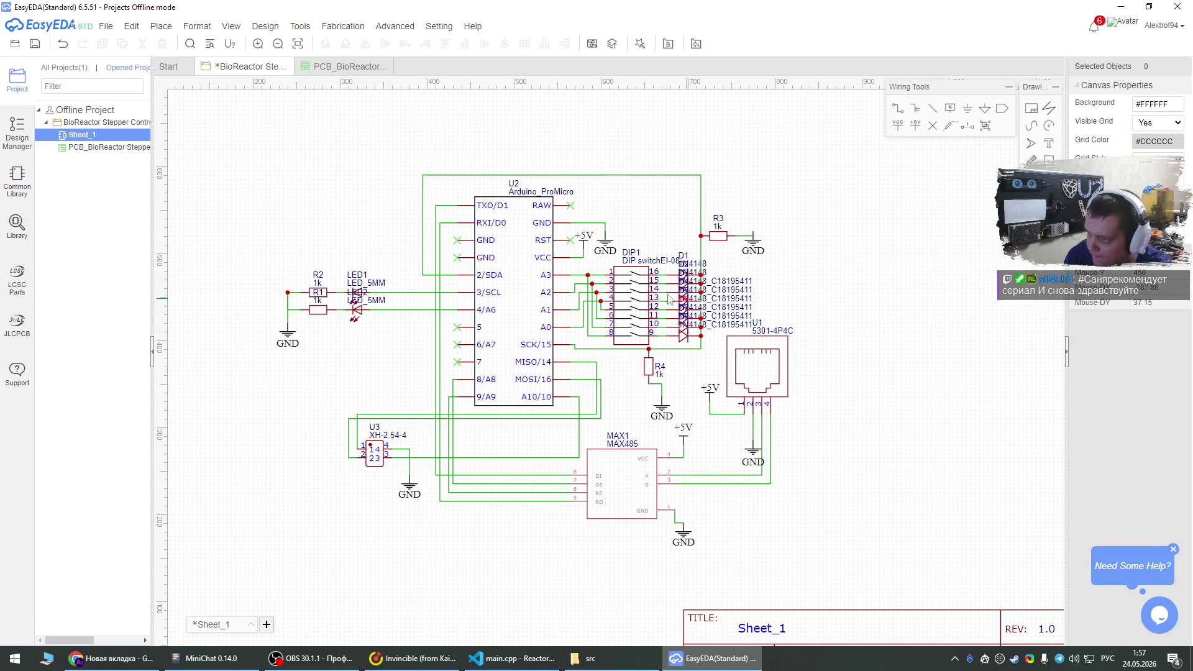
pyautogui.click(670, 297)
pyautogui.doubleClick(1146, 104)
pyautogui.write('1N4148')
pyautogui.click(956, 296)
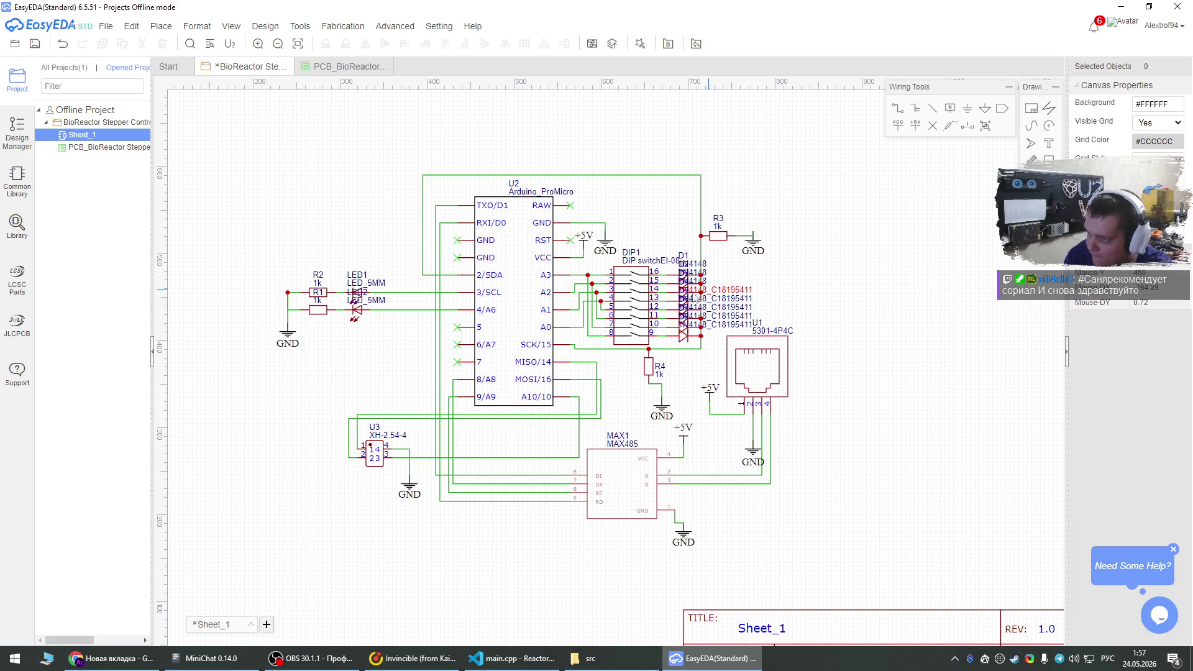
pyautogui.click(674, 302)
pyautogui.doubleClick(1159, 103)
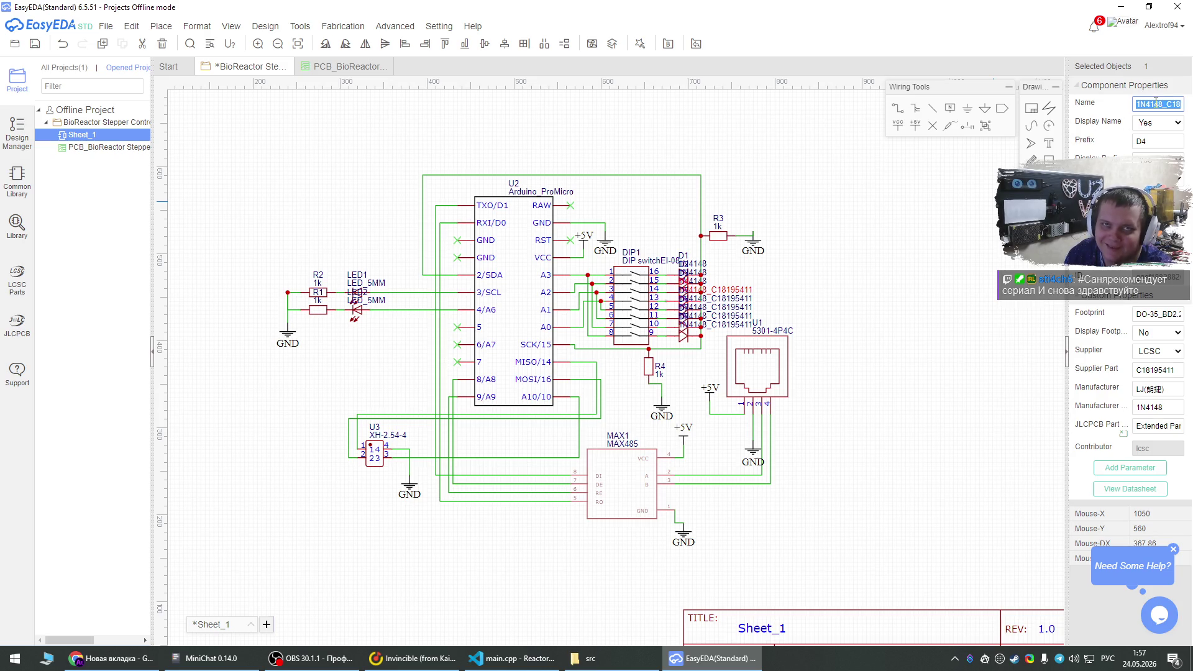
pyautogui.write('1N4148')
pyautogui.click(856, 301)
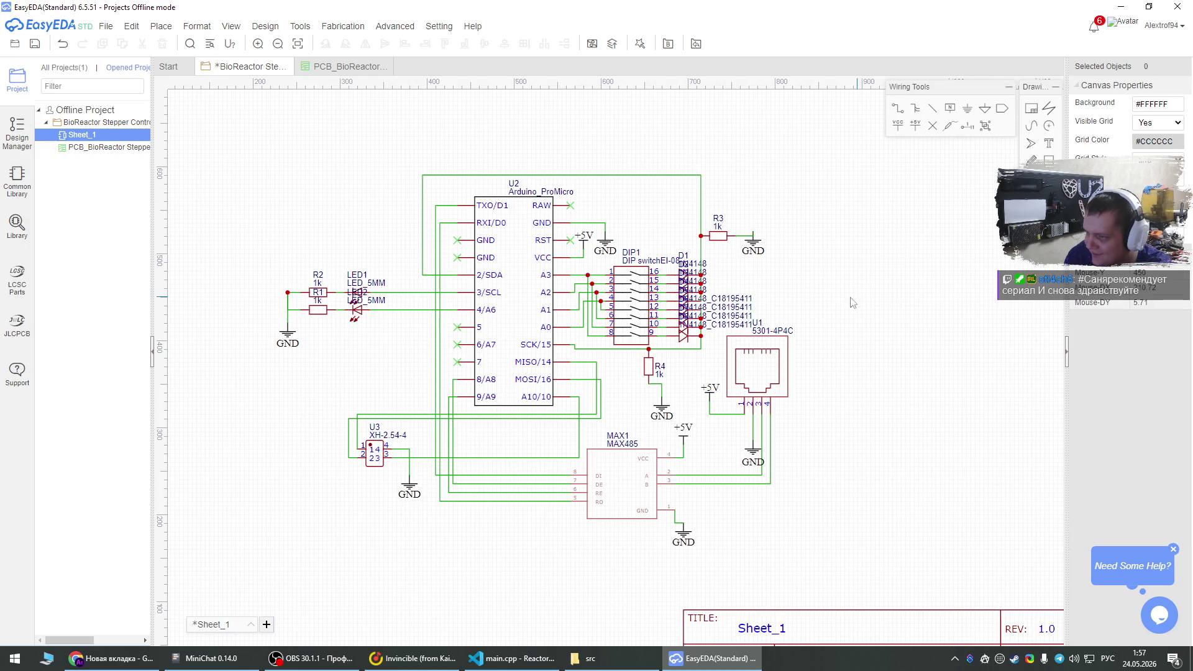
# Rename diodes D5–D8 to plain 1N4148 as well.
pyautogui.click(671, 313)
pyautogui.doubleClick(1159, 103)
pyautogui.write('1N4148')
pyautogui.click(986, 298)
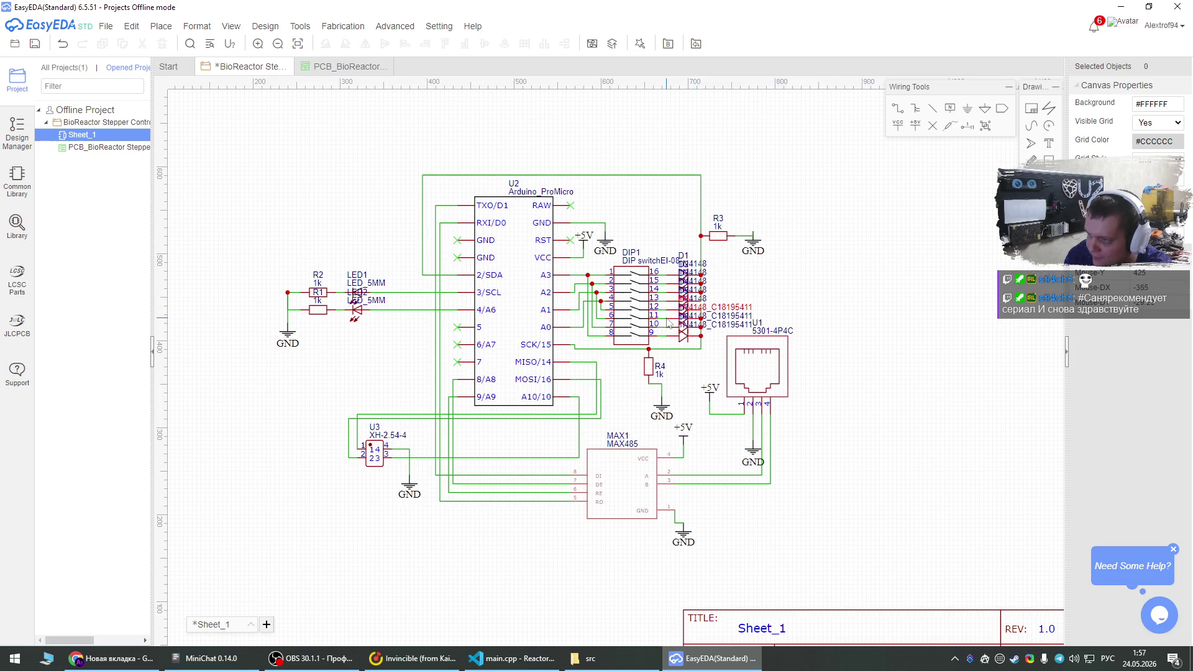
pyautogui.click(679, 320)
pyautogui.doubleClick(1158, 103)
pyautogui.write('1N4148')
pyautogui.click(945, 303)
pyautogui.click(677, 328)
pyautogui.doubleClick(1163, 104)
pyautogui.write('1N4148')
pyautogui.click(904, 298)
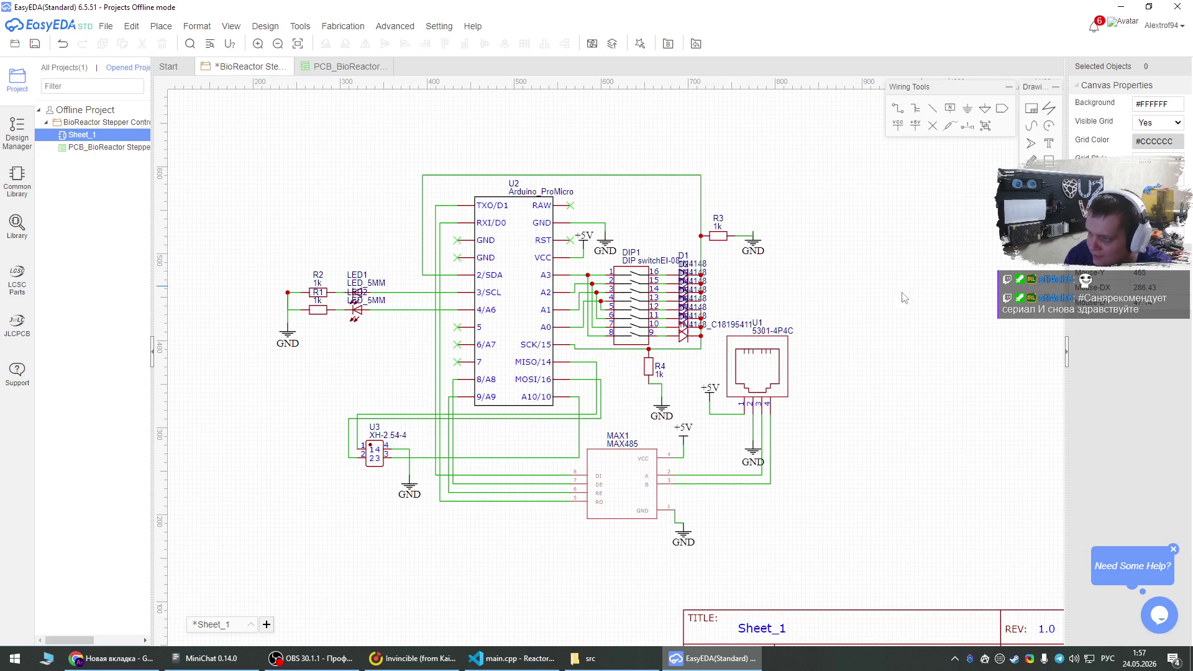
pyautogui.click(678, 338)
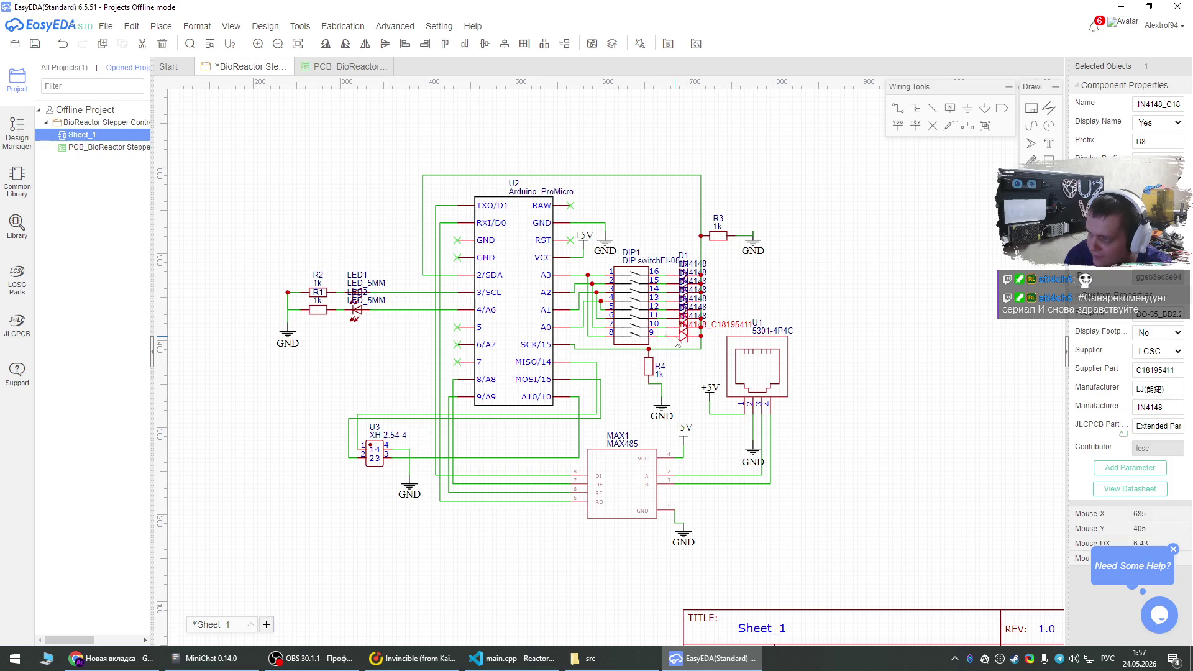
pyautogui.doubleClick(1159, 104)
pyautogui.write('1N4148')
pyautogui.click(946, 294)
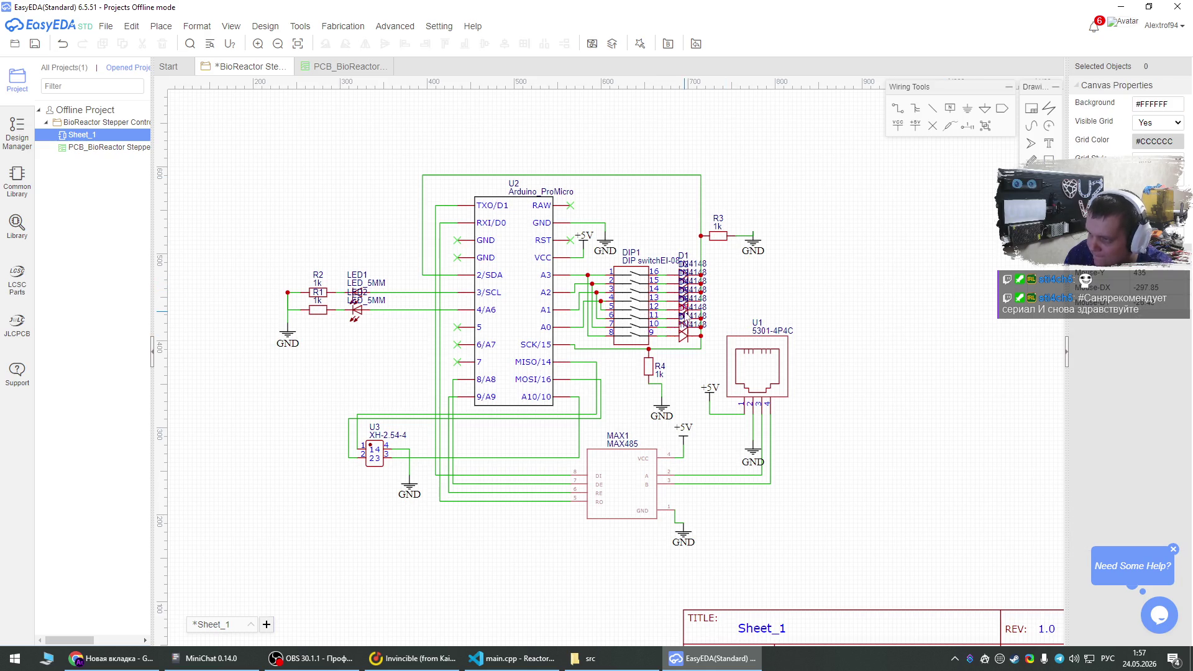
pyautogui.scroll(7, 691, 318)
# Move diode D1 up above the column and D2 up slightly.
pyautogui.scroll(-2, 683, 393)
pyautogui.click(625, 233)
pyautogui.moveTo(625, 233)
pyautogui.mouseDown()
pyautogui.moveTo(626, 163)
pyautogui.moveTo(626, 176)
pyautogui.mouseUp()
pyautogui.click(619, 259)
pyautogui.moveTo(619, 252); pyautogui.dragTo(618, 245)
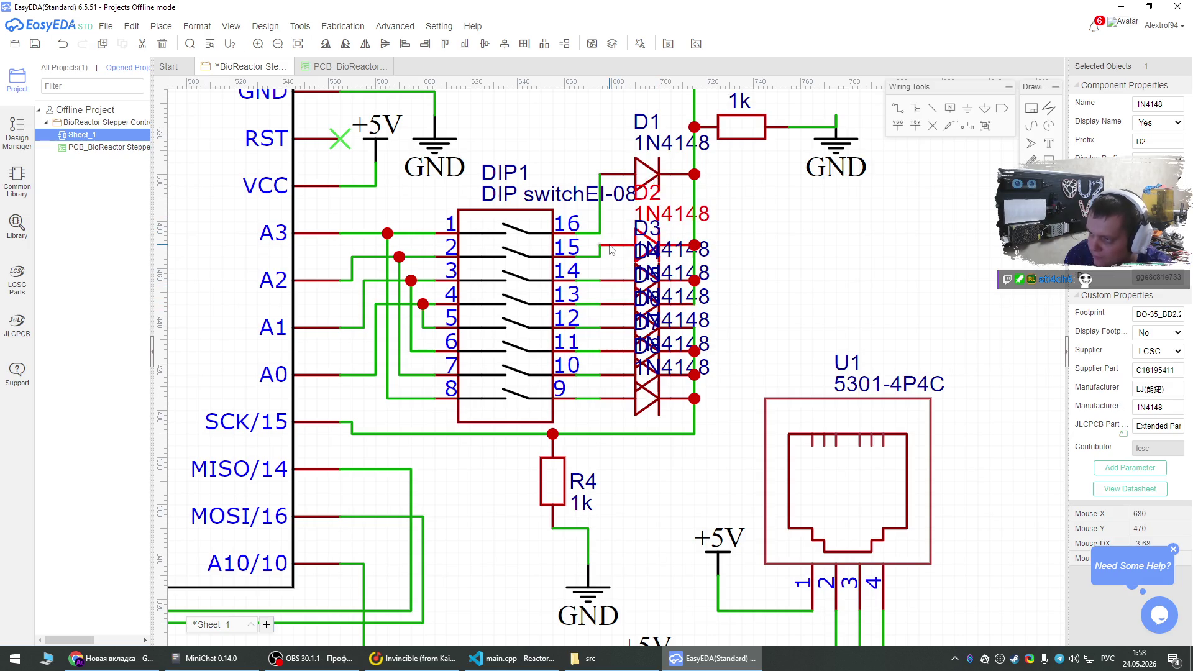
# Bend the pin 15 and pin 16 wires diagonally to reach diodes D1 and D2.
pyautogui.click(599, 259)
pyautogui.moveTo(600, 259); pyautogui.dragTo(590, 258)
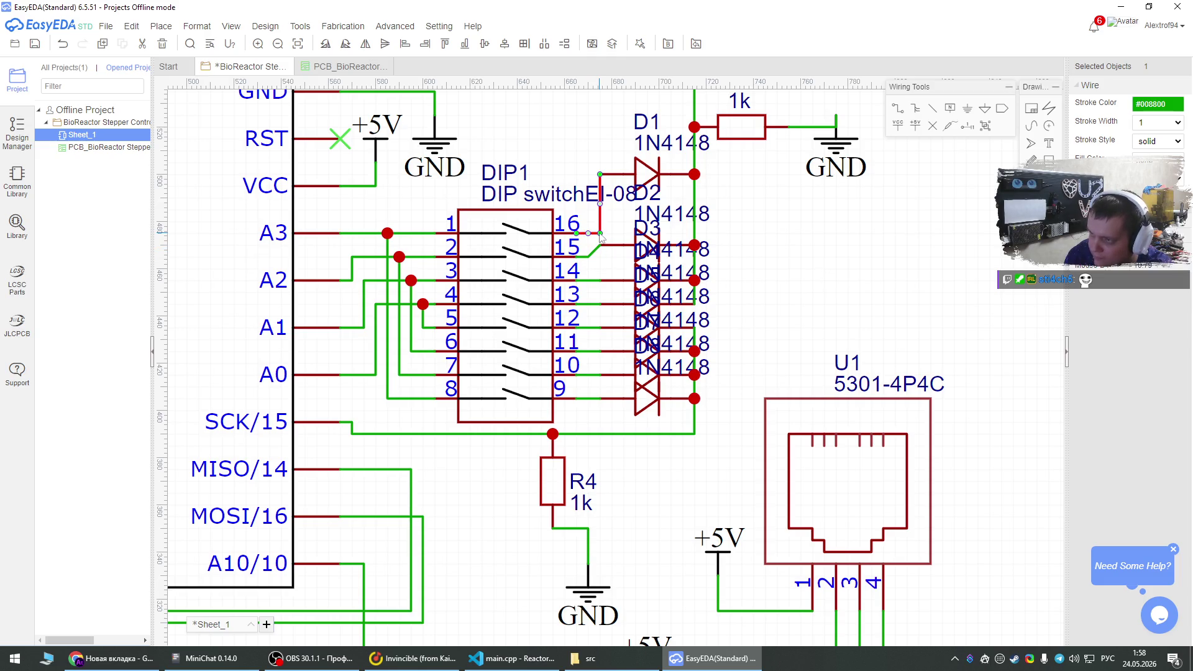
pyautogui.moveTo(594, 233); pyautogui.dragTo(593, 234)
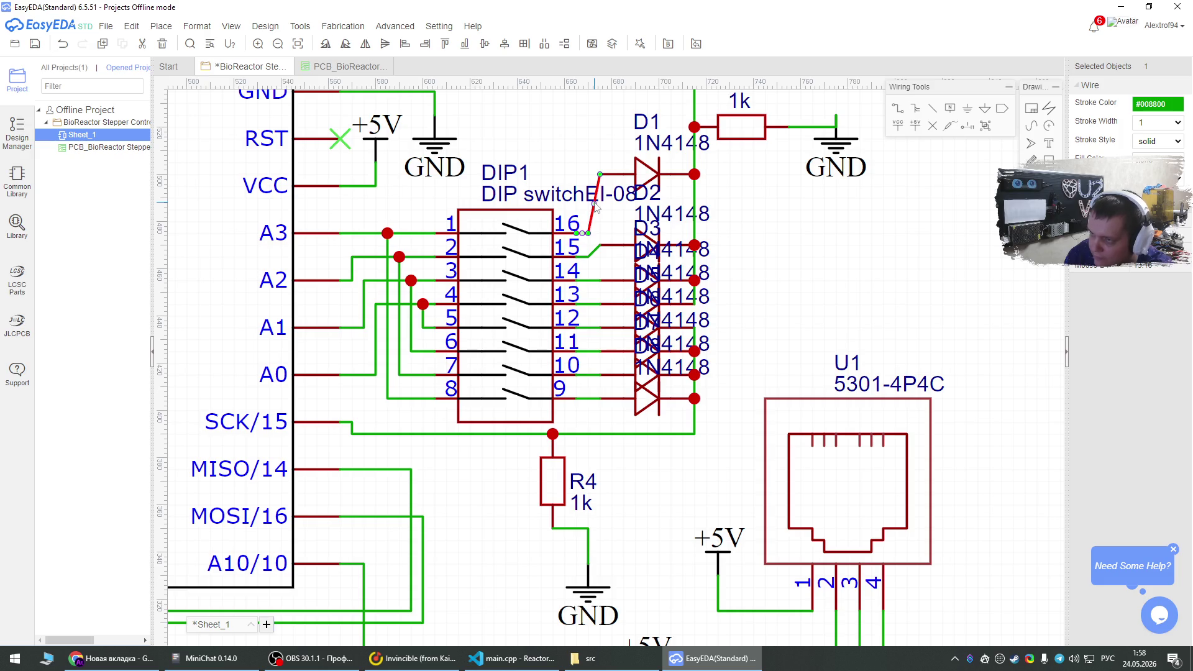
pyautogui.moveTo(593, 239); pyautogui.dragTo(589, 238)
pyautogui.click(594, 227)
pyautogui.click(625, 250)
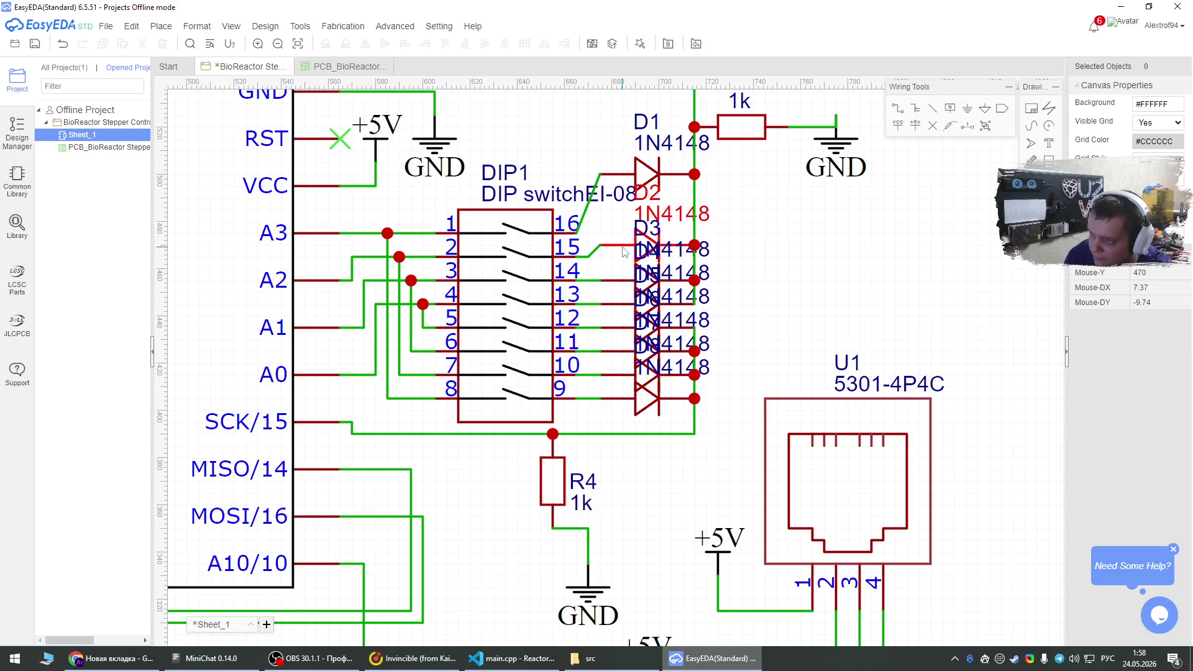
pyautogui.click(588, 253)
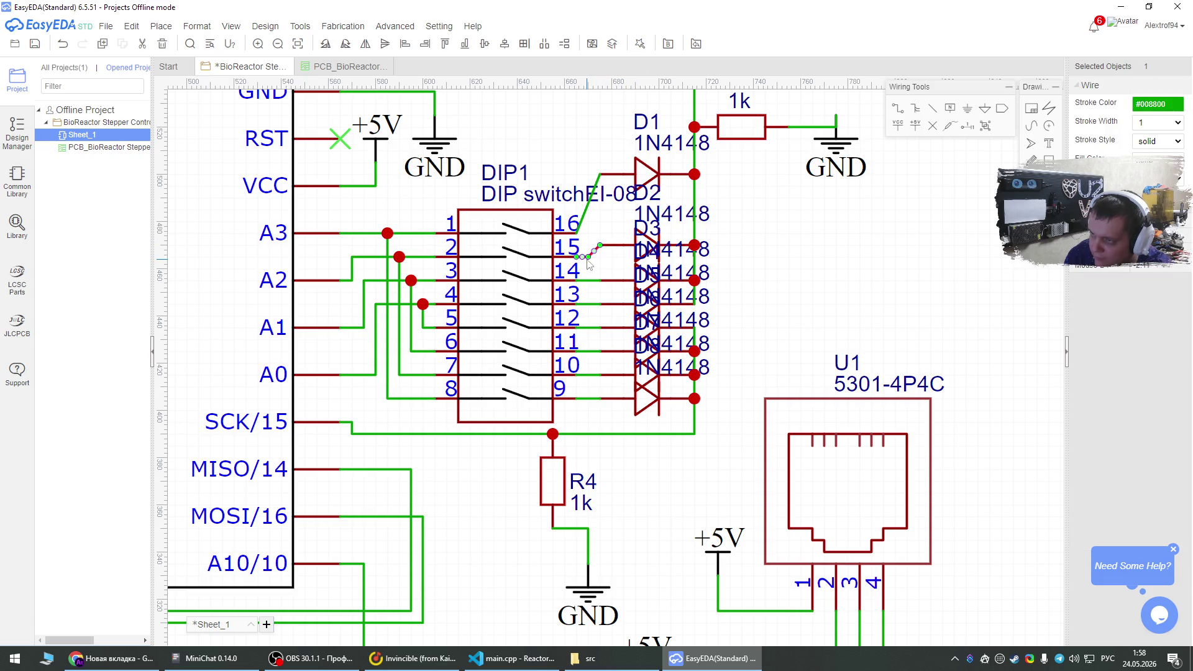
pyautogui.click(643, 165)
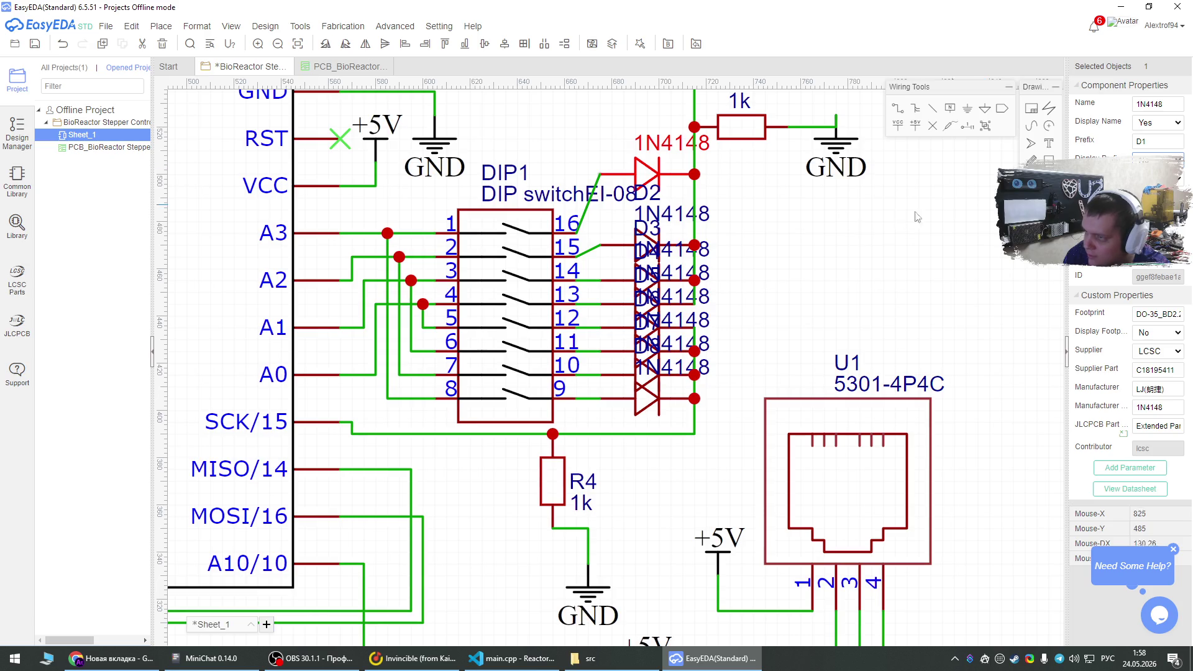
pyautogui.click(608, 239)
# Select diodes D3 through D8 together.
pyautogui.click(613, 249)
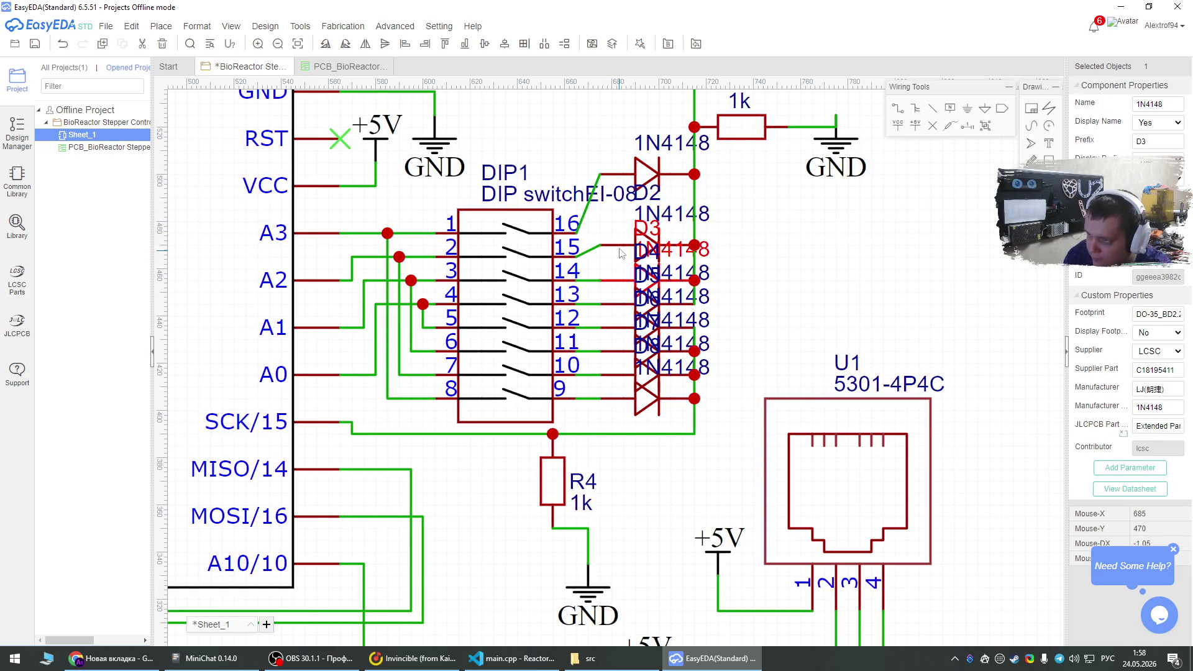
pyautogui.keyDown('ctrl'); pyautogui.click(621, 273); pyautogui.keyUp('ctrl')
pyautogui.keyDown('ctrl'); pyautogui.click(619, 301); pyautogui.keyUp('ctrl')
pyautogui.keyDown('ctrl'); pyautogui.click(619, 332); pyautogui.keyUp('ctrl')
pyautogui.keyDown('ctrl'); pyautogui.click(619, 377); pyautogui.keyUp('ctrl')
pyautogui.keyDown('ctrl'); pyautogui.click(619, 402); pyautogui.keyUp('ctrl')
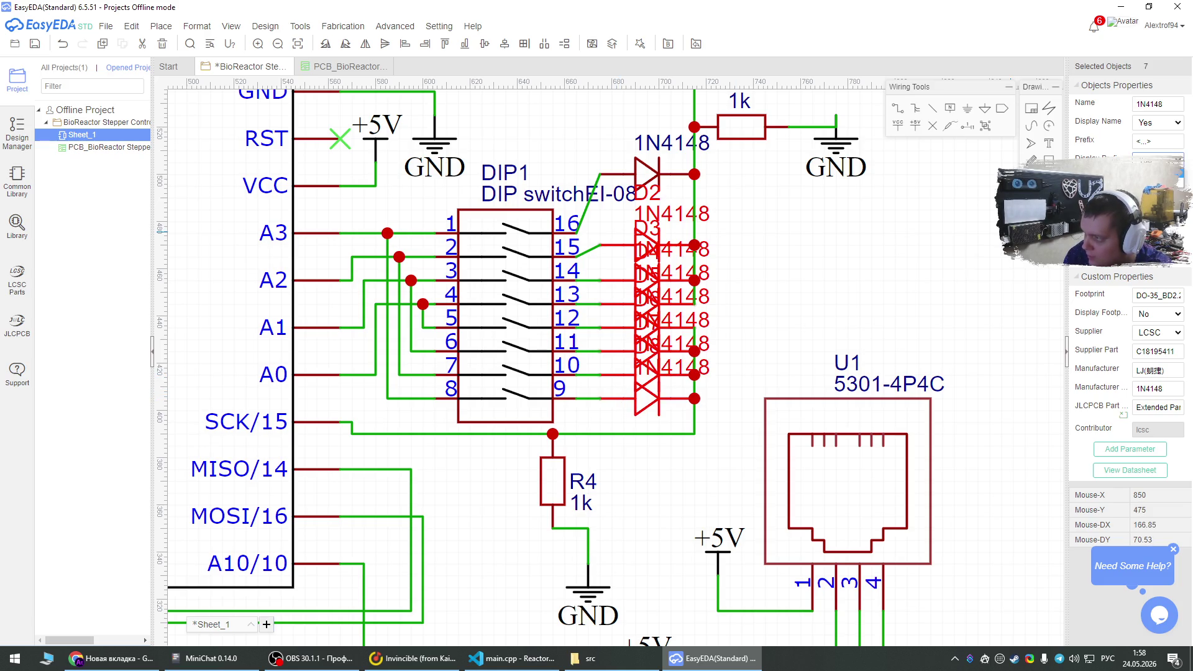
# Move D2 up toward D1 and change DIP1's value label from DIP switchEI-08 to Switch-8.
pyautogui.moveTo(617, 247)
pyautogui.mouseDown()
pyautogui.moveTo(617, 221)
pyautogui.moveTo(617, 237)
pyautogui.mouseUp()
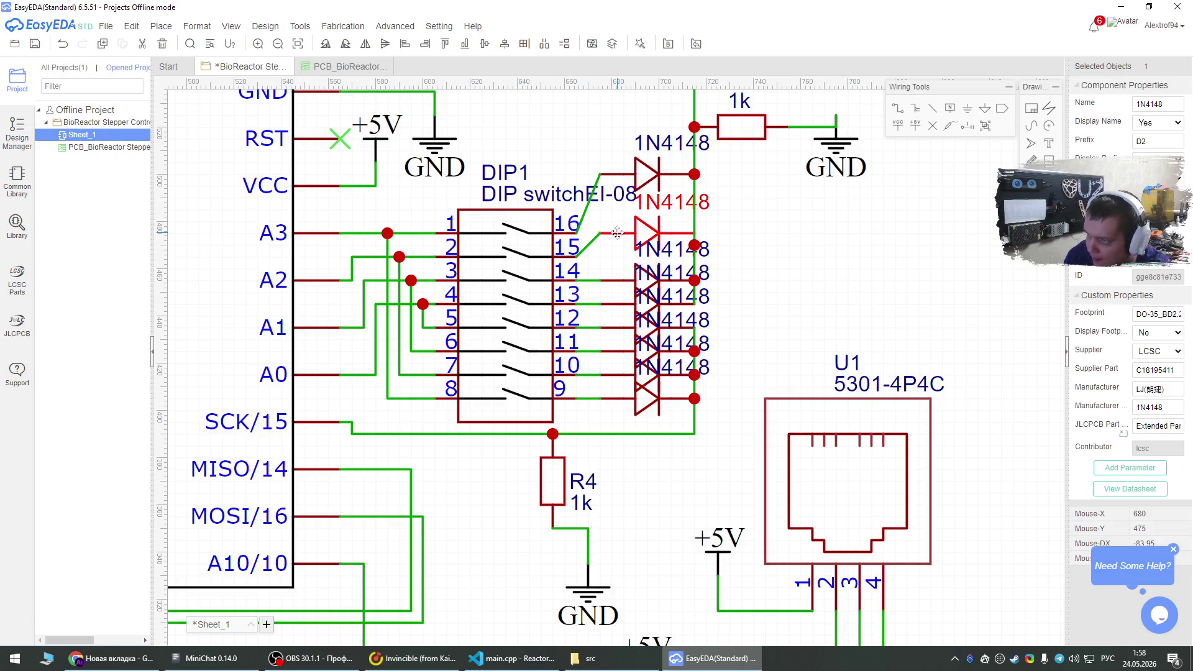
pyautogui.click(537, 196)
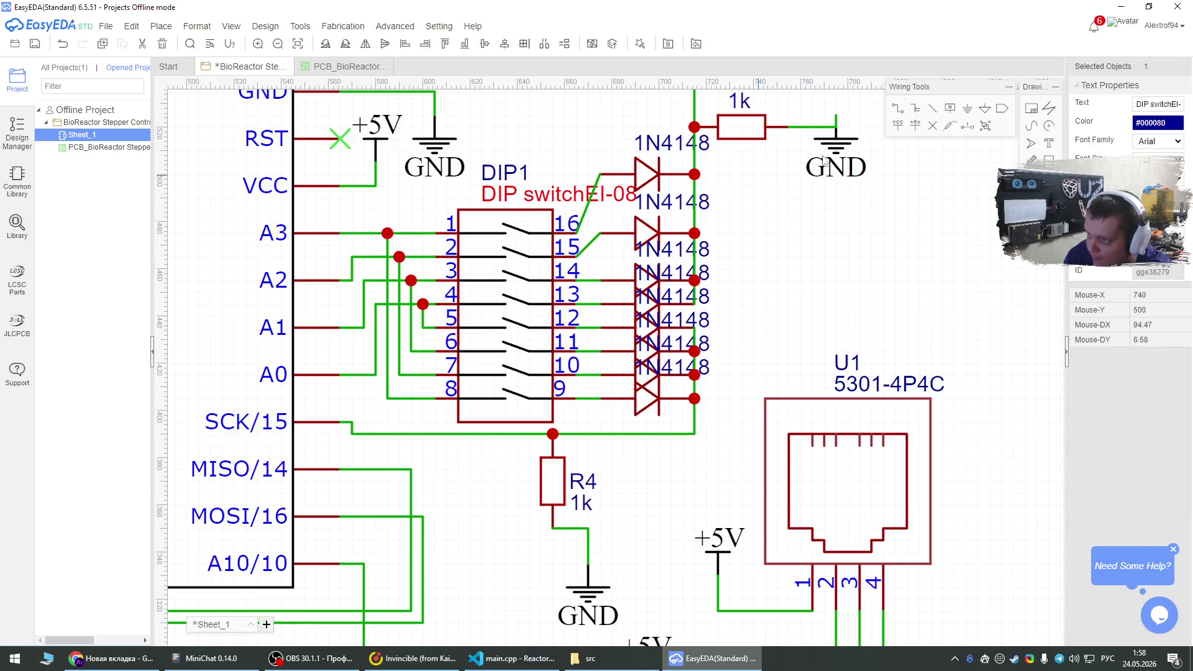
pyautogui.tripleClick(1153, 105)
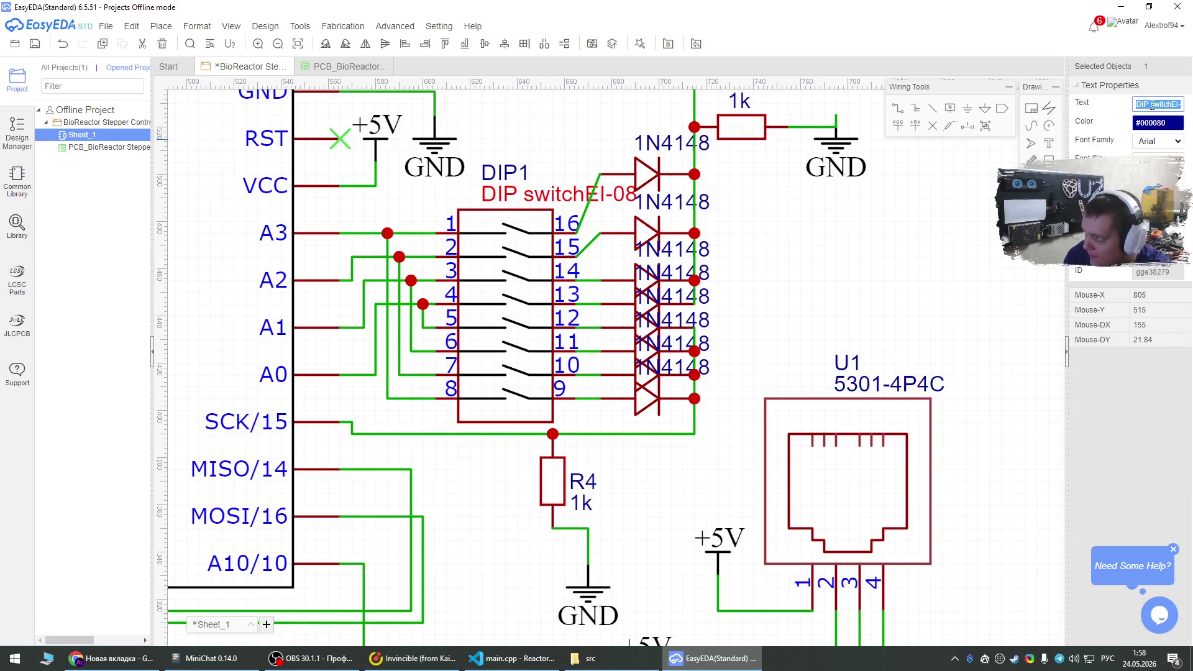
pyautogui.press('End')
pyautogui.press('Left')
pyautogui.press('Left')
pyautogui.press('Left')
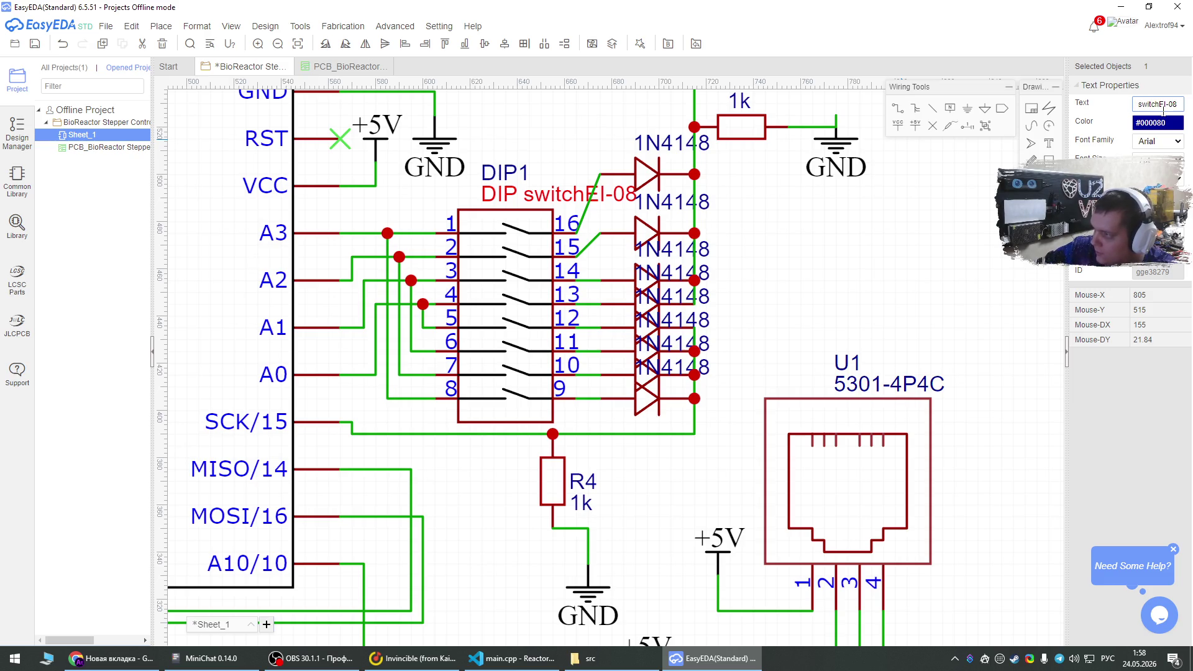
pyautogui.press('BackSpace')
pyautogui.hotkey('alt', 'shift')
pyautogui.write('S')
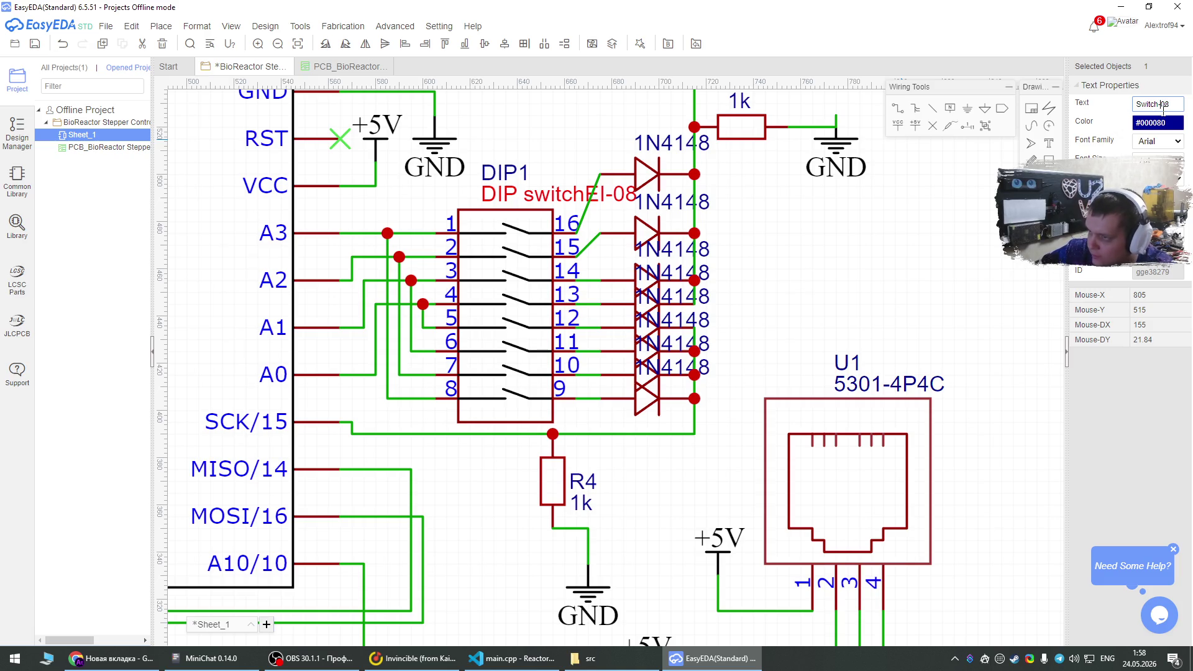
pyautogui.click(860, 231)
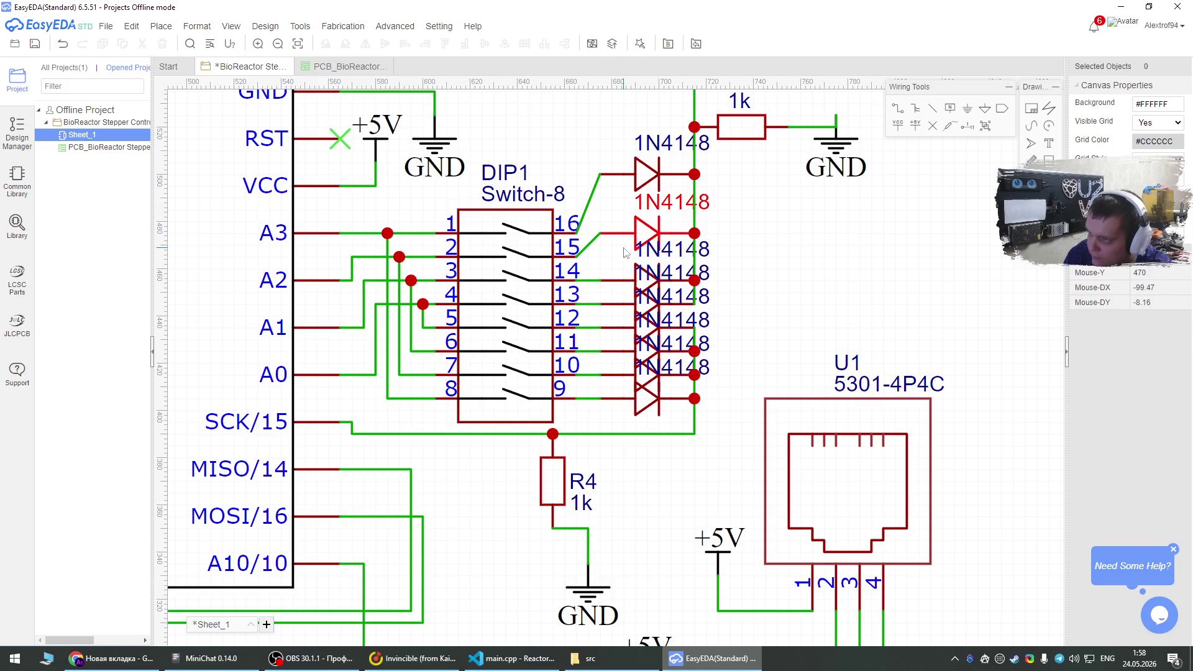
# Move diodes D2 and D3 up, D3 beside pin 14.
pyautogui.moveTo(625, 243); pyautogui.dragTo(634, 212)
pyautogui.moveTo(620, 279); pyautogui.dragTo(620, 264)
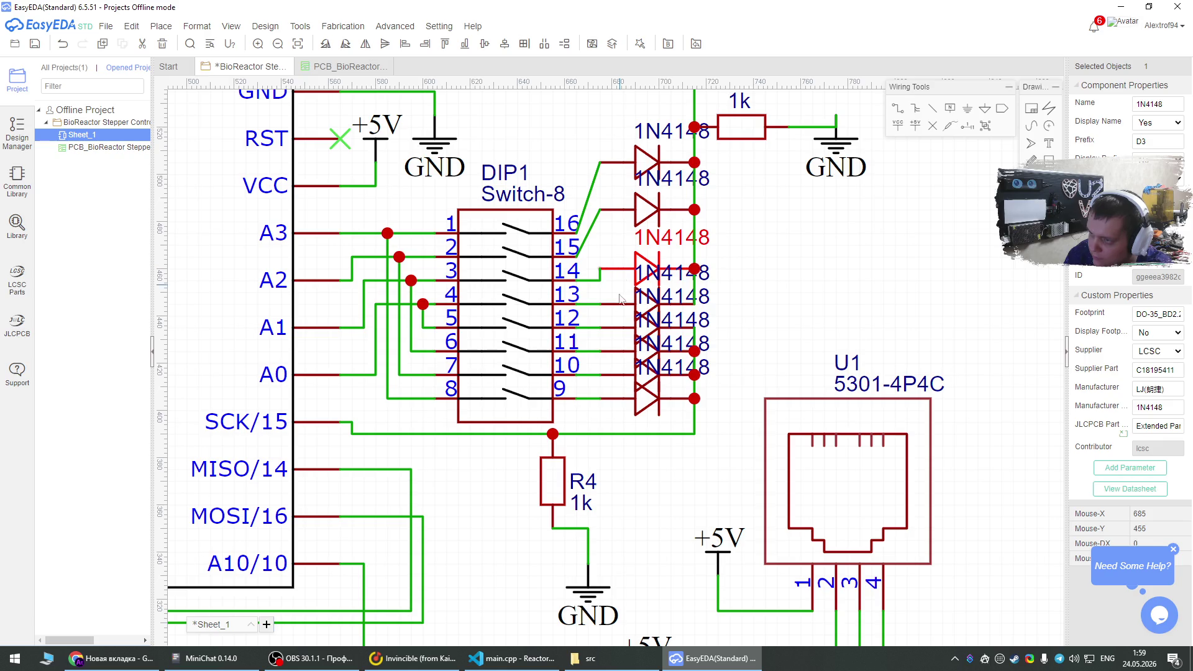
pyautogui.click(600, 281)
pyautogui.click(602, 285)
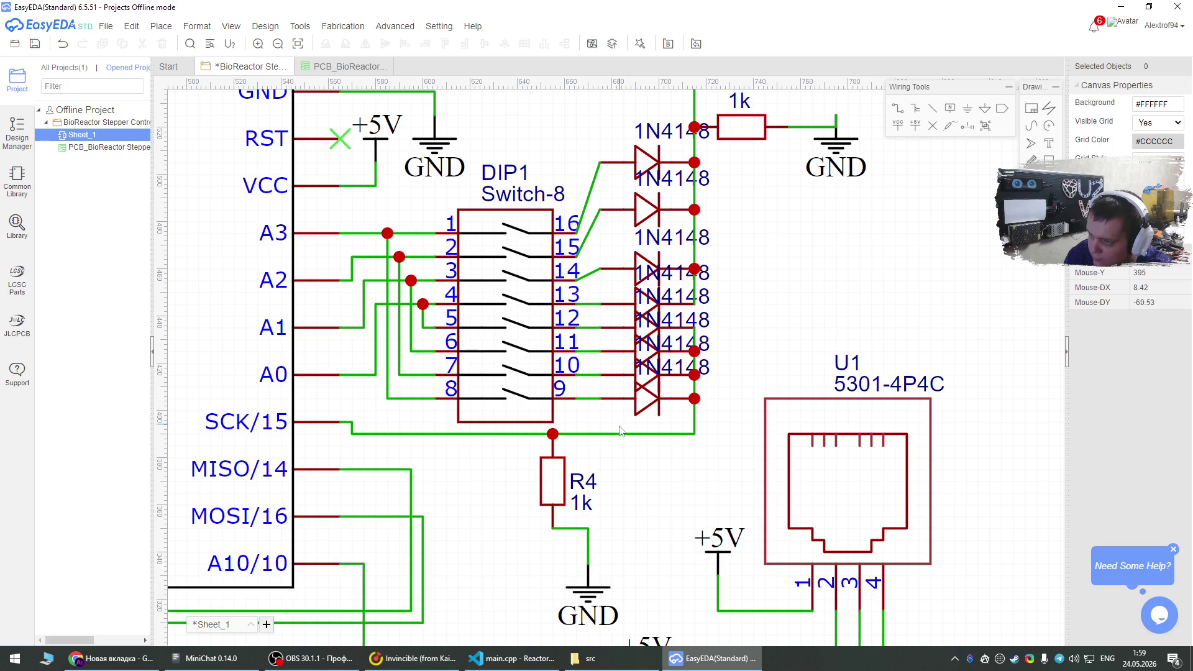
# Lower R4 with its ground and wire its top pin to the SCK/15 line.
pyautogui.scroll(-3, 620, 431)
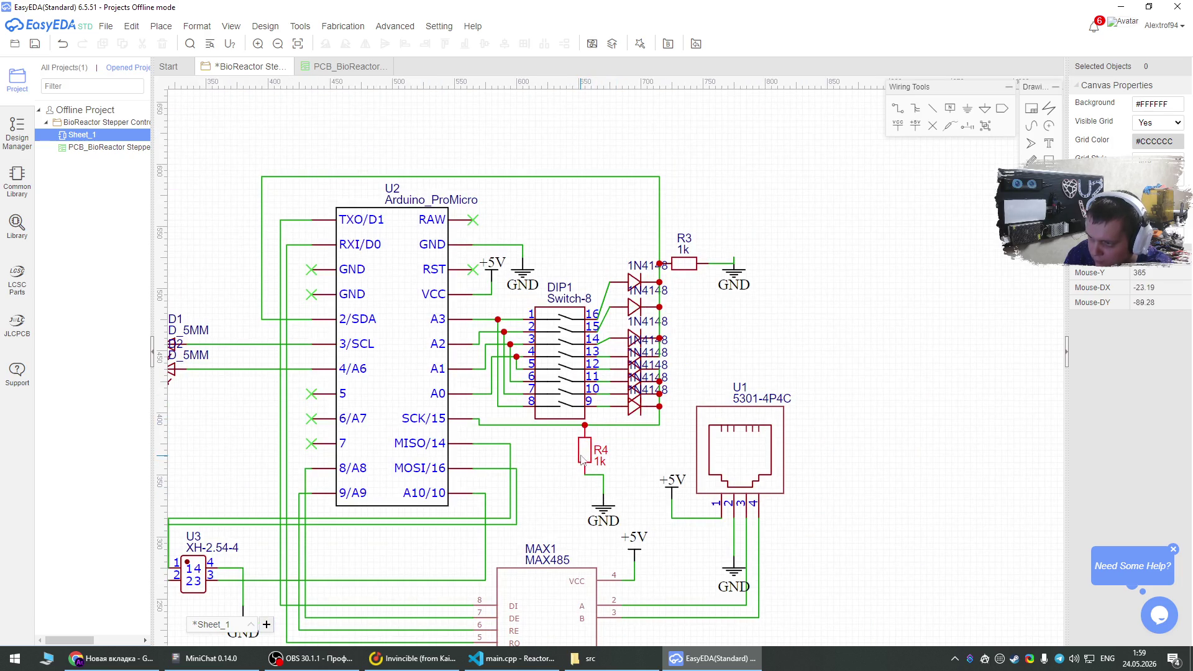
pyautogui.moveTo(583, 458); pyautogui.dragTo(583, 538)
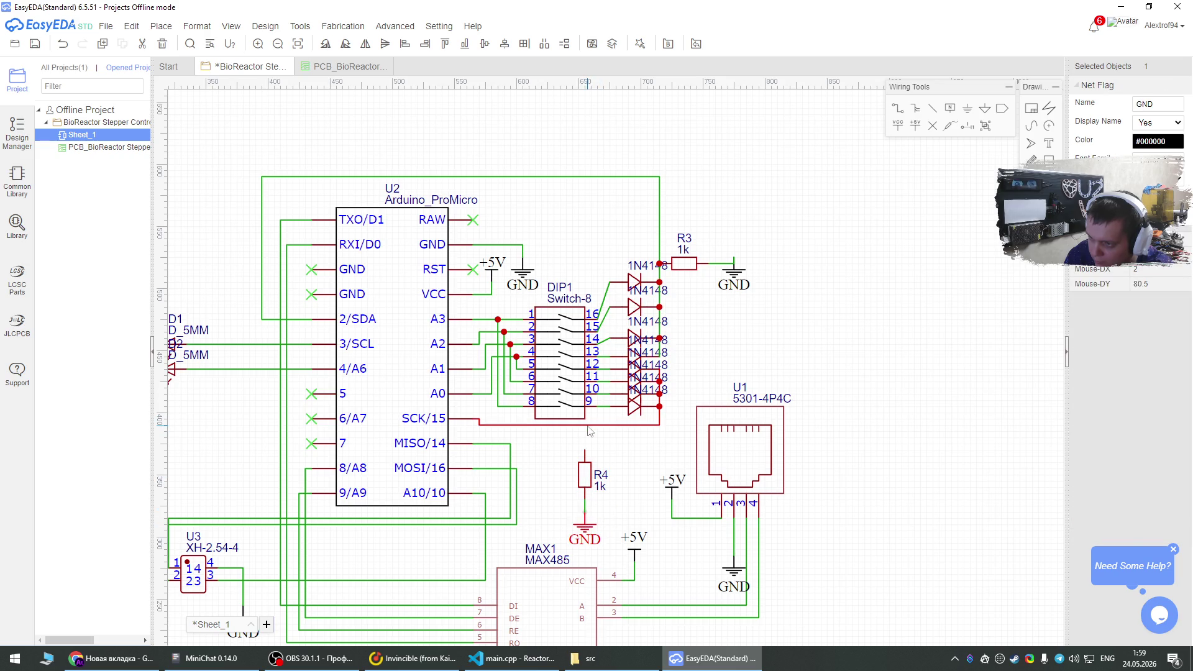
pyautogui.click(898, 108)
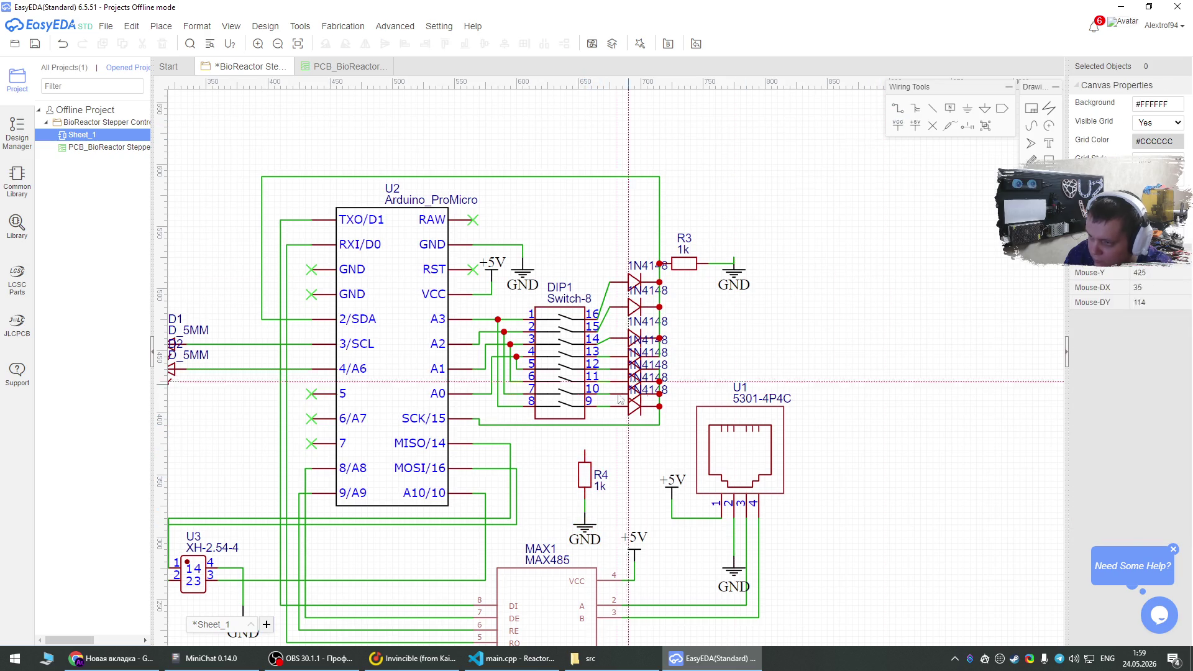
pyautogui.click(585, 450)
pyautogui.click(585, 426)
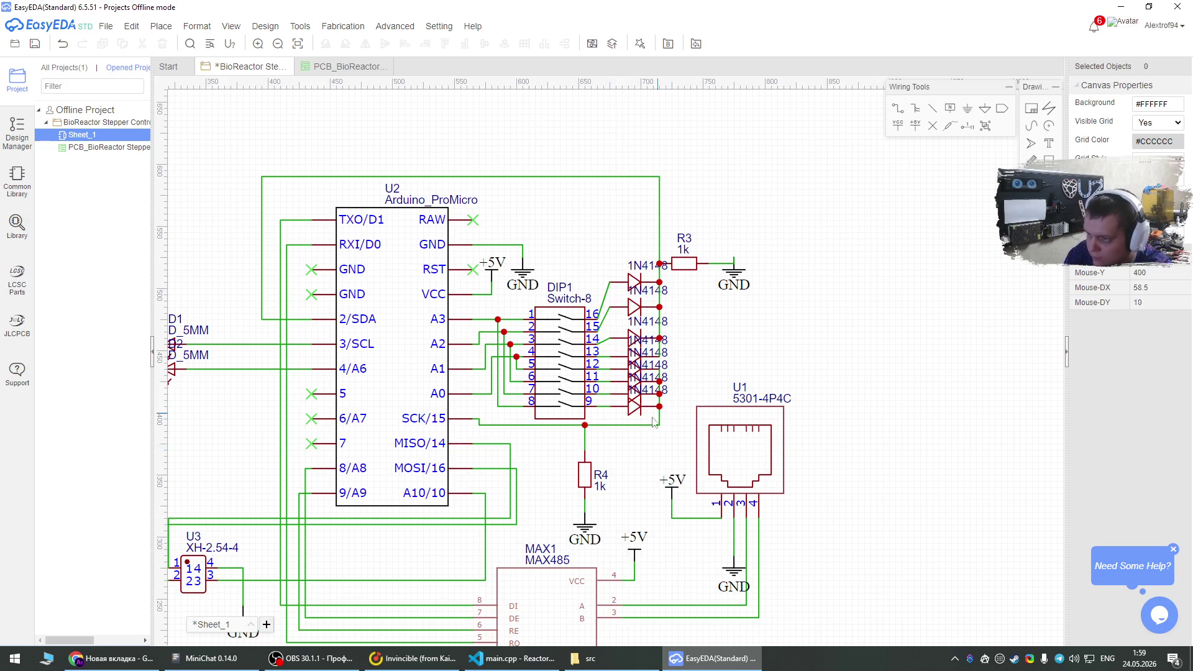
pyautogui.scroll(3, 643, 435)
# Lower the SCK/15 wire, angle the pin 9 and 10 wires, and shift diodes D8, D6, D3.
pyautogui.moveTo(575, 419)
pyautogui.mouseDown()
pyautogui.moveTo(575, 446)
pyautogui.moveTo(537, 424)
pyautogui.moveTo(536, 442)
pyautogui.mouseUp()
pyautogui.moveTo(630, 383)
pyautogui.mouseDown()
pyautogui.moveTo(630, 417)
pyautogui.moveTo(630, 372)
pyautogui.mouseUp()
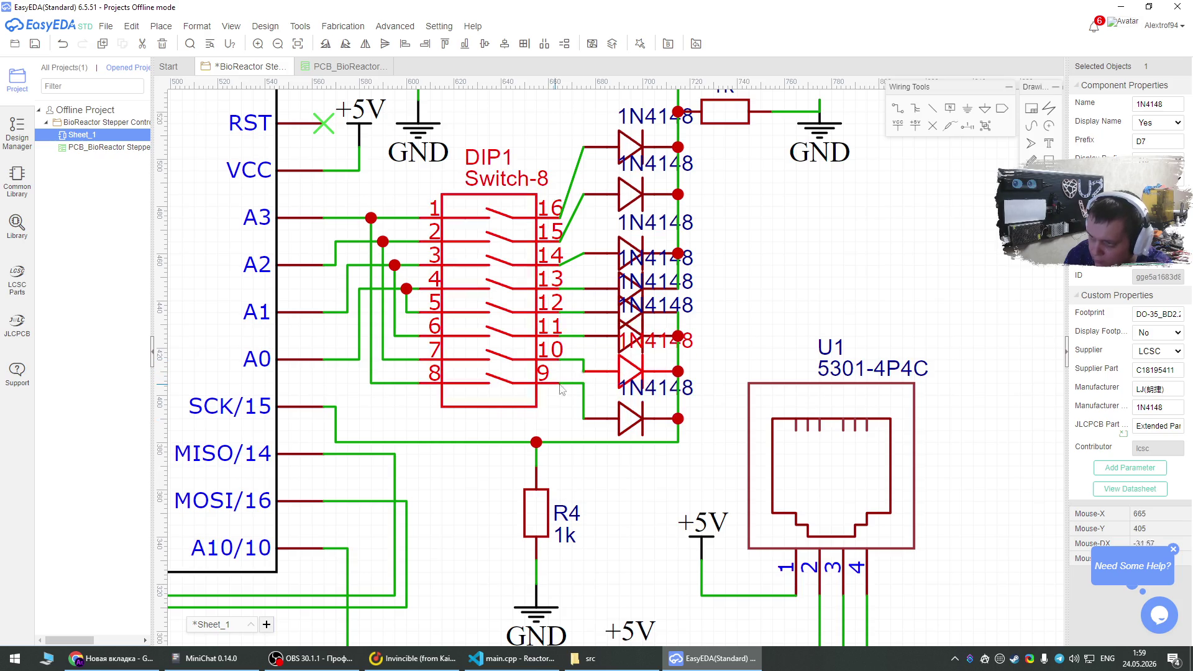
pyautogui.click(585, 389)
pyautogui.moveTo(584, 385); pyautogui.dragTo(583, 418)
pyautogui.moveTo(583, 359)
pyautogui.mouseDown()
pyautogui.moveTo(584, 371)
pyautogui.moveTo(625, 380)
pyautogui.mouseUp()
pyautogui.moveTo(624, 340)
pyautogui.mouseDown()
pyautogui.moveTo(624, 352)
pyautogui.moveTo(624, 339)
pyautogui.mouseUp()
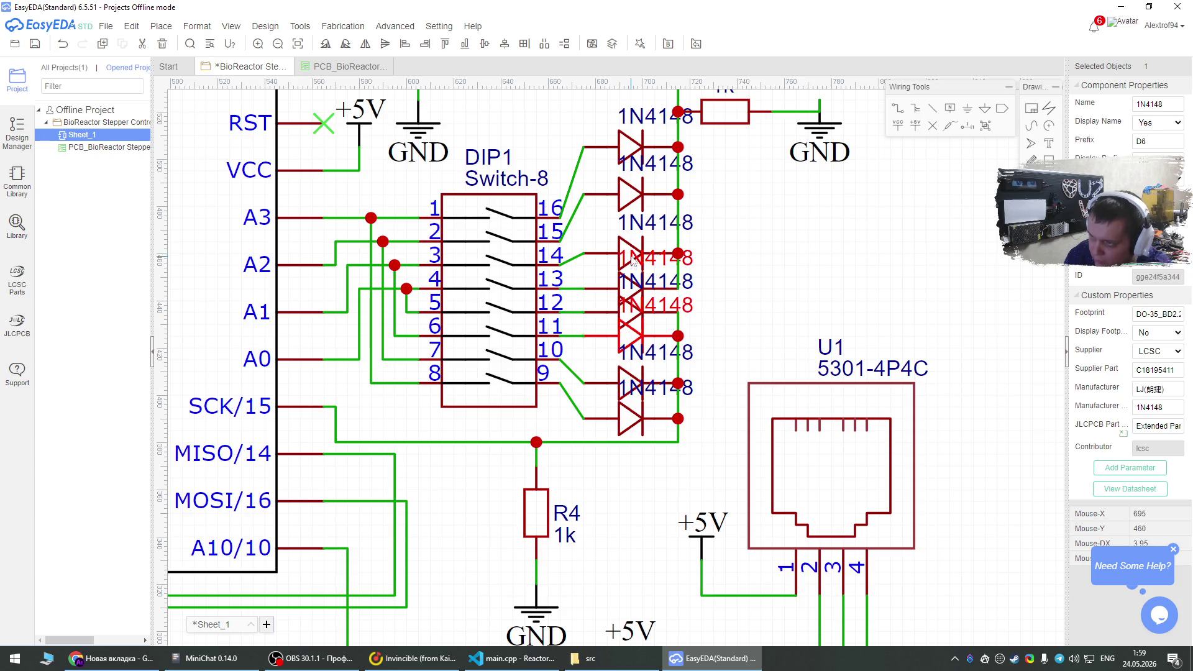
pyautogui.moveTo(632, 255); pyautogui.dragTo(620, 231)
pyautogui.press('Escape')
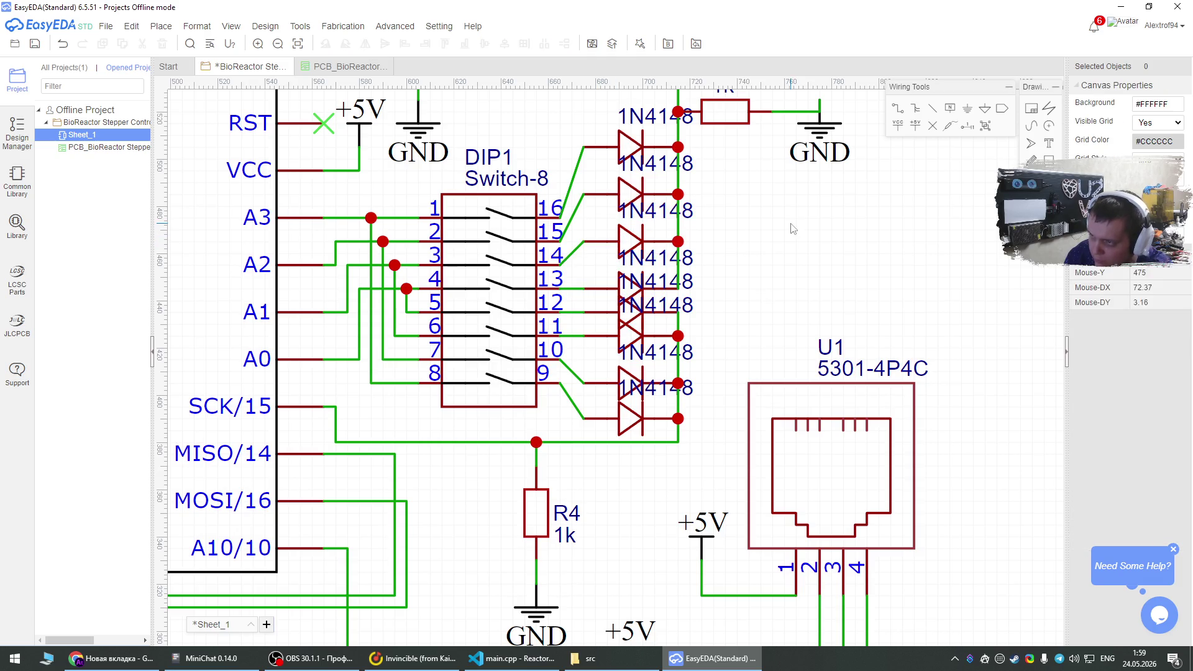
# Move the 1N4148 labels beside the pin 14, pin 16 and top diodes, raising D3 with its label.
pyautogui.moveTo(624, 282); pyautogui.dragTo(702, 287)
pyautogui.moveTo(655, 256)
pyautogui.mouseDown()
pyautogui.moveTo(735, 241)
pyautogui.moveTo(723, 239)
pyautogui.mouseUp()
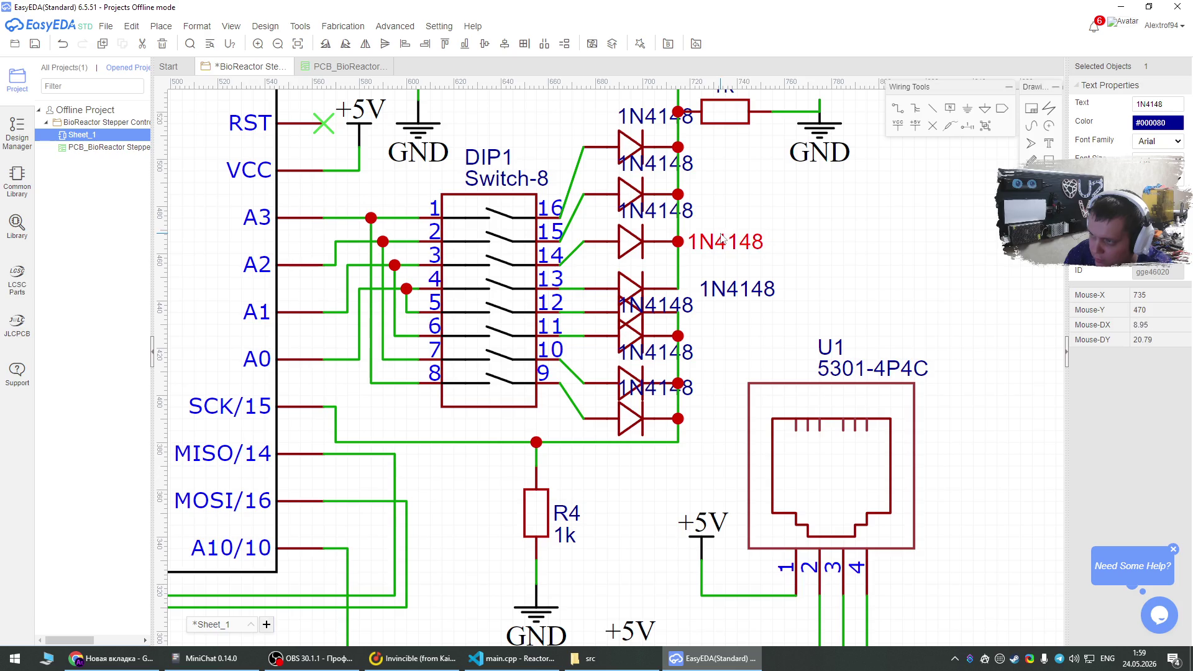
pyautogui.click(630, 256)
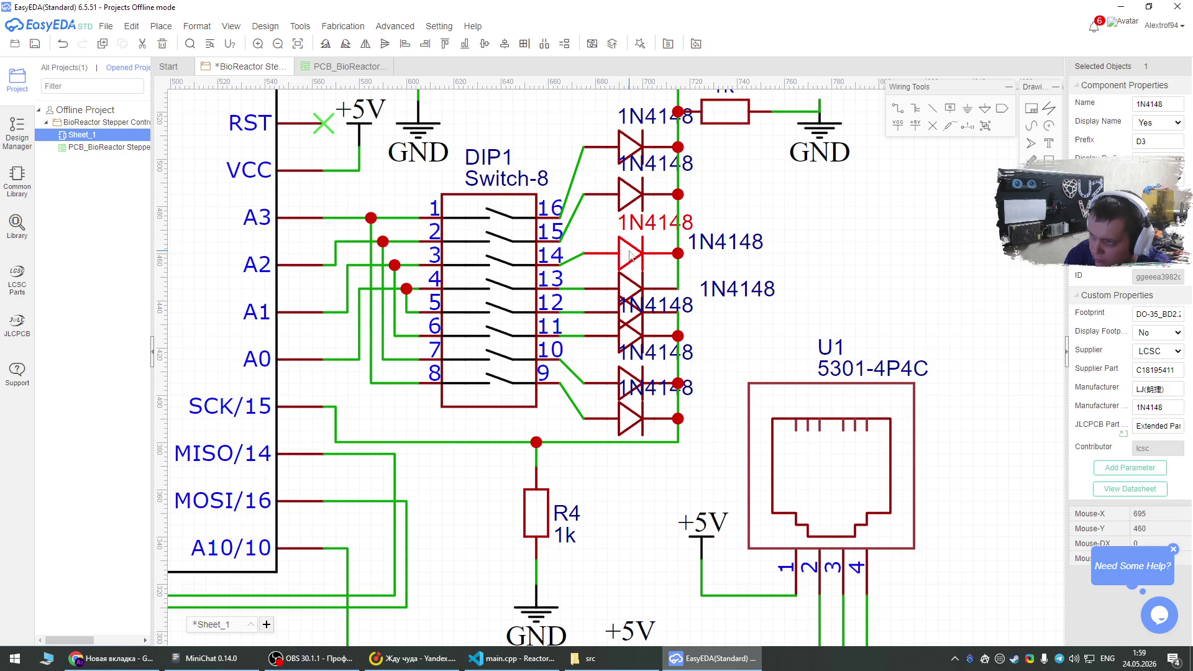
pyautogui.moveTo(629, 256); pyautogui.dragTo(629, 244)
pyautogui.moveTo(658, 163)
pyautogui.mouseDown()
pyautogui.moveTo(727, 195)
pyautogui.moveTo(727, 225)
pyautogui.mouseUp()
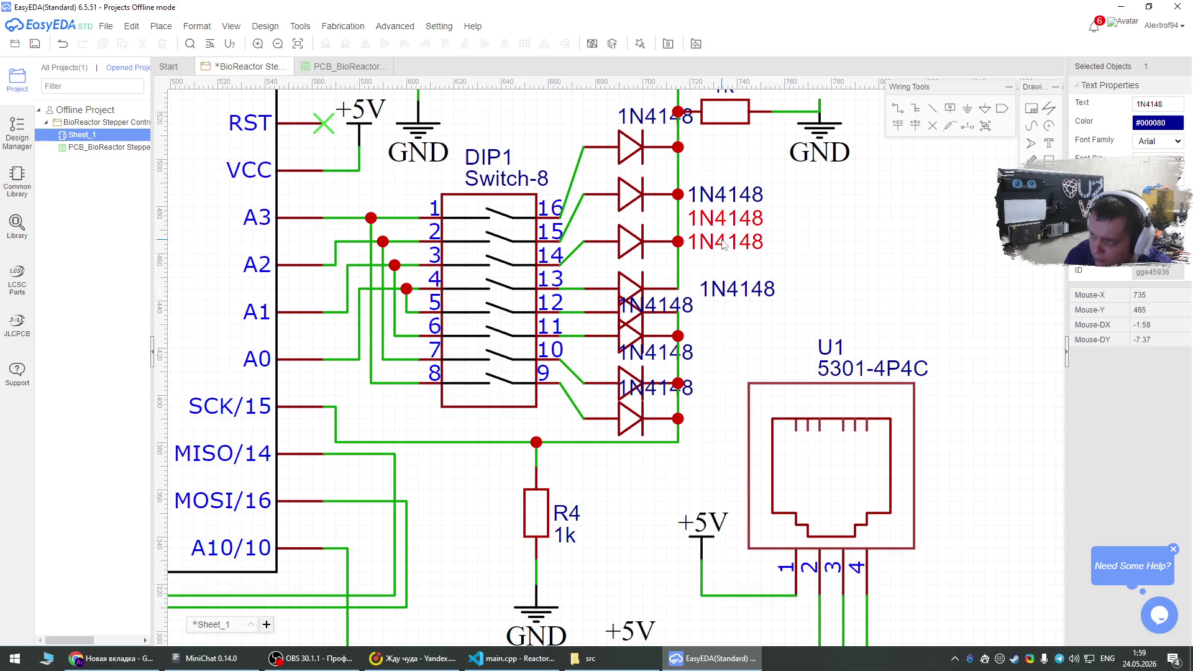
pyautogui.moveTo(727, 246); pyautogui.dragTo(727, 270)
pyautogui.moveTo(655, 126); pyautogui.dragTo(724, 158)
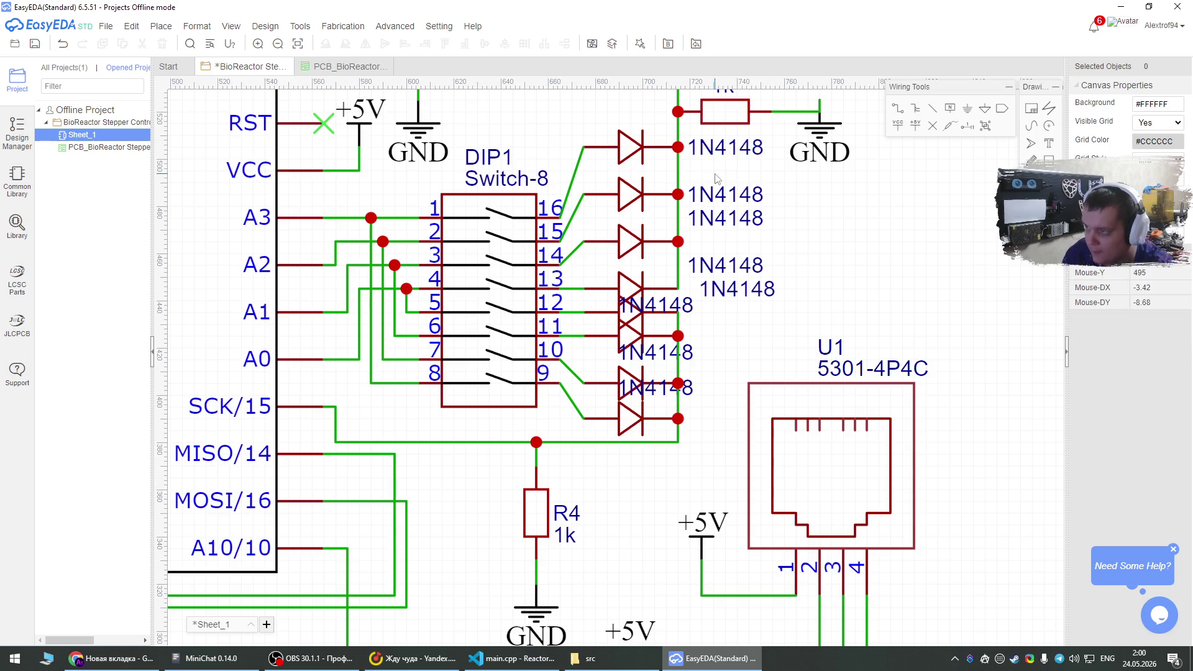
# Raise resistor R3 higher up the sheet and move the top three diodes up into even spacing.
pyautogui.scroll(2, 723, 157)
pyautogui.scroll(-4, 754, 291)
pyautogui.scroll(3, 754, 290)
pyautogui.moveTo(677, 255); pyautogui.dragTo(679, 158)
pyautogui.click(678, 235)
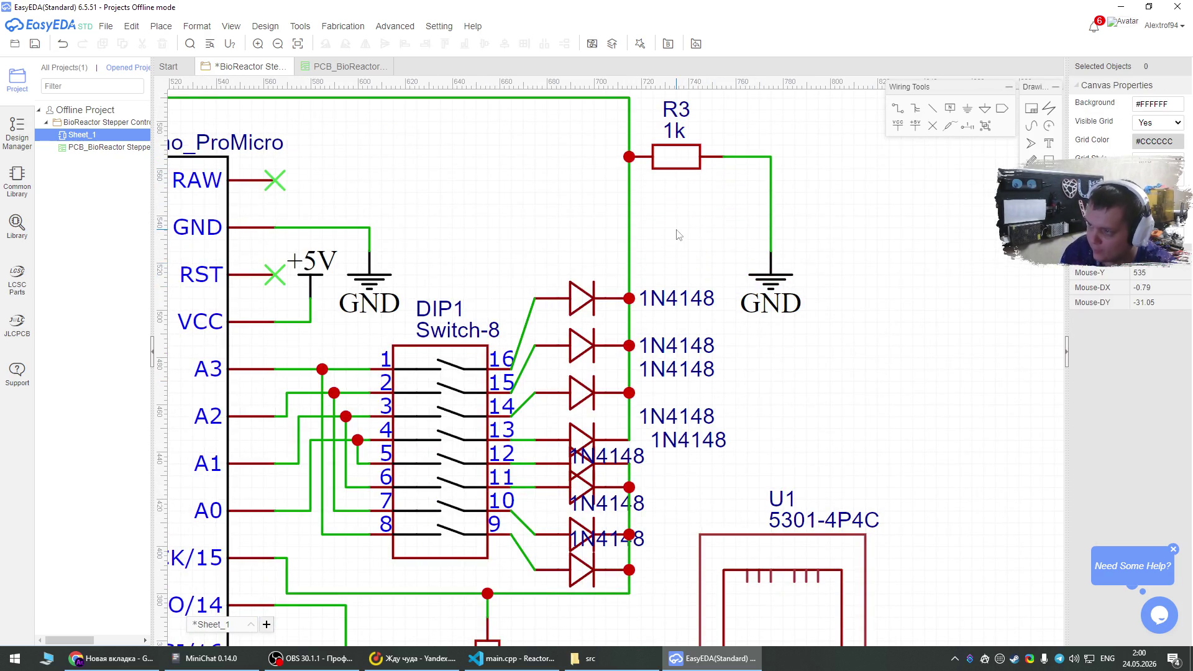
pyautogui.moveTo(577, 301)
pyautogui.mouseDown()
pyautogui.moveTo(577, 239)
pyautogui.moveTo(577, 253)
pyautogui.mouseUp()
pyautogui.moveTo(577, 345)
pyautogui.mouseDown()
pyautogui.moveTo(577, 269)
pyautogui.moveTo(578, 299)
pyautogui.mouseUp()
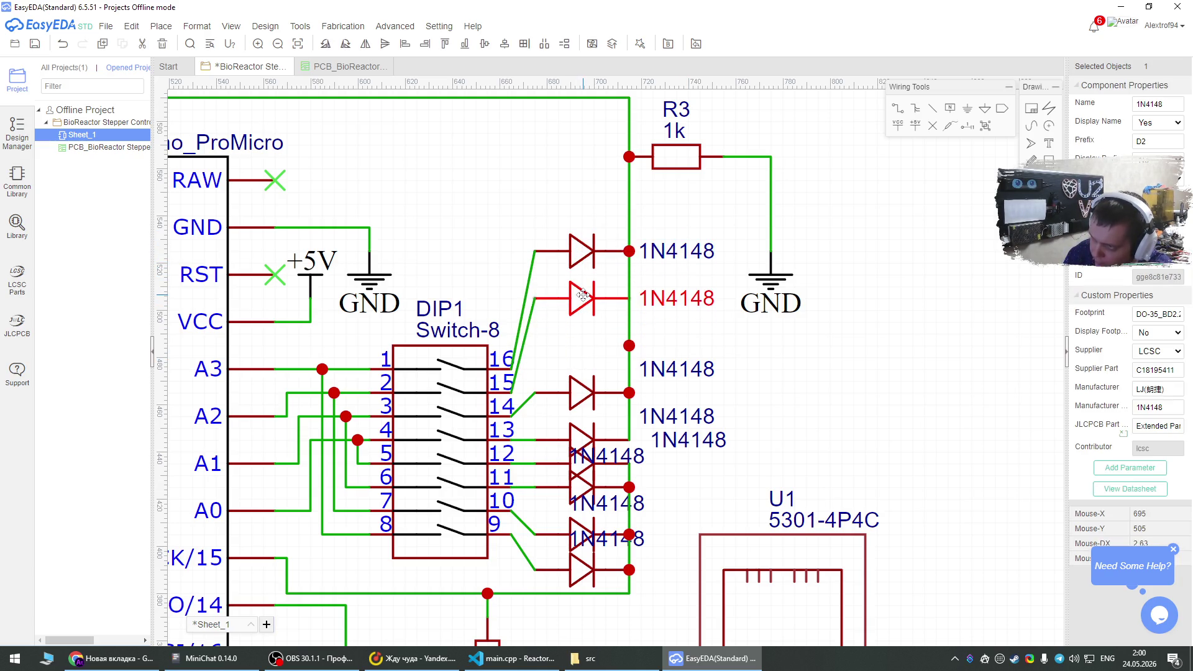
pyautogui.moveTo(582, 384)
pyautogui.mouseDown()
pyautogui.moveTo(581, 322)
pyautogui.moveTo(581, 344)
pyautogui.mouseUp()
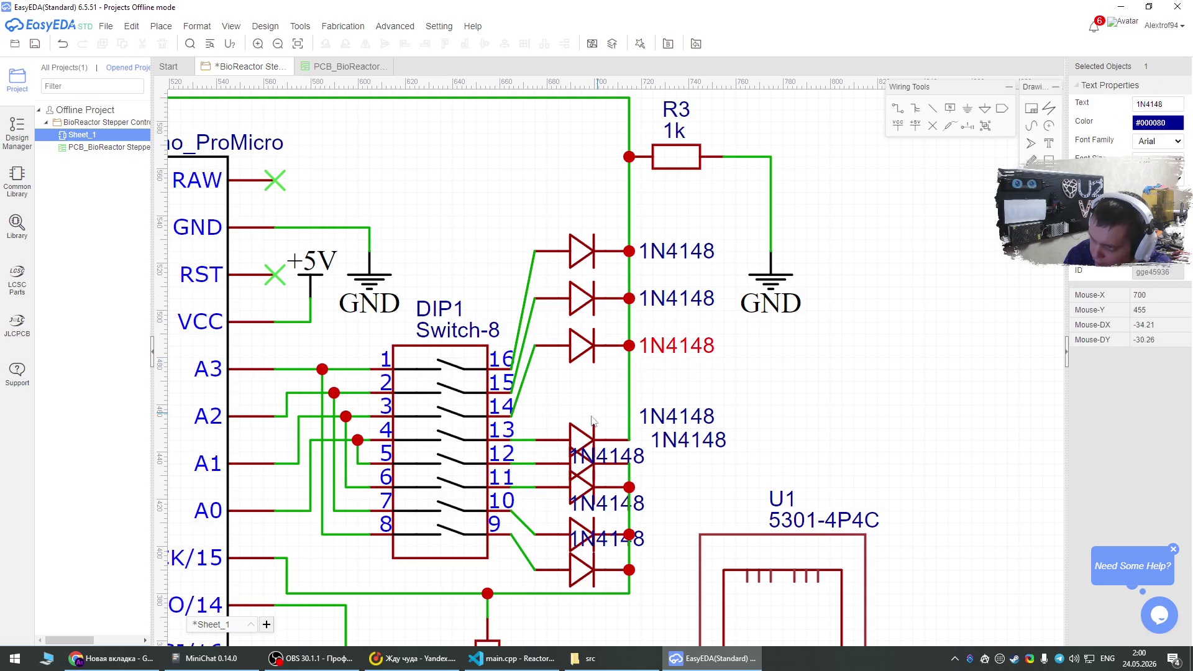
# Move diode D4 into line, reroute its wire onto pin 13, and place its 1N4148 label beside it.
pyautogui.click(575, 431)
pyautogui.moveTo(575, 431); pyautogui.dragTo(574, 385)
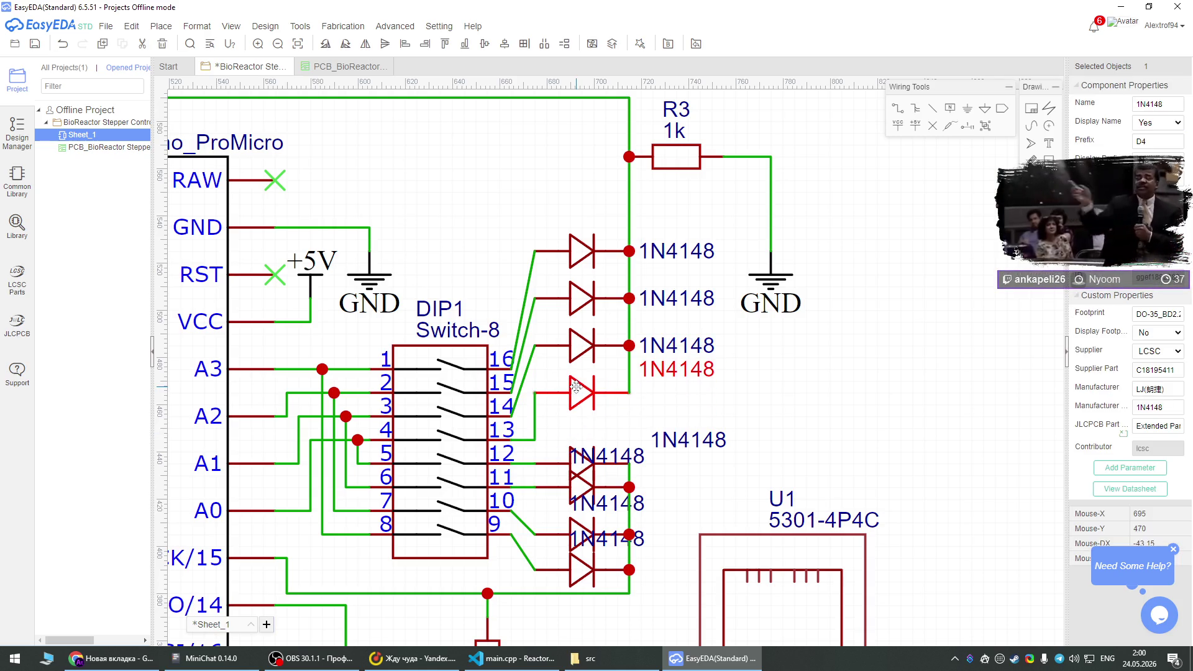
pyautogui.click(535, 416)
pyautogui.moveTo(535, 441); pyautogui.dragTo(512, 440)
pyautogui.moveTo(666, 380); pyautogui.dragTo(665, 404)
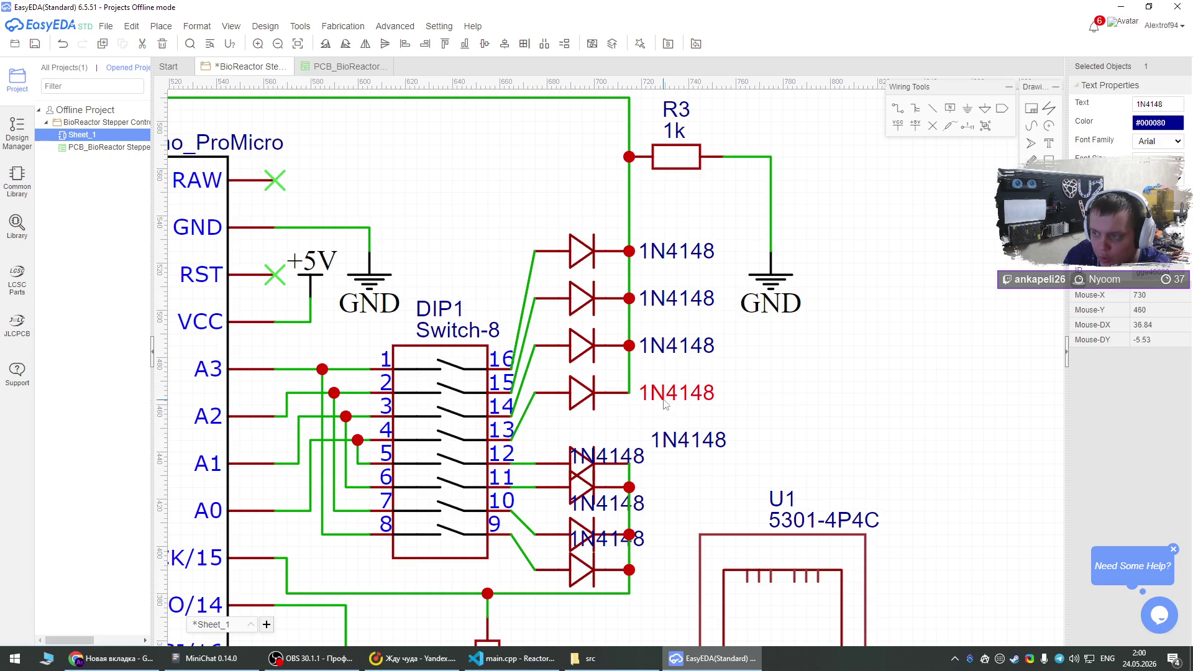
pyautogui.click(795, 380)
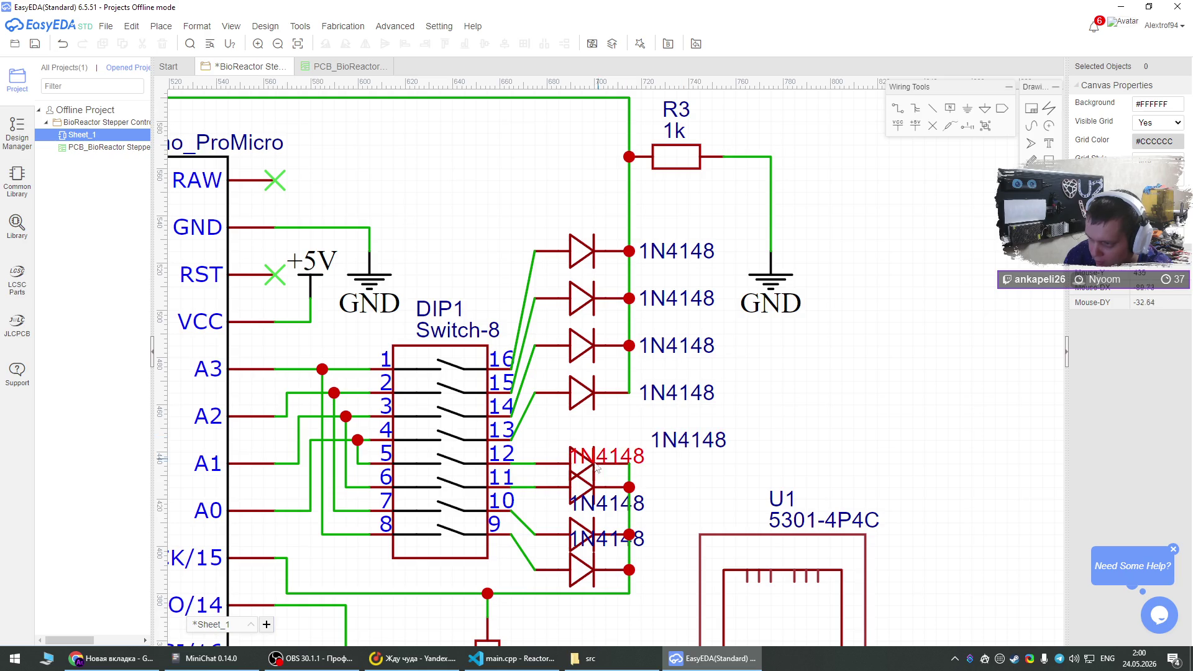
# Align diode D5 so the pin-12 wire runs straight, label it, and move bottom diode D8 down.
pyautogui.moveTo(550, 460); pyautogui.dragTo(552, 441)
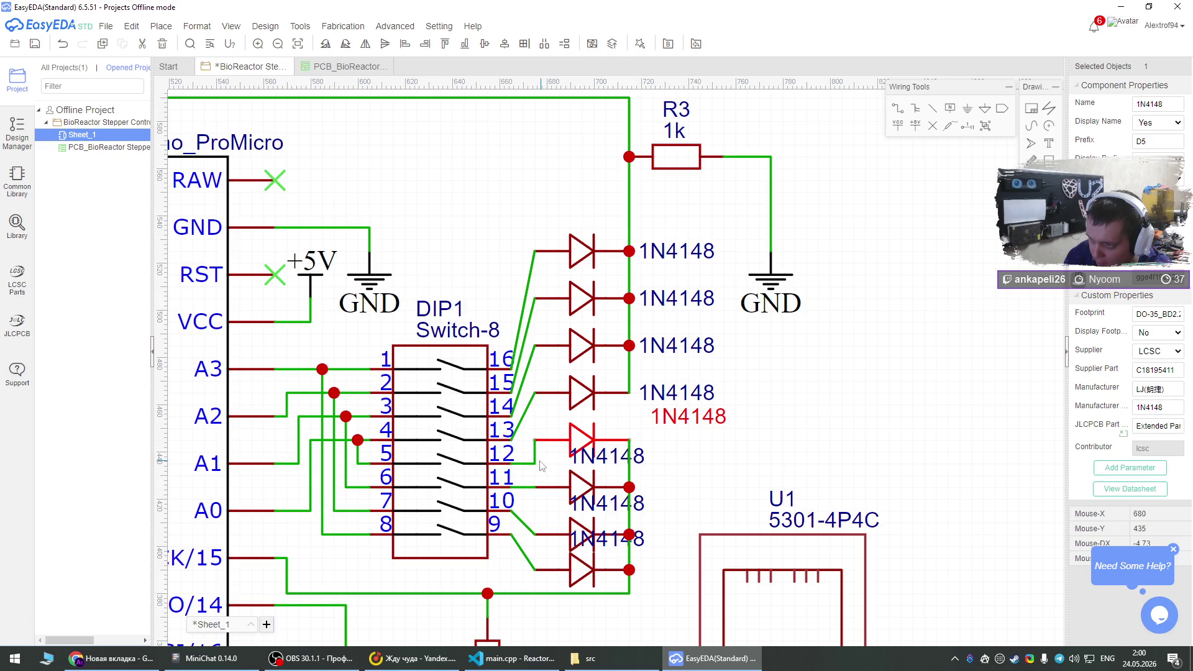
pyautogui.click(536, 464)
pyautogui.moveTo(586, 438); pyautogui.dragTo(585, 448)
pyautogui.moveTo(608, 443)
pyautogui.mouseDown()
pyautogui.moveTo(668, 433)
pyautogui.moveTo(609, 453)
pyautogui.moveTo(707, 491)
pyautogui.moveTo(678, 491)
pyautogui.mouseUp()
pyautogui.click(574, 535)
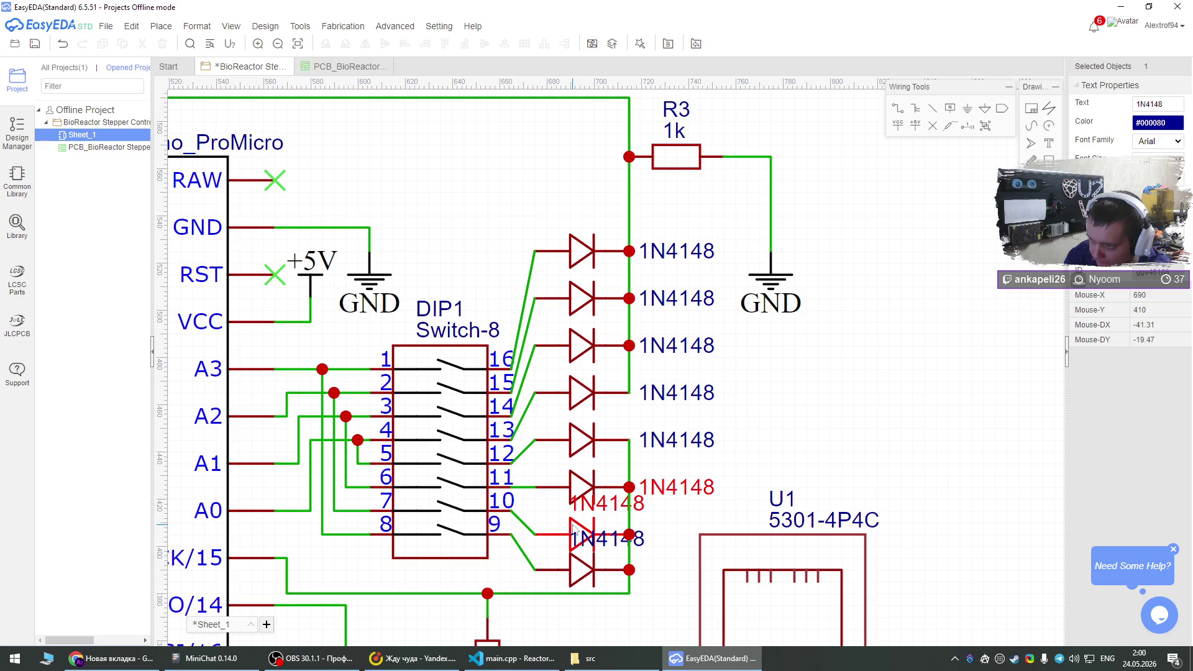
pyautogui.click(584, 578)
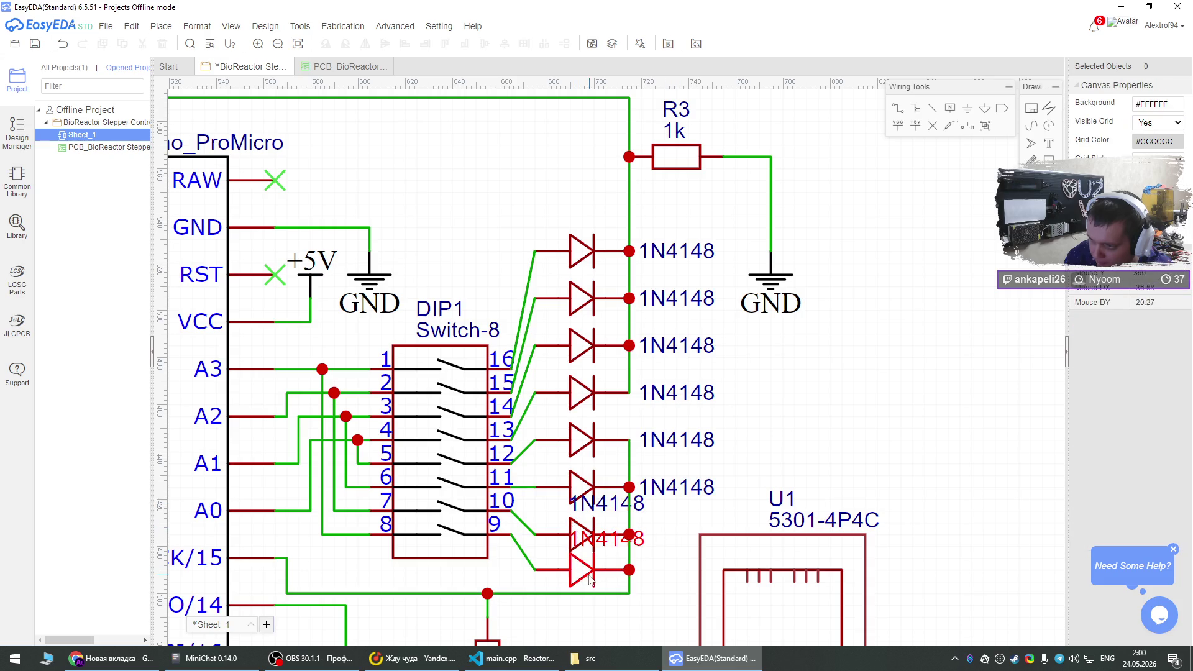
pyautogui.moveTo(589, 585); pyautogui.dragTo(601, 598)
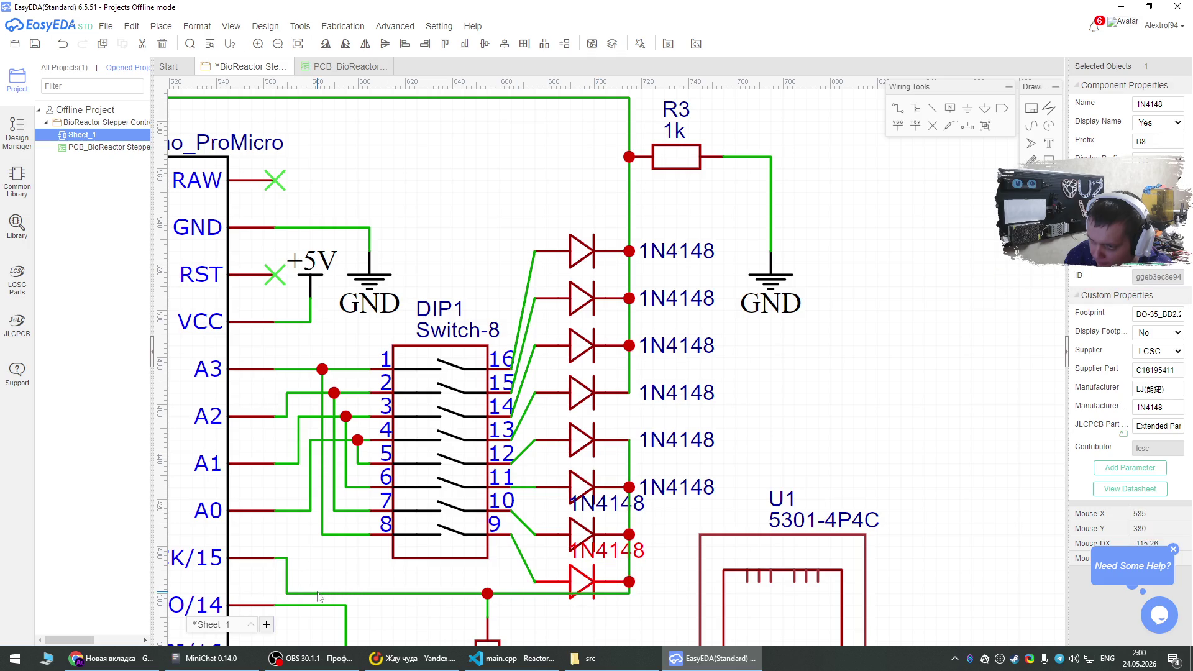
pyautogui.click(318, 597)
# Reroute the bottom wire with a right-angle bend and lower its bottom segment.
pyautogui.click(292, 595)
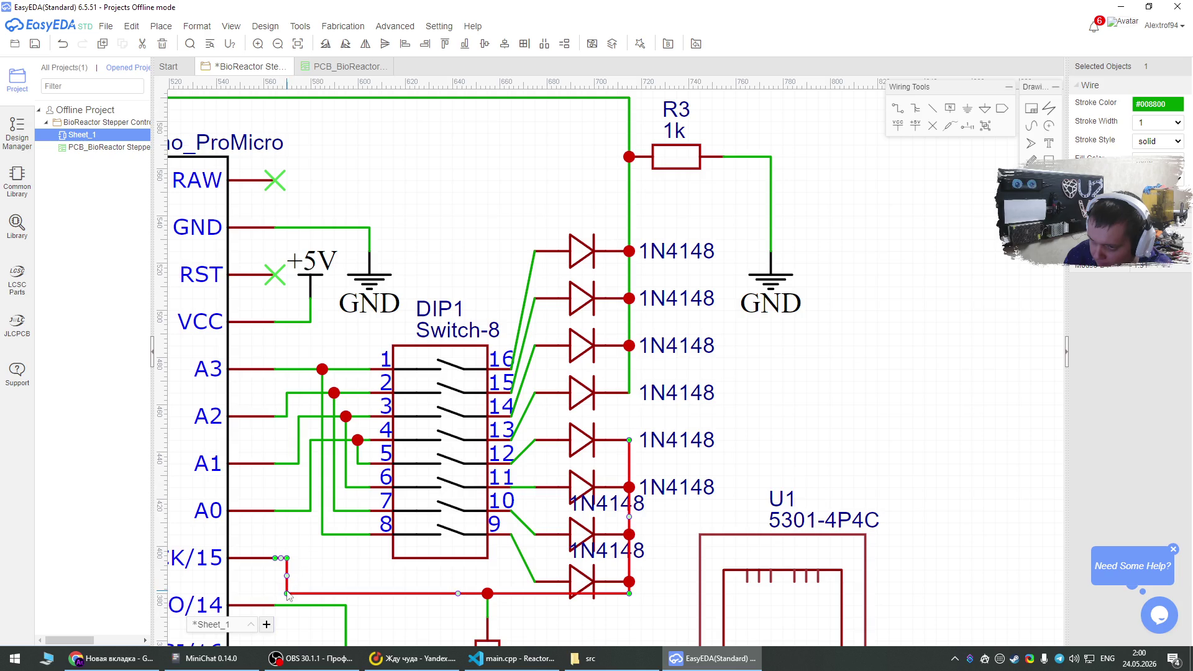
pyautogui.moveTo(287, 594)
pyautogui.mouseDown()
pyautogui.moveTo(382, 593)
pyautogui.moveTo(360, 592)
pyautogui.mouseUp()
pyautogui.moveTo(288, 558); pyautogui.dragTo(357, 558)
pyautogui.click(401, 576)
pyautogui.moveTo(518, 596); pyautogui.dragTo(520, 625)
pyautogui.click(489, 603)
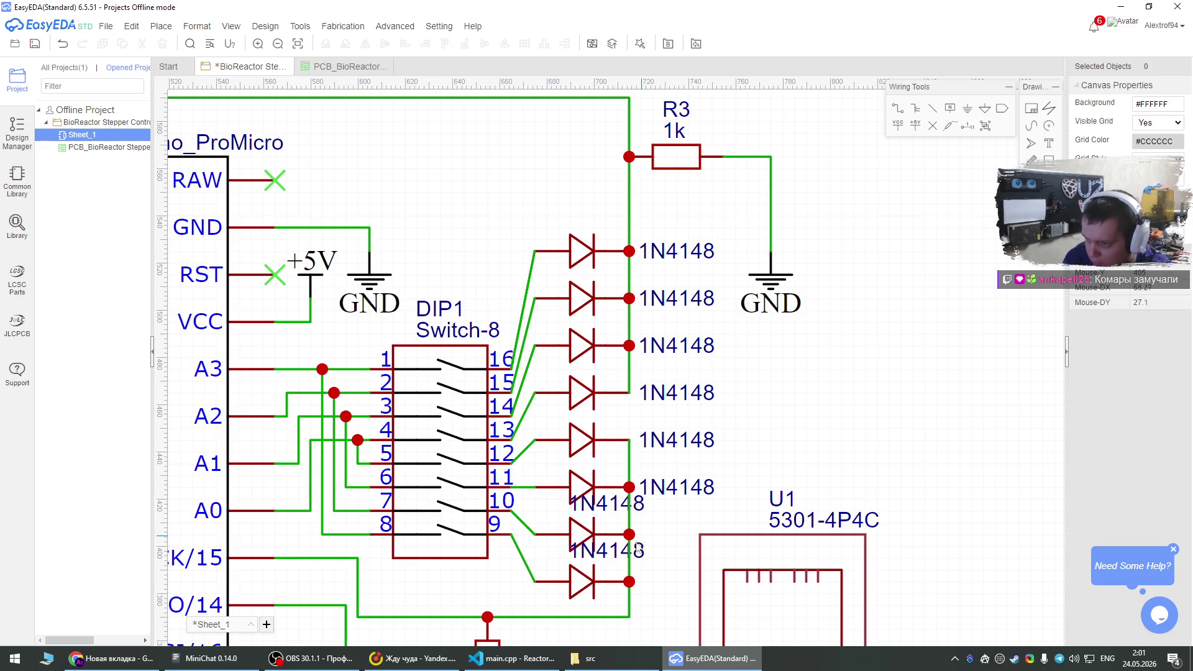
# Move the bottom diode down and set its overlapping 1N4148 label beside it.
pyautogui.moveTo(582, 582)
pyautogui.mouseDown()
pyautogui.moveTo(582, 594)
pyautogui.moveTo(646, 568)
pyautogui.moveTo(666, 599)
pyautogui.mouseUp()
pyautogui.moveTo(601, 512)
pyautogui.mouseDown()
pyautogui.moveTo(635, 512)
pyautogui.moveTo(671, 544)
pyautogui.mouseUp()
pyautogui.click(735, 495)
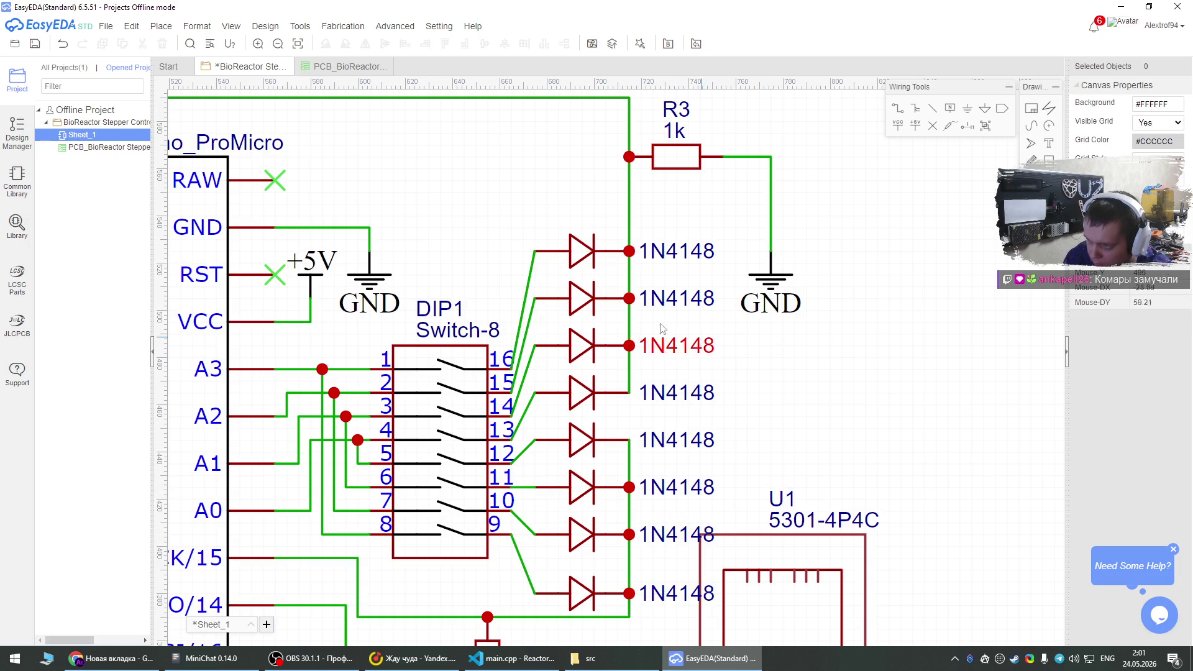
pyautogui.scroll(-2, 521, 300)
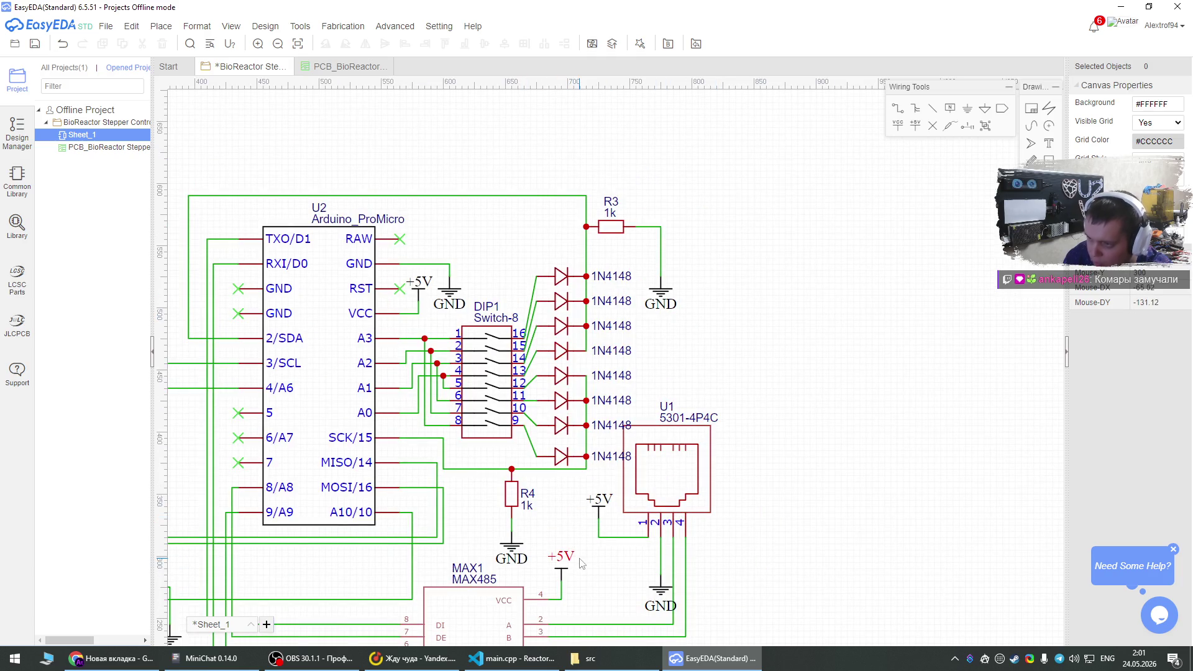
# Move U1 with its +5V wire to the right and realign its GND and +5V flags.
pyautogui.moveTo(590, 549); pyautogui.dragTo(776, 379)
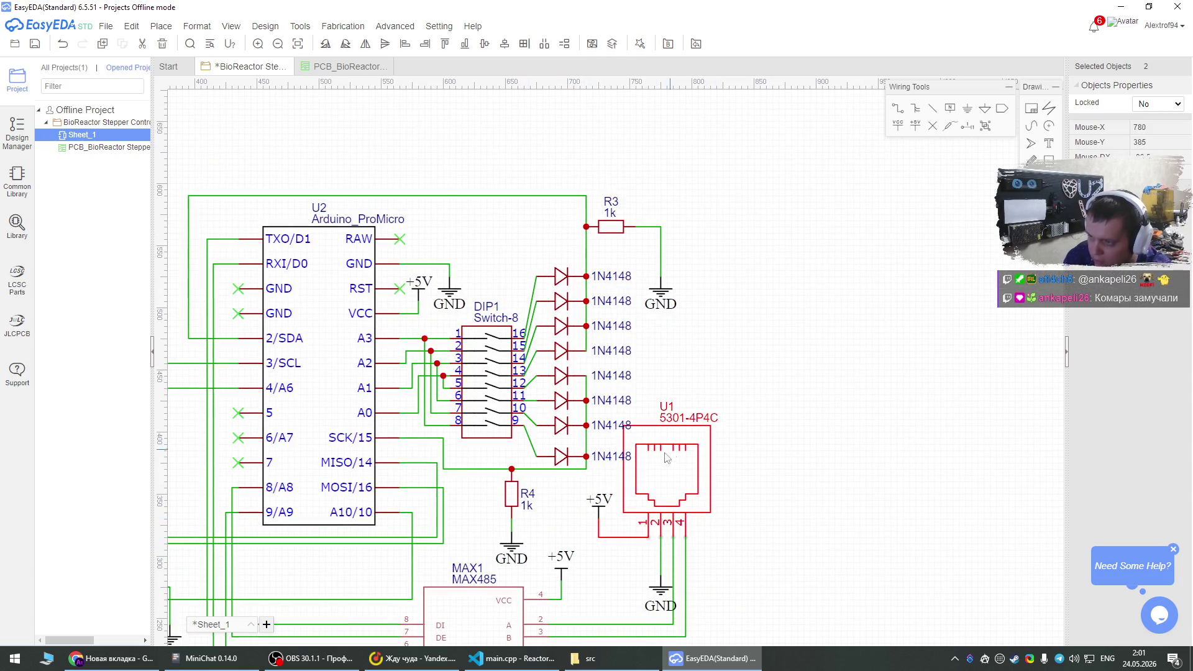
pyautogui.moveTo(651, 461); pyautogui.dragTo(668, 447)
pyautogui.click(668, 566)
pyautogui.moveTo(659, 584); pyautogui.dragTo(673, 587)
pyautogui.moveTo(590, 507); pyautogui.dragTo(622, 506)
pyautogui.click(601, 551)
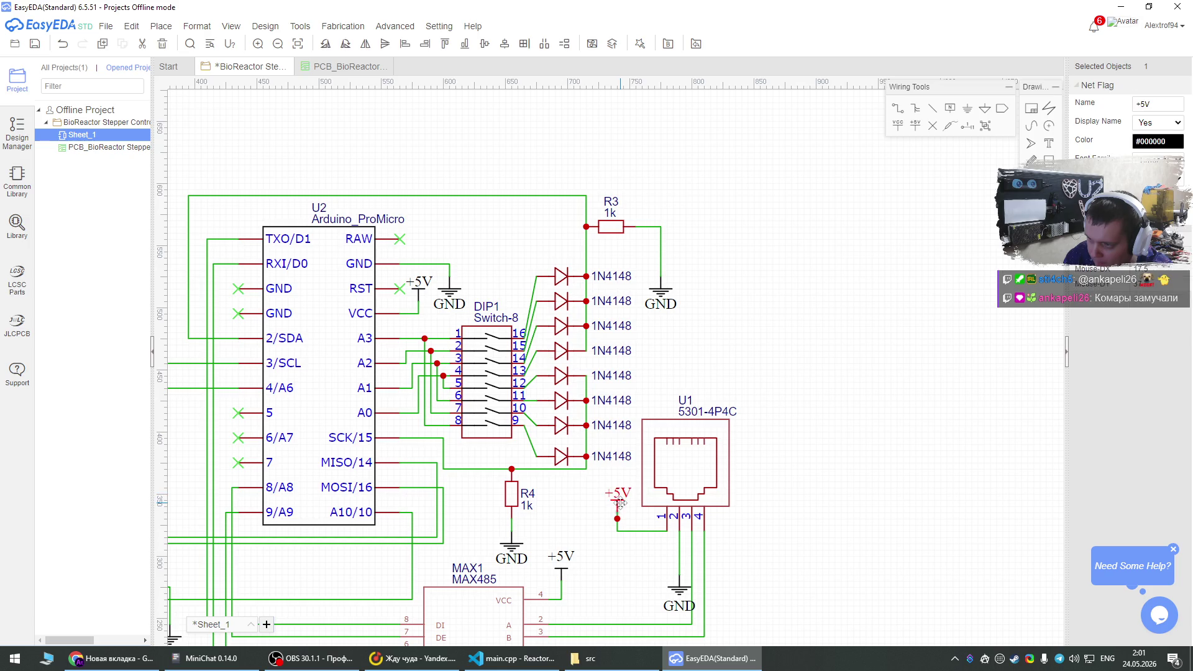
pyautogui.click(595, 528)
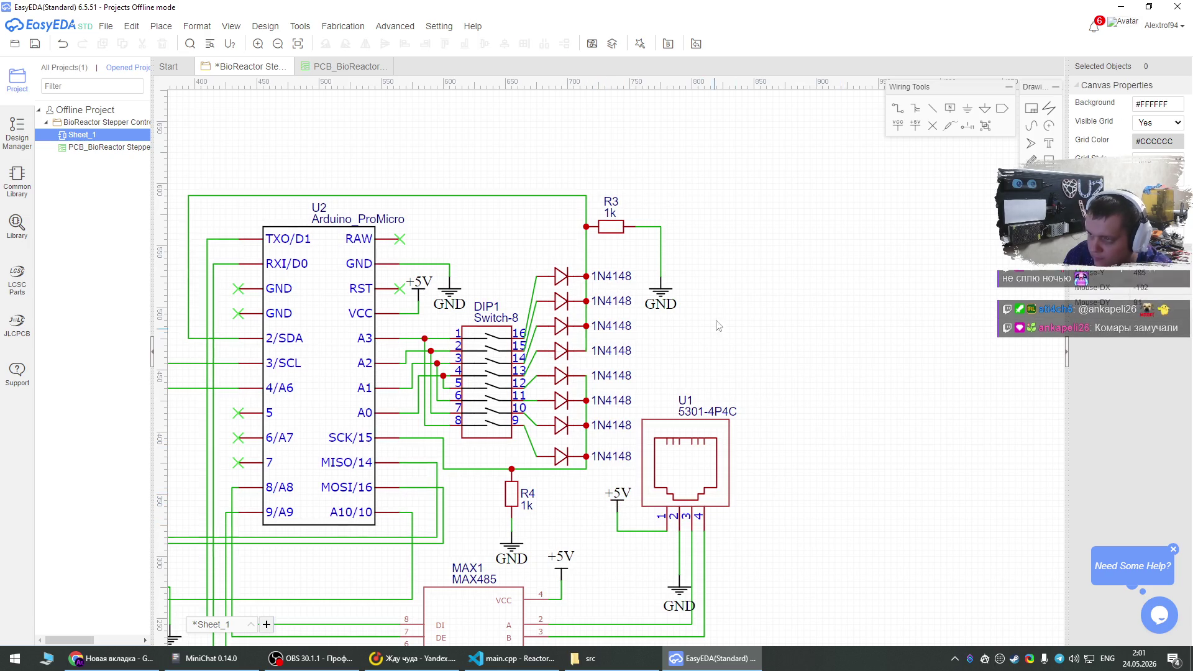
# Nudge the GND symbol under R4 so its label sits to the right.
pyautogui.scroll(-2, 746, 205)
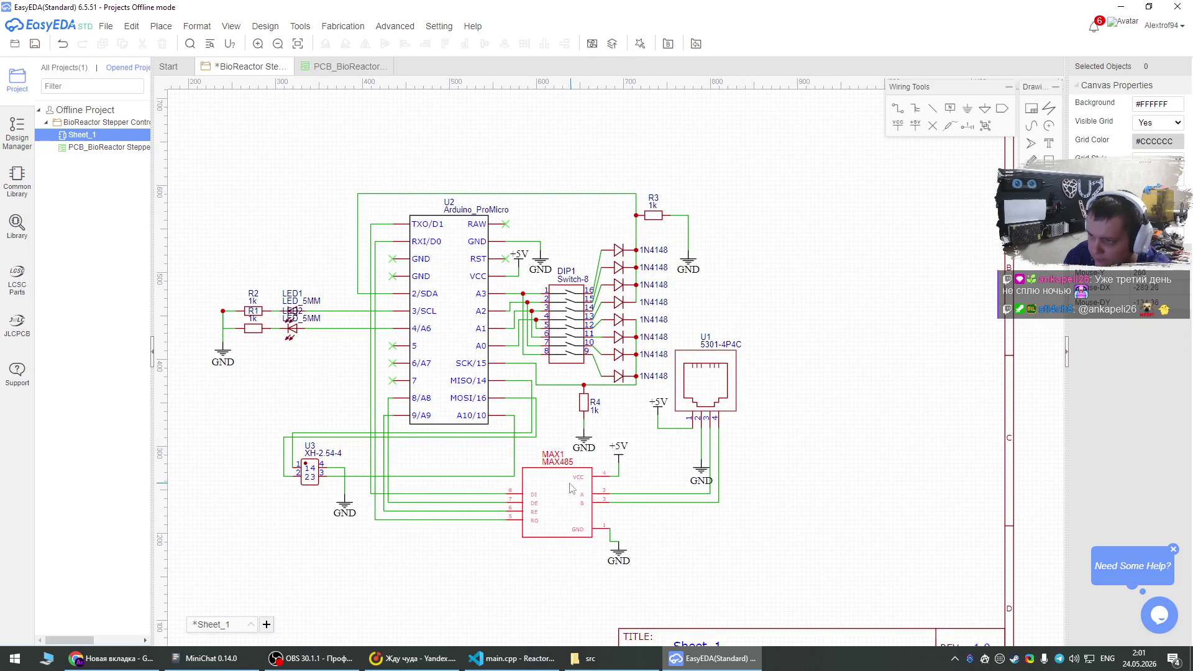
pyautogui.scroll(2, 572, 484)
pyautogui.moveTo(594, 420)
pyautogui.mouseDown()
pyautogui.moveTo(620, 399)
pyautogui.moveTo(600, 419)
pyautogui.mouseUp()
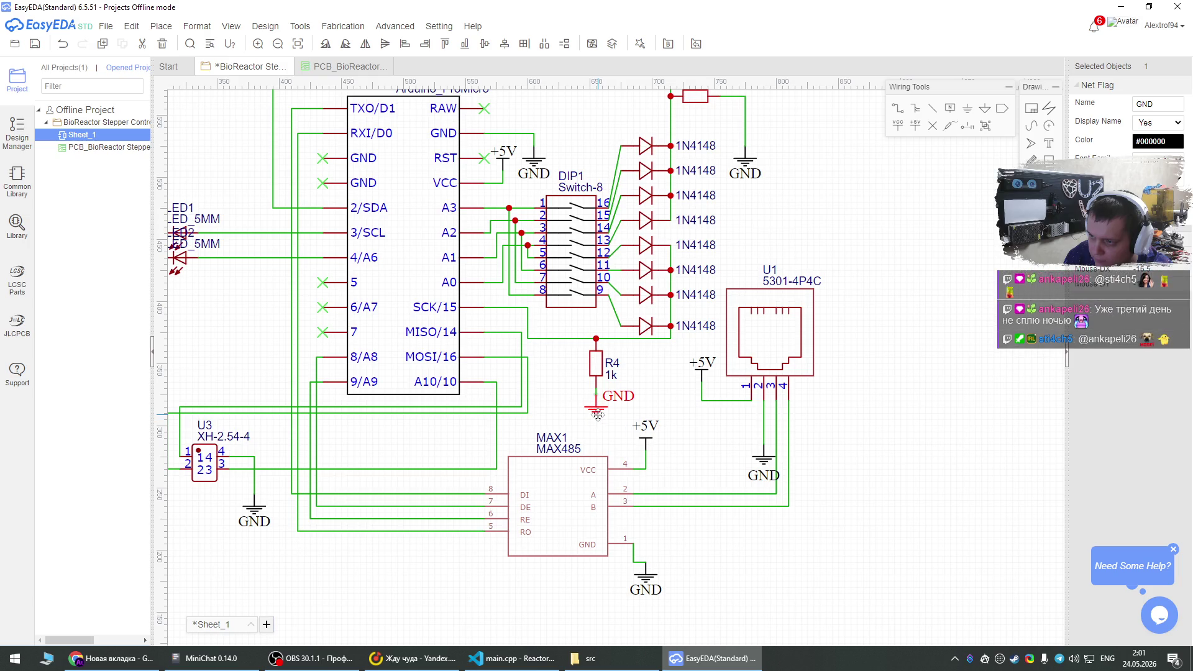
pyautogui.click(561, 401)
pyautogui.scroll(-2, 737, 331)
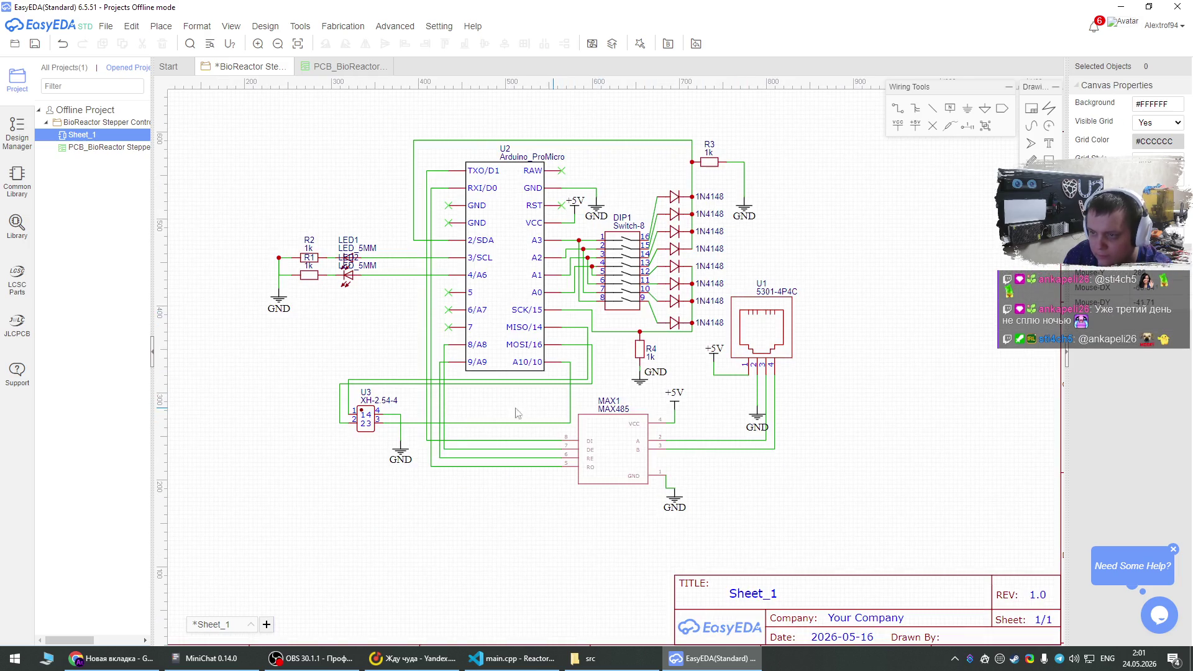
pyautogui.scroll(3, 387, 419)
pyautogui.scroll(-4, 387, 419)
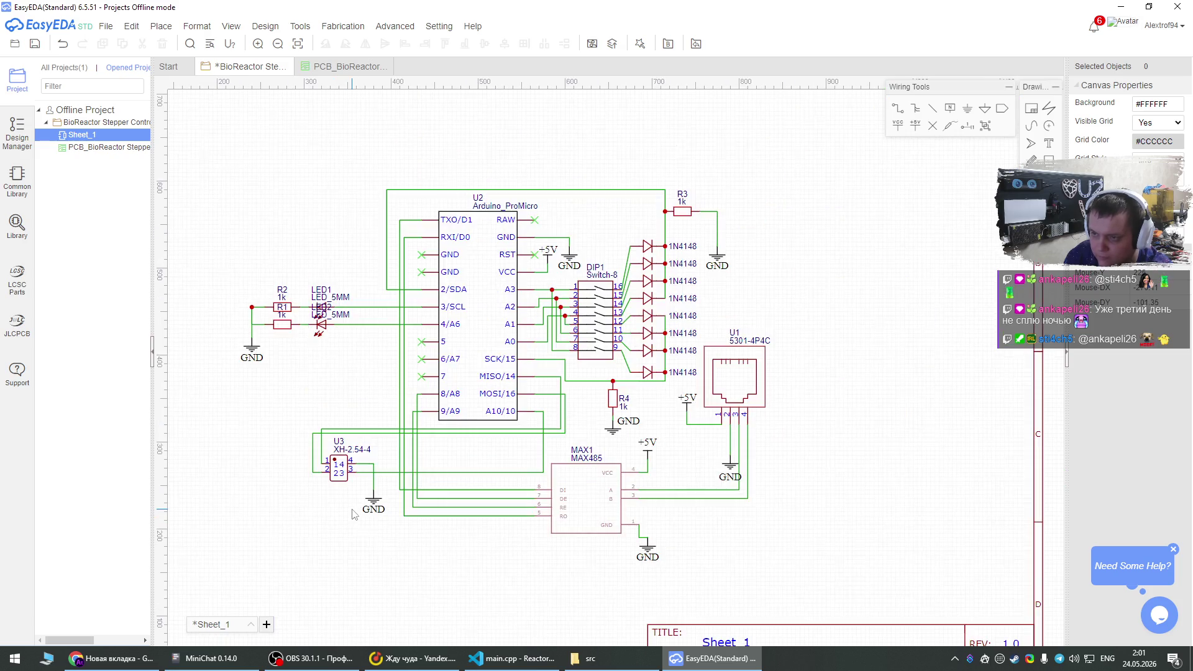
pyautogui.scroll(3, 316, 275)
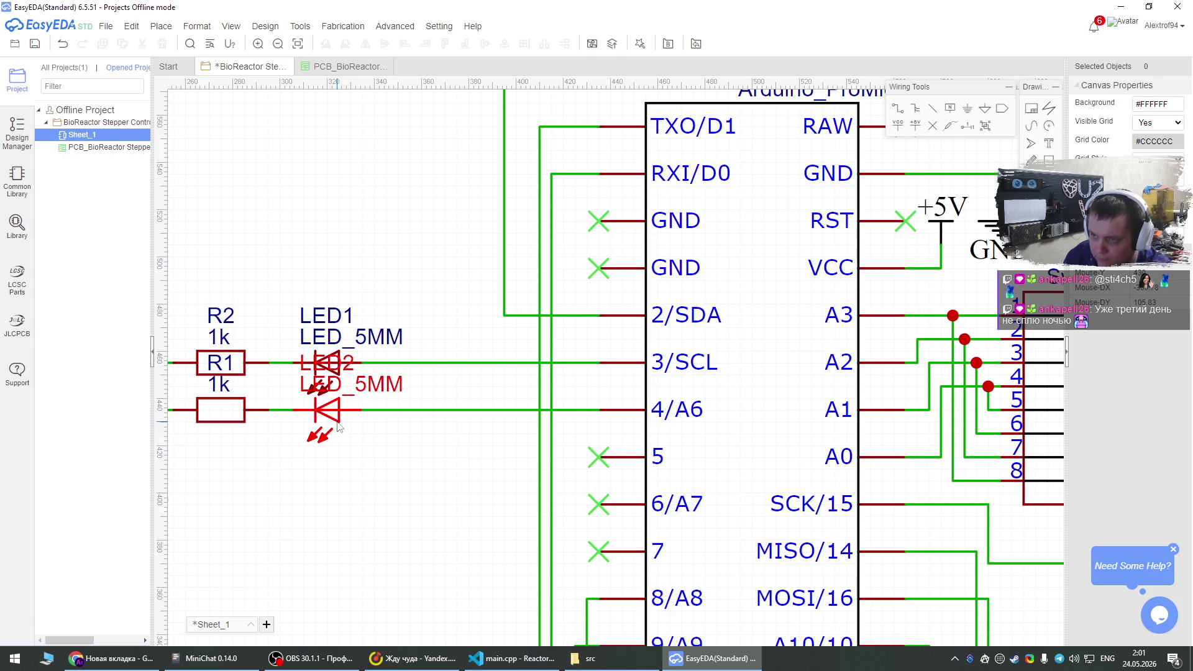
# Move LED1 upward and LED2 downward so each LED_5MM label sits just above its symbol.
pyautogui.click(338, 423)
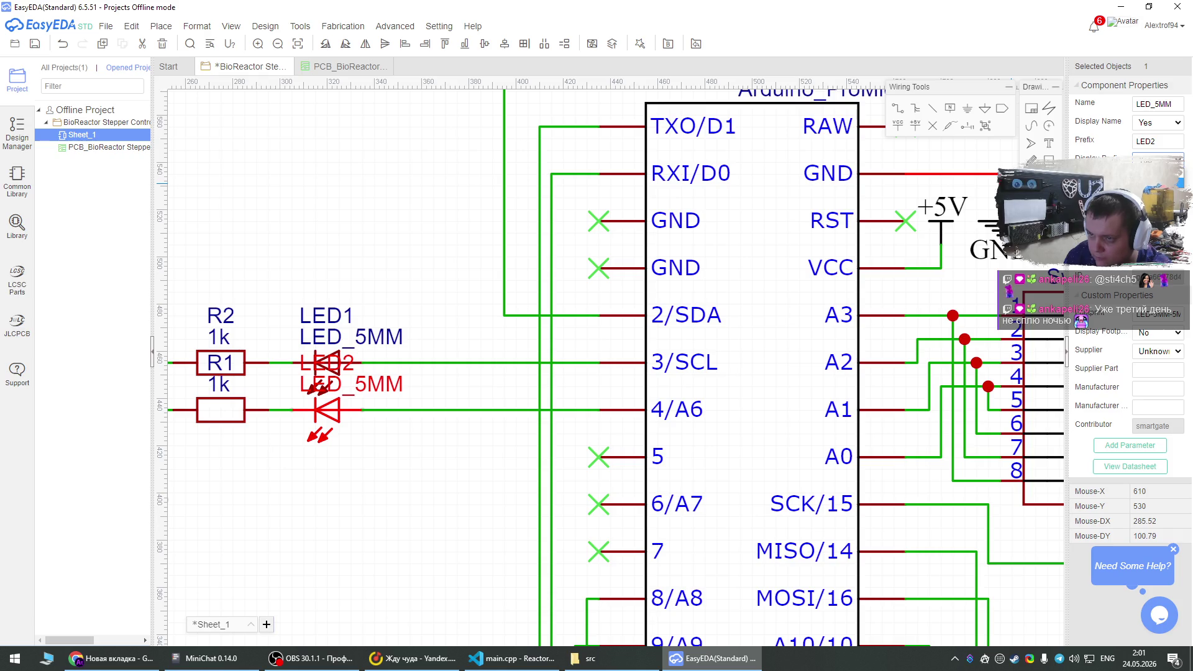
pyautogui.click(331, 369)
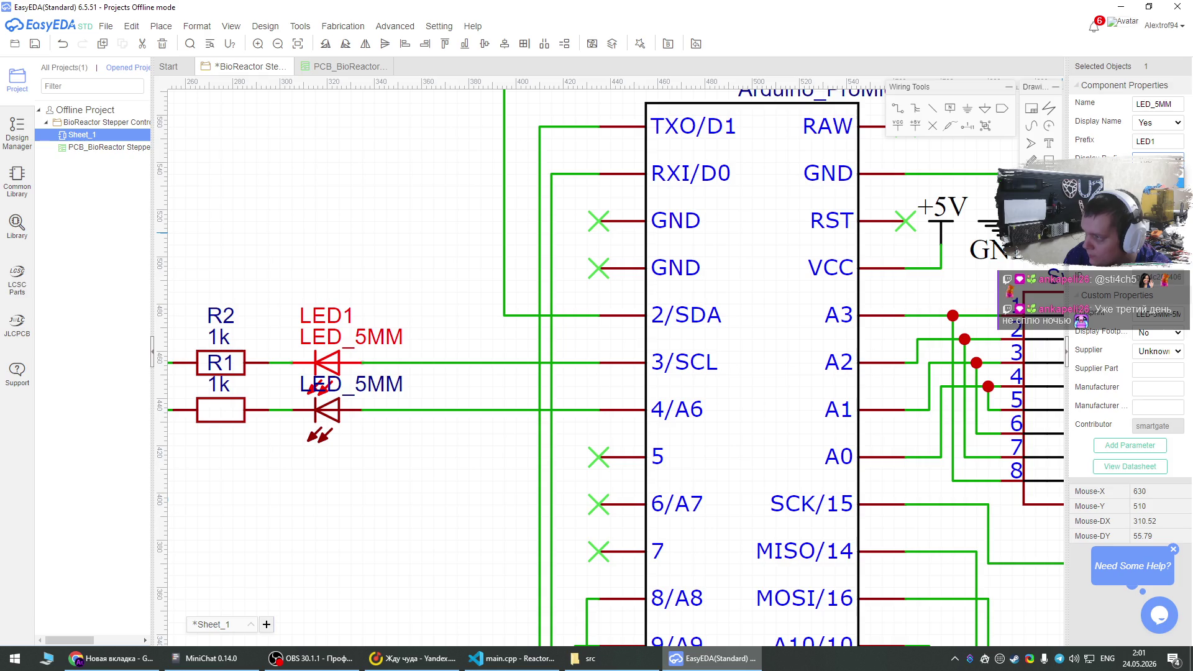
pyautogui.click(348, 214)
pyautogui.scroll(-2, 474, 250)
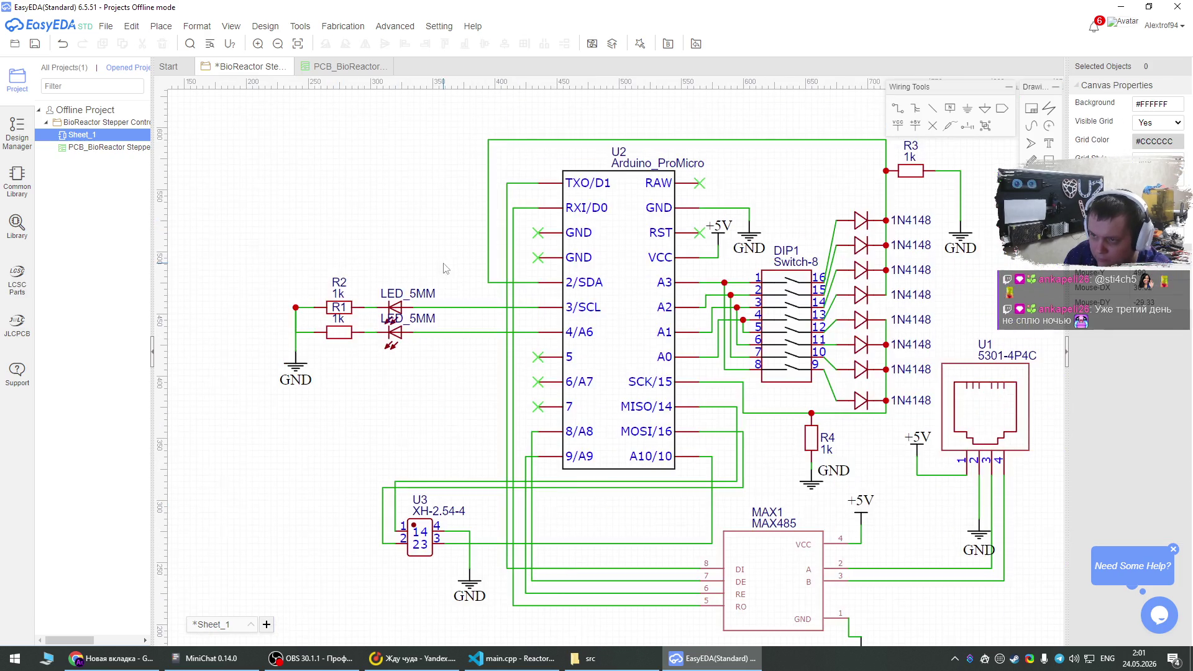
pyautogui.scroll(1, 370, 319)
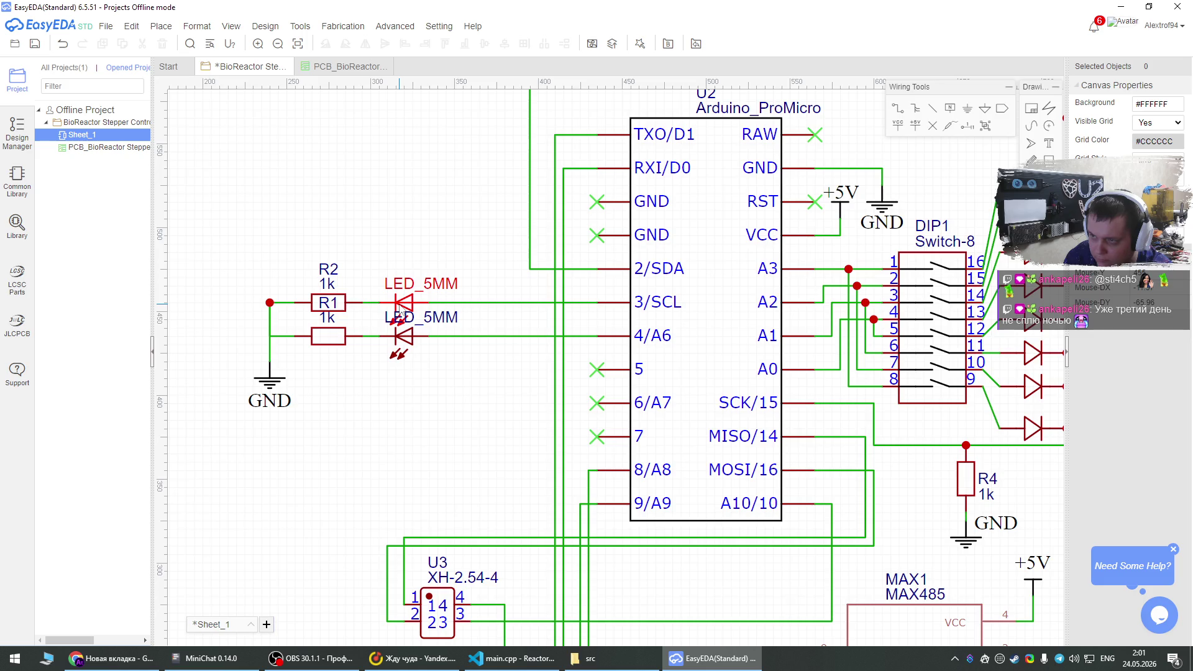
pyautogui.moveTo(401, 309)
pyautogui.mouseDown()
pyautogui.moveTo(398, 273)
pyautogui.moveTo(397, 286)
pyautogui.mouseUp()
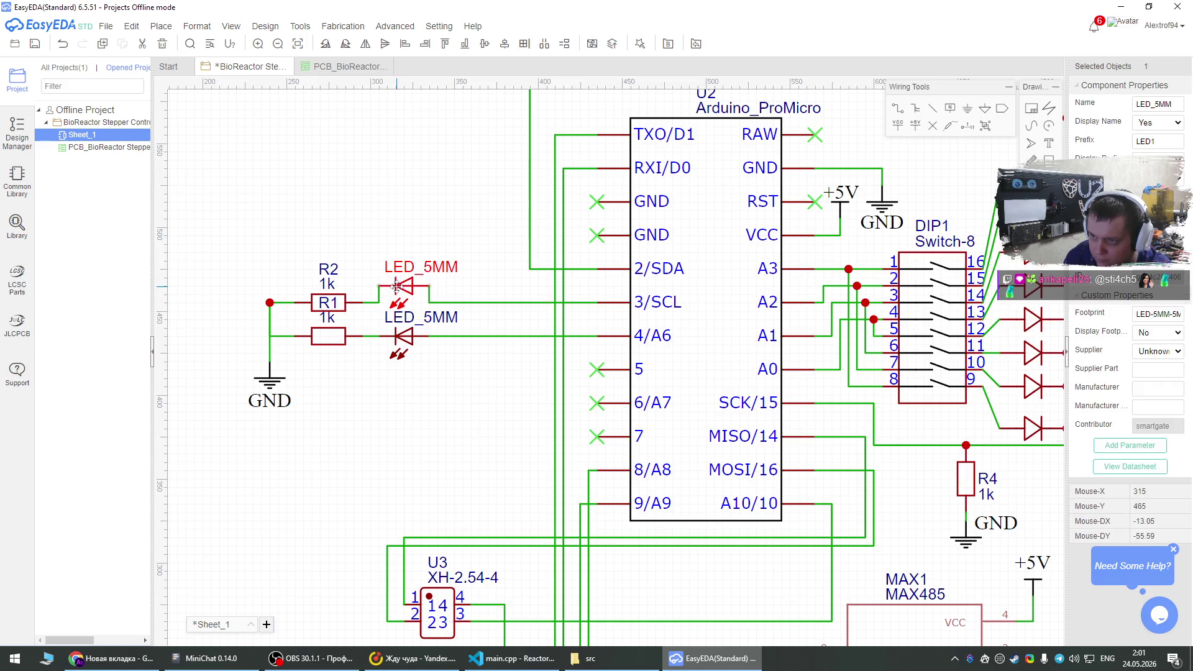
pyautogui.press('Escape')
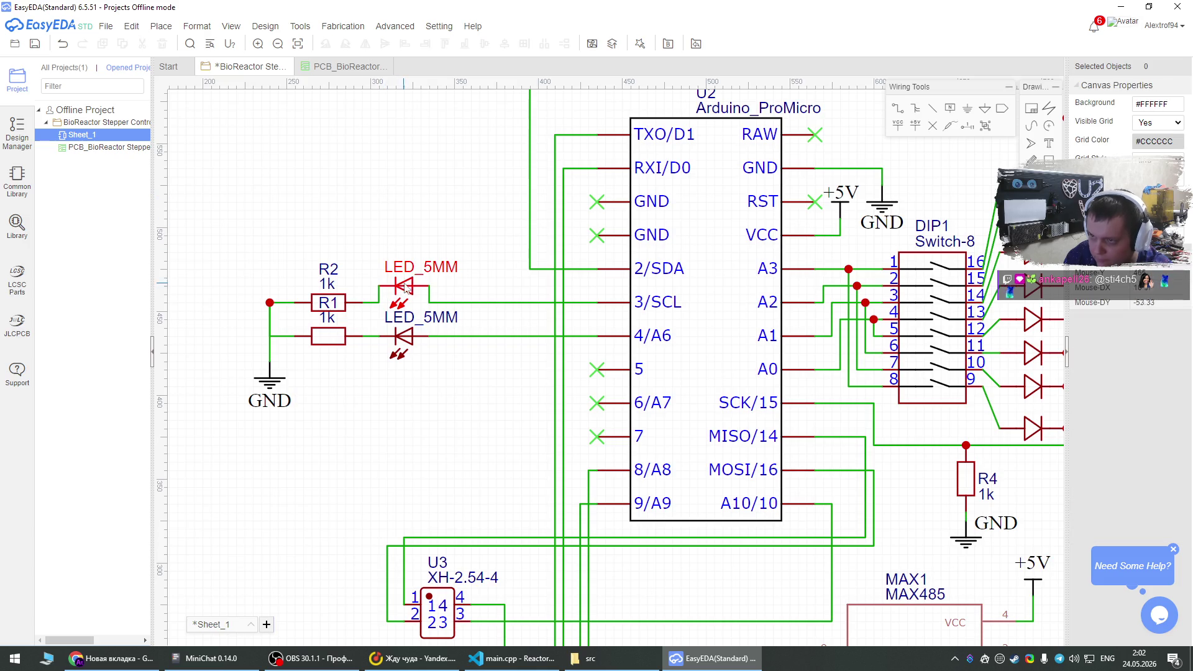
pyautogui.moveTo(406, 341)
pyautogui.mouseDown()
pyautogui.moveTo(406, 358)
pyautogui.moveTo(411, 346)
pyautogui.mouseUp()
pyautogui.press('Escape')
pyautogui.moveTo(405, 286); pyautogui.dragTo(405, 295)
pyautogui.click(364, 228)
pyautogui.scroll(-2, 193, 311)
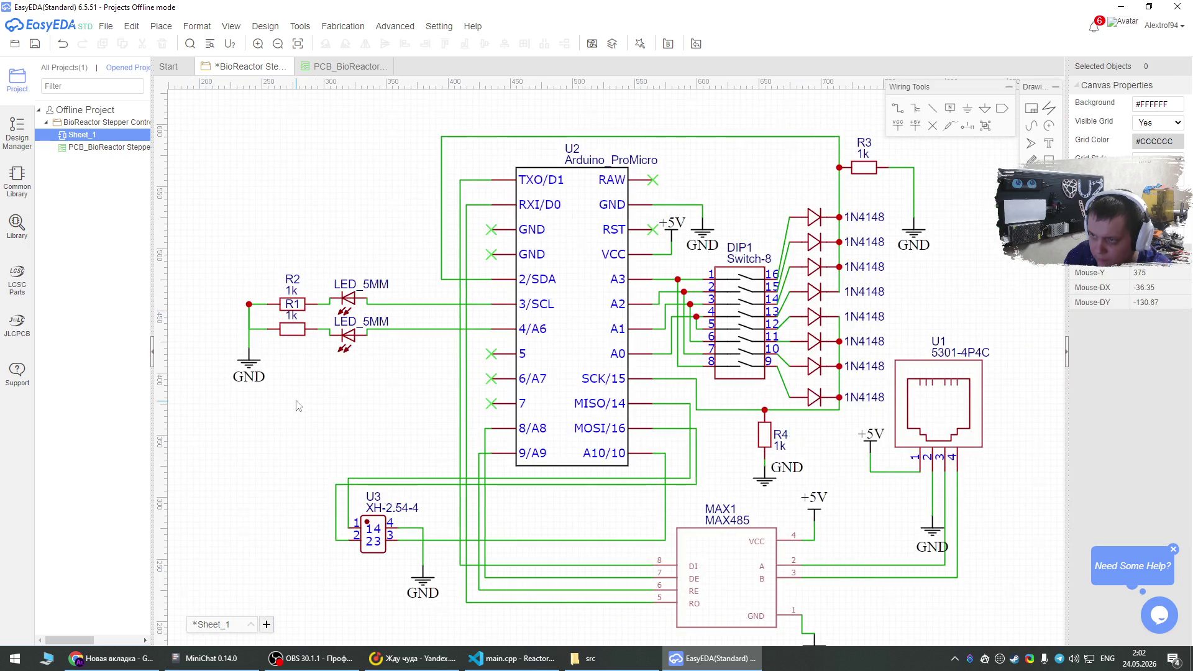
# Box-select R1, R2, both LEDs and GND and shift the group right toward the Arduino pins.
pyautogui.scroll(-2, 276, 385)
pyautogui.scroll(2, 389, 561)
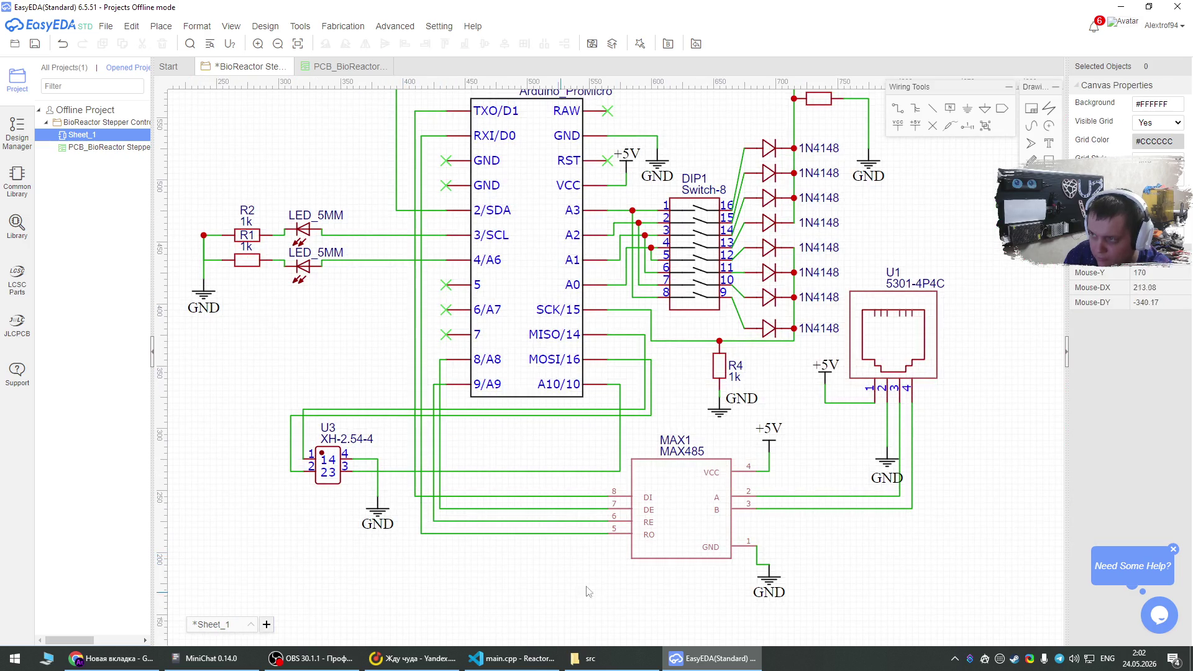
pyautogui.scroll(-2, 769, 555)
pyautogui.scroll(2, 755, 501)
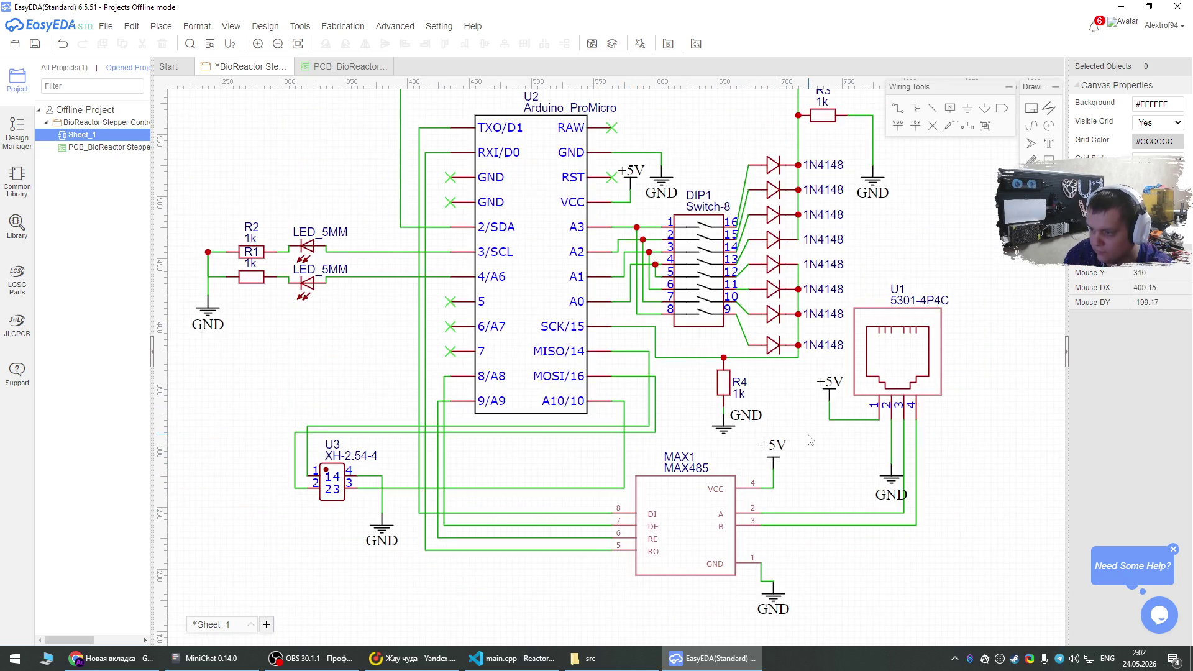
pyautogui.scroll(2, 681, 452)
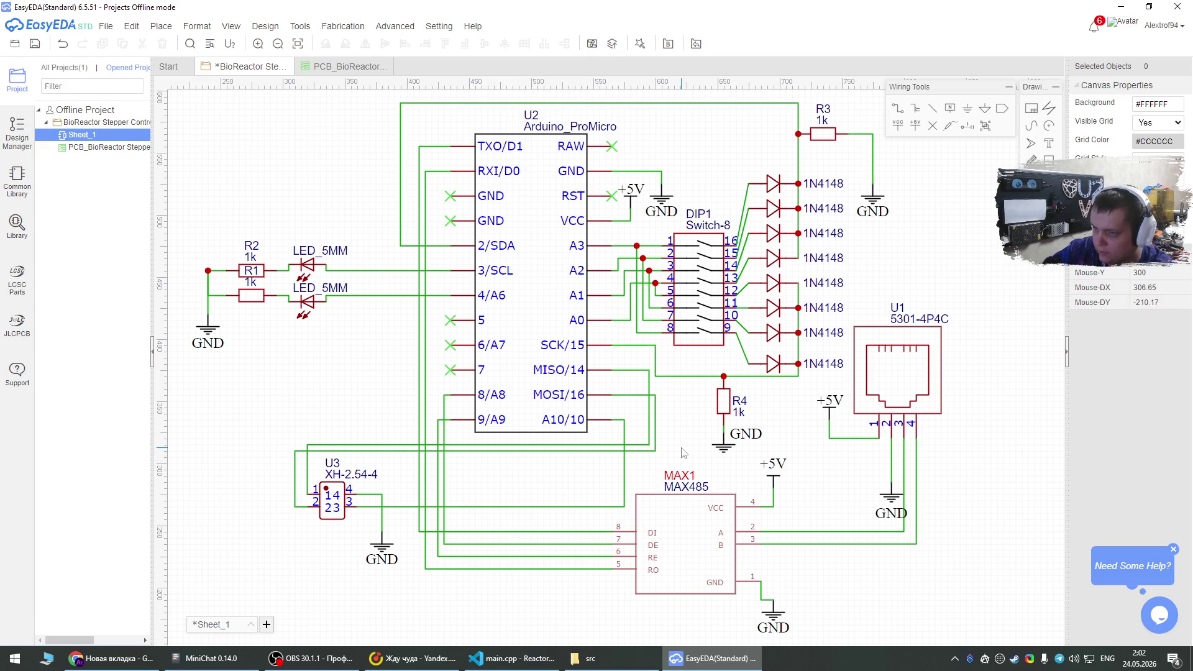
pyautogui.moveTo(171, 204); pyautogui.dragTo(336, 399)
pyautogui.moveTo(255, 271); pyautogui.dragTo(298, 271)
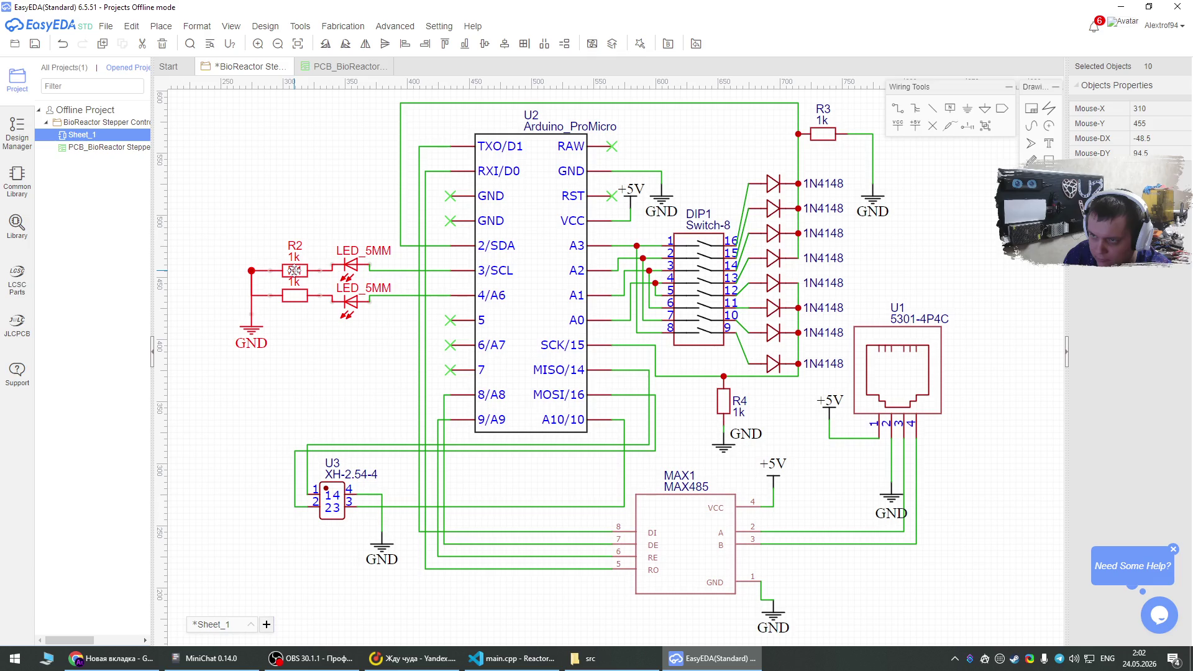
pyautogui.click(286, 229)
# Pan the schematic with the Right arrow key and start a ShareX region capture.
pyautogui.press('Right')
pyautogui.press('Right')
pyautogui.press('Right')
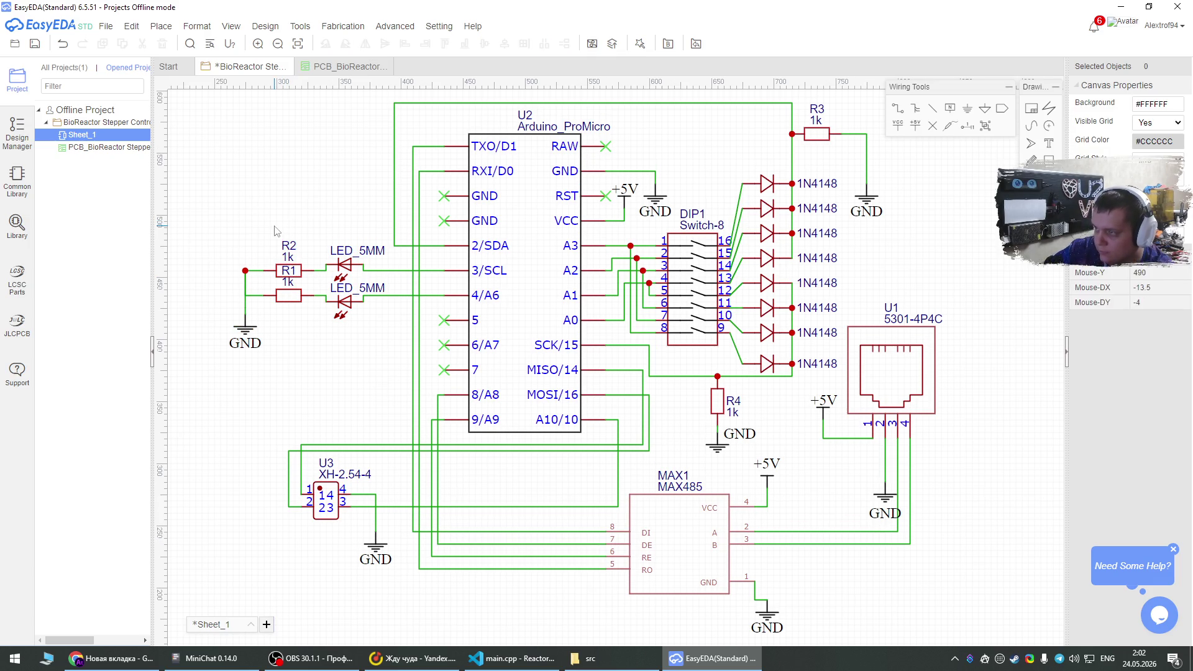
pyautogui.press('Right')
pyautogui.press('Right')
pyautogui.press('Right')
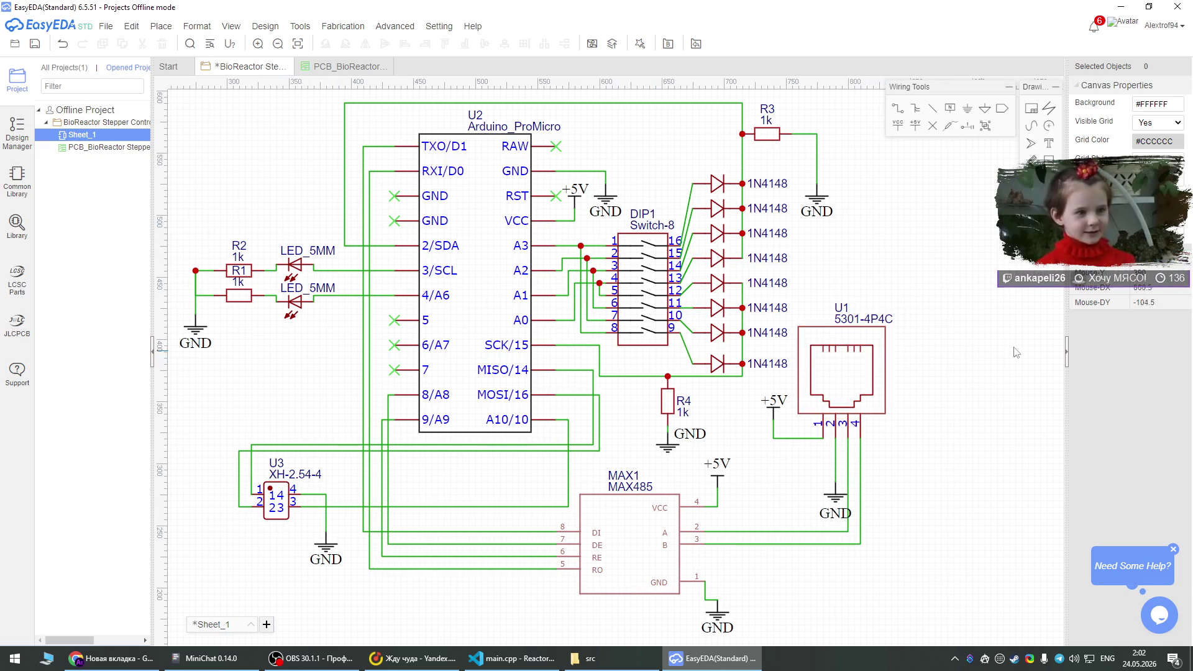
pyautogui.press('ctrl+Print')
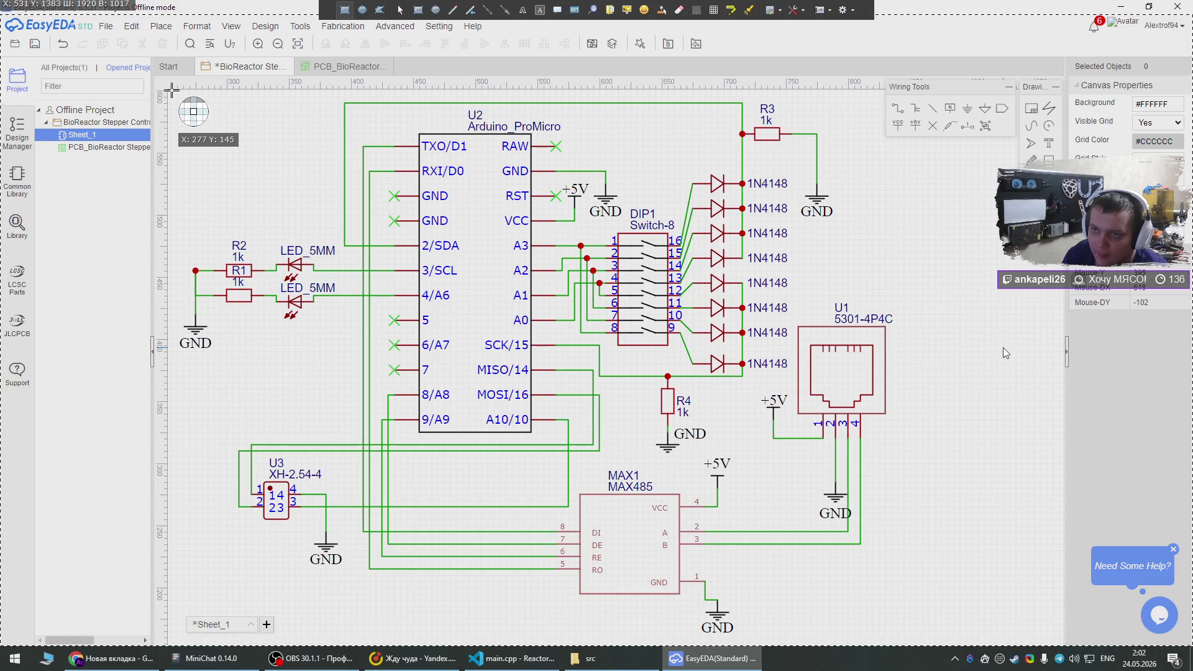
# Capture the whole Sheet_1 schematic region and copy the image to the clipboard.
pyautogui.moveTo(174, 93)
pyautogui.mouseDown()
pyautogui.moveTo(749, 510)
pyautogui.moveTo(901, 637)
pyautogui.mouseUp()
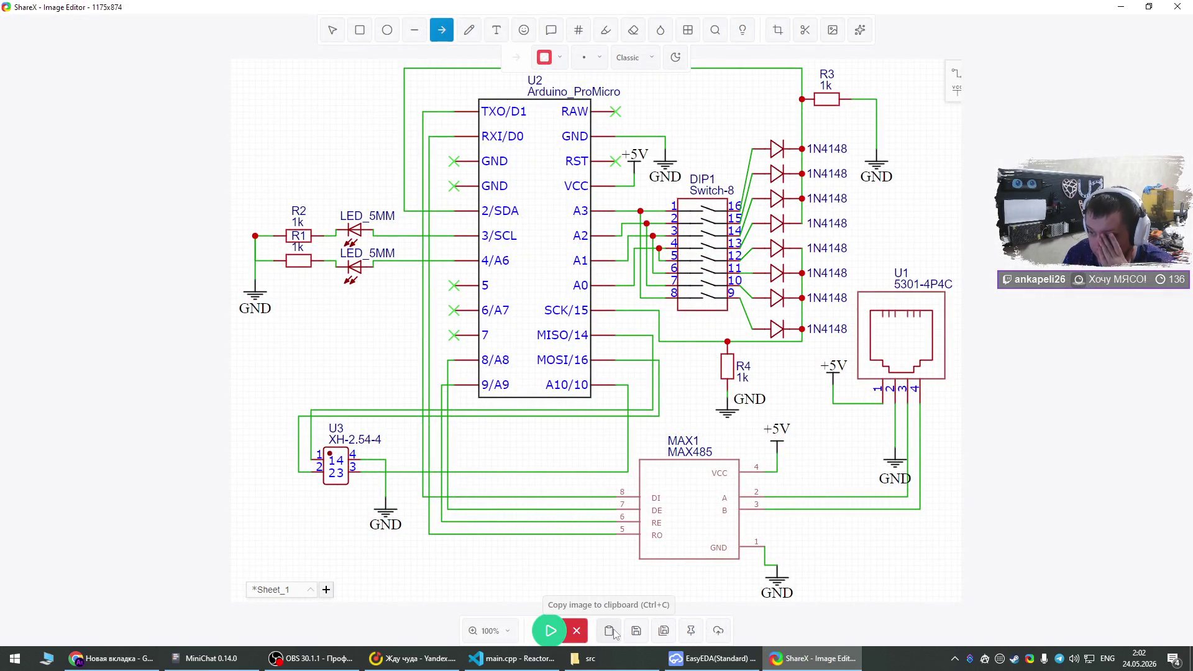
pyautogui.click(125, 656)
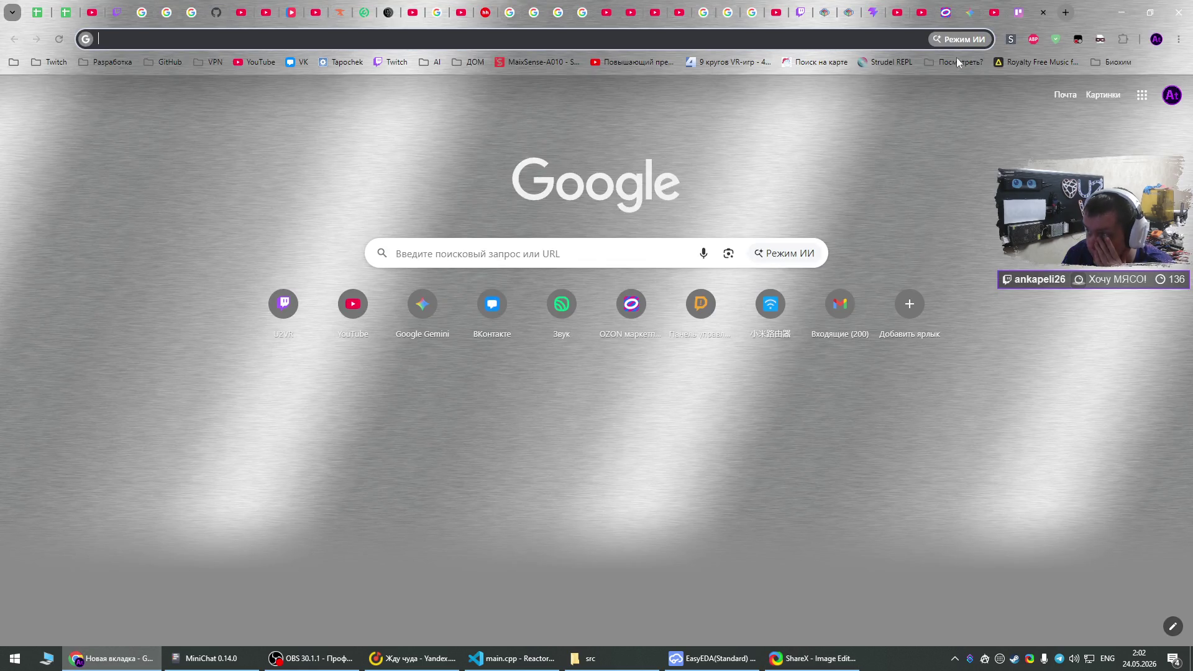
# Paste the schematic screenshot on a new line in the Modbus card's description, then return to EasyEDA.
pyautogui.click(1027, 3)
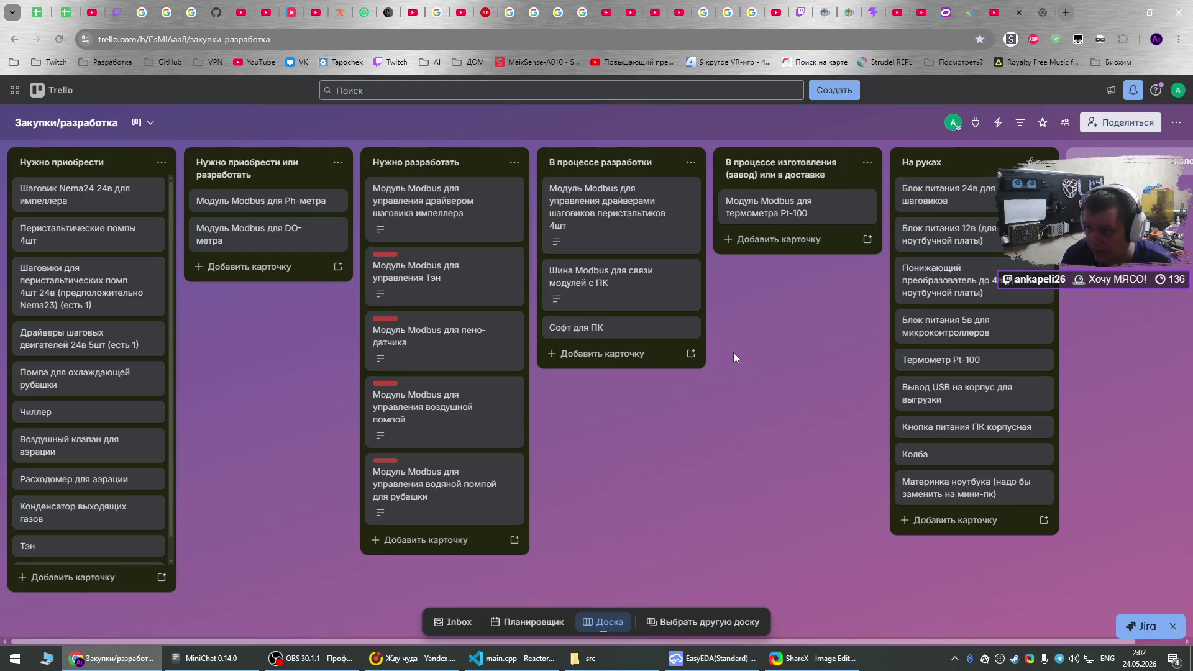
pyautogui.click(598, 204)
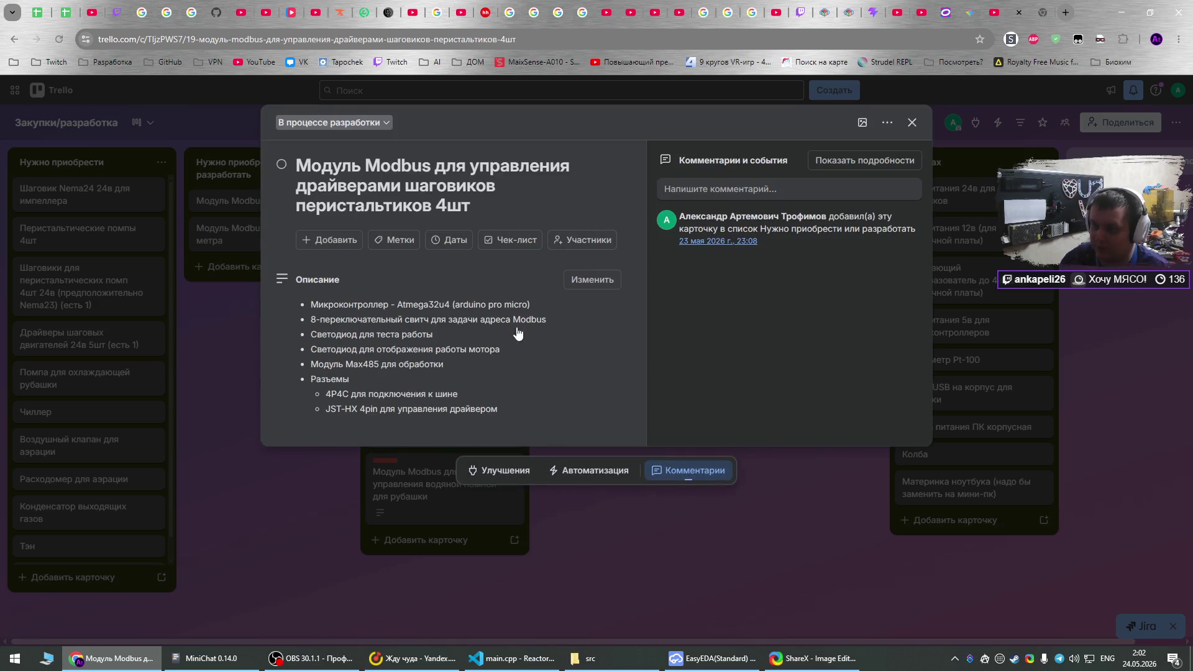
pyautogui.click(588, 281)
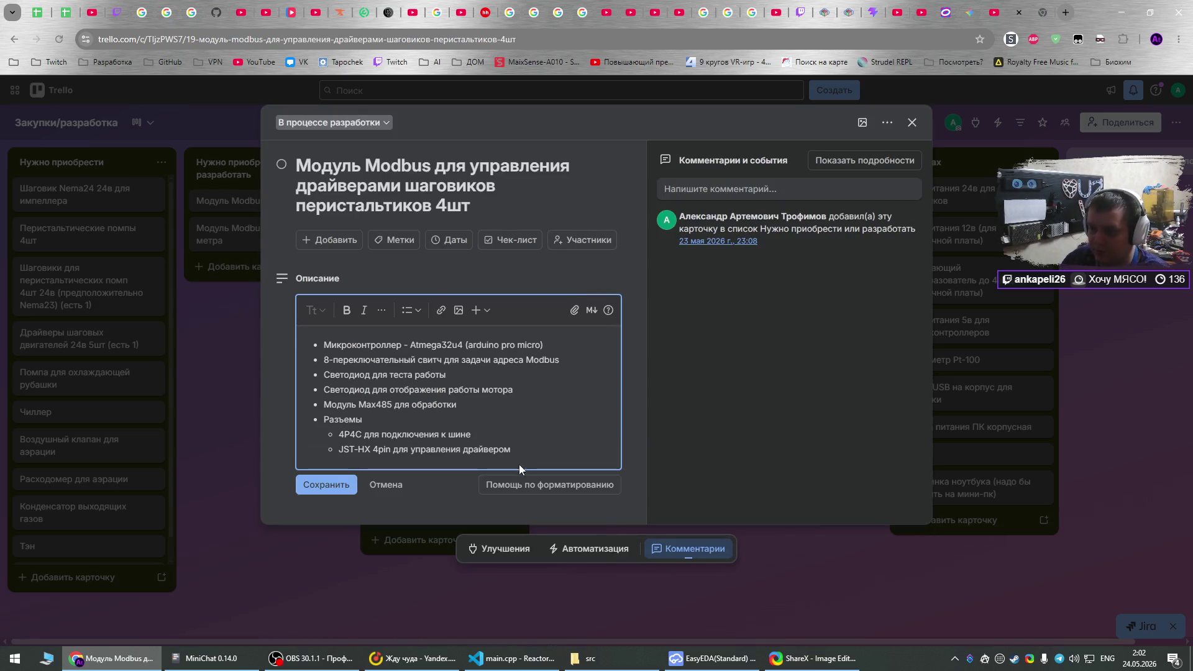
pyautogui.press('Return')
pyautogui.press('Return')
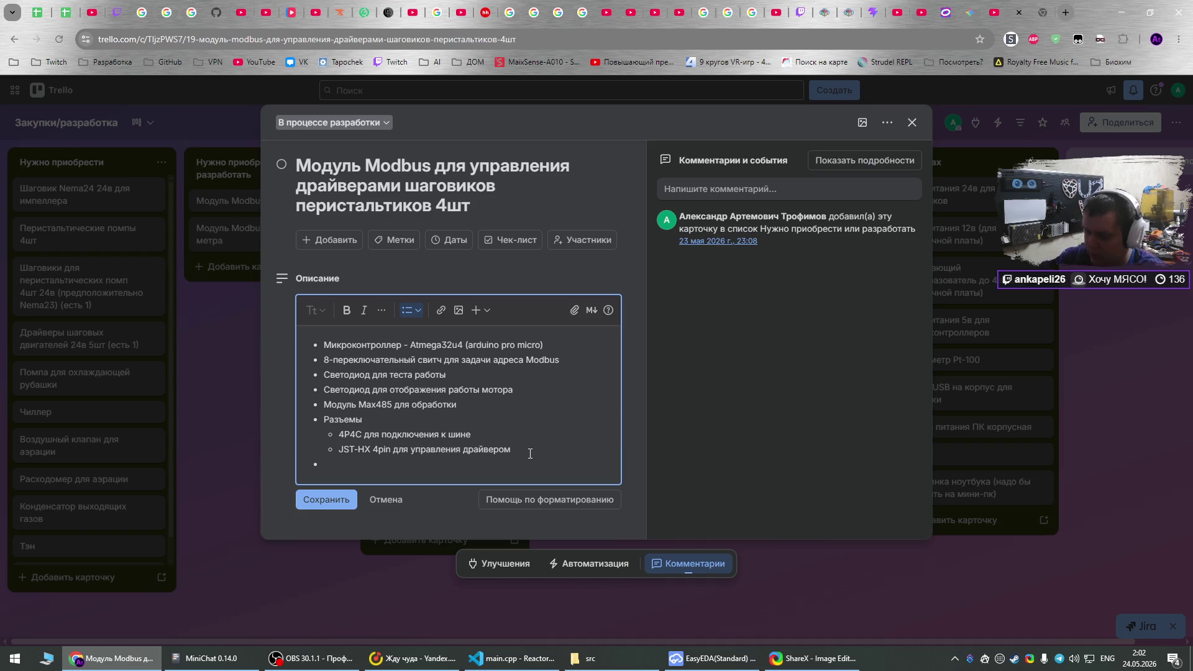
pyautogui.press('Return')
pyautogui.hotkey('ctrl', 'v')
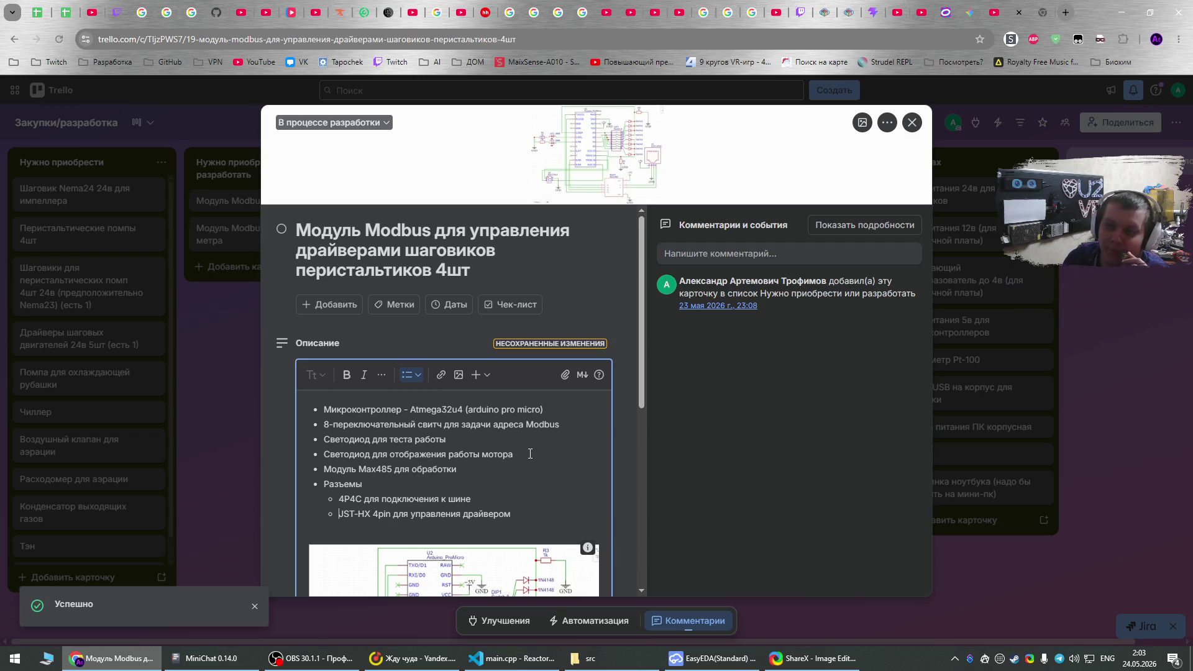
pyautogui.scroll(-4, 523, 448)
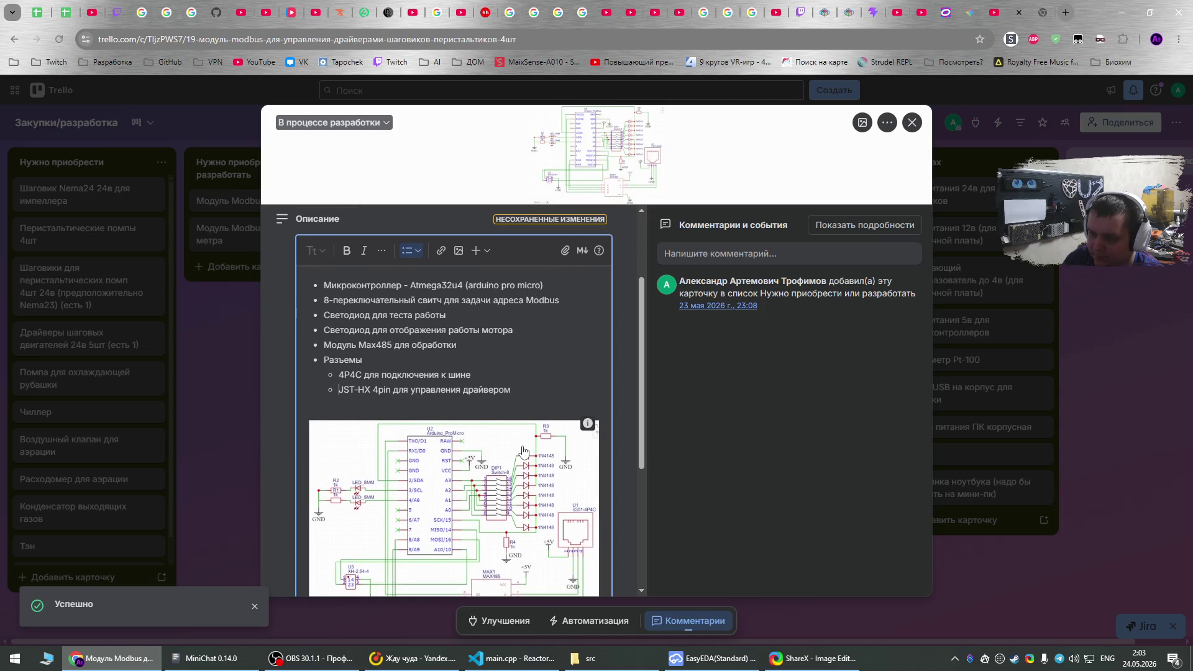
pyautogui.click(744, 666)
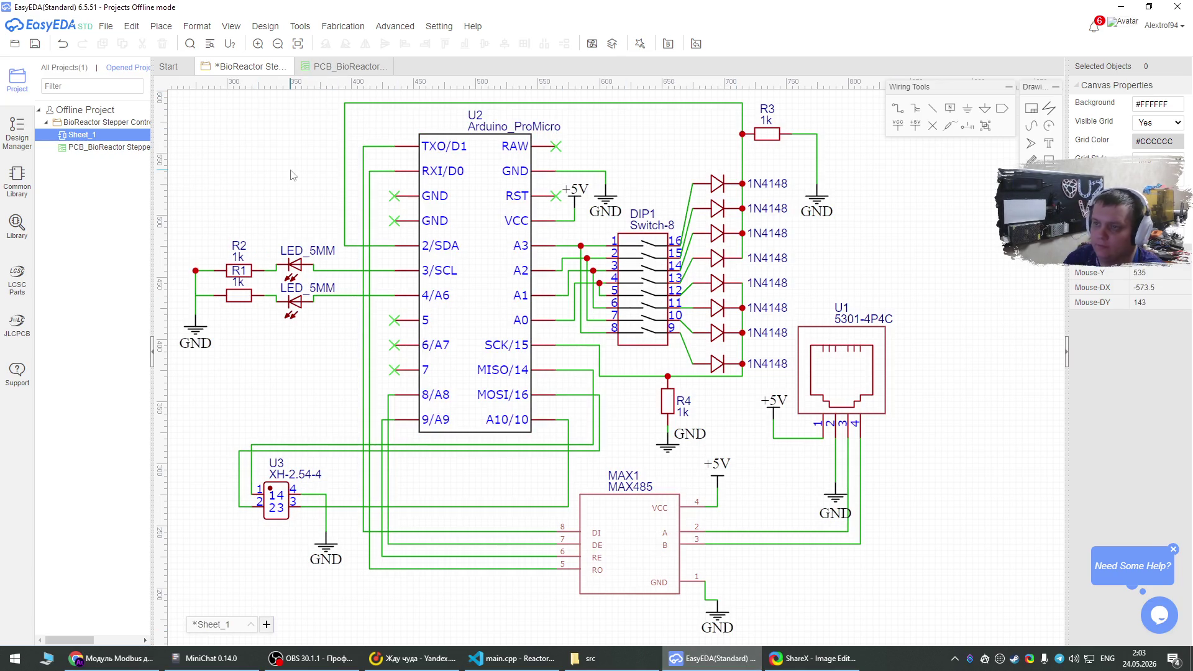
# Open the PCB layout, hide TopLayer copper, and move and narrow the layers panel.
pyautogui.click(345, 66)
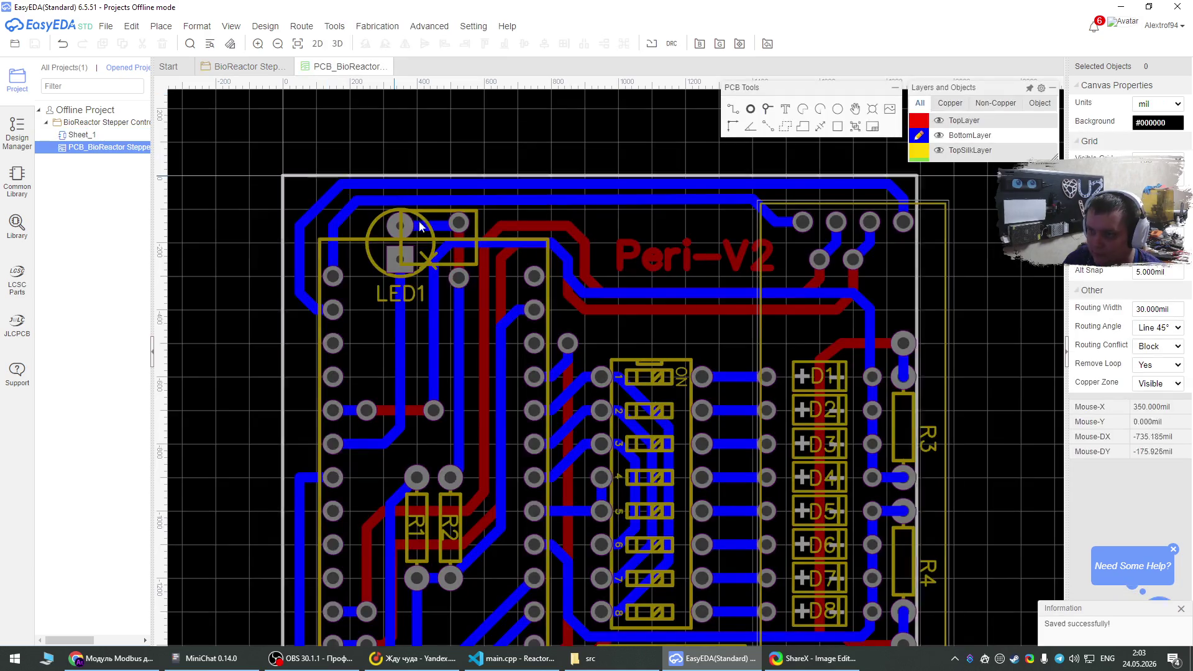
pyautogui.scroll(-2, 444, 137)
pyautogui.scroll(2, 478, 211)
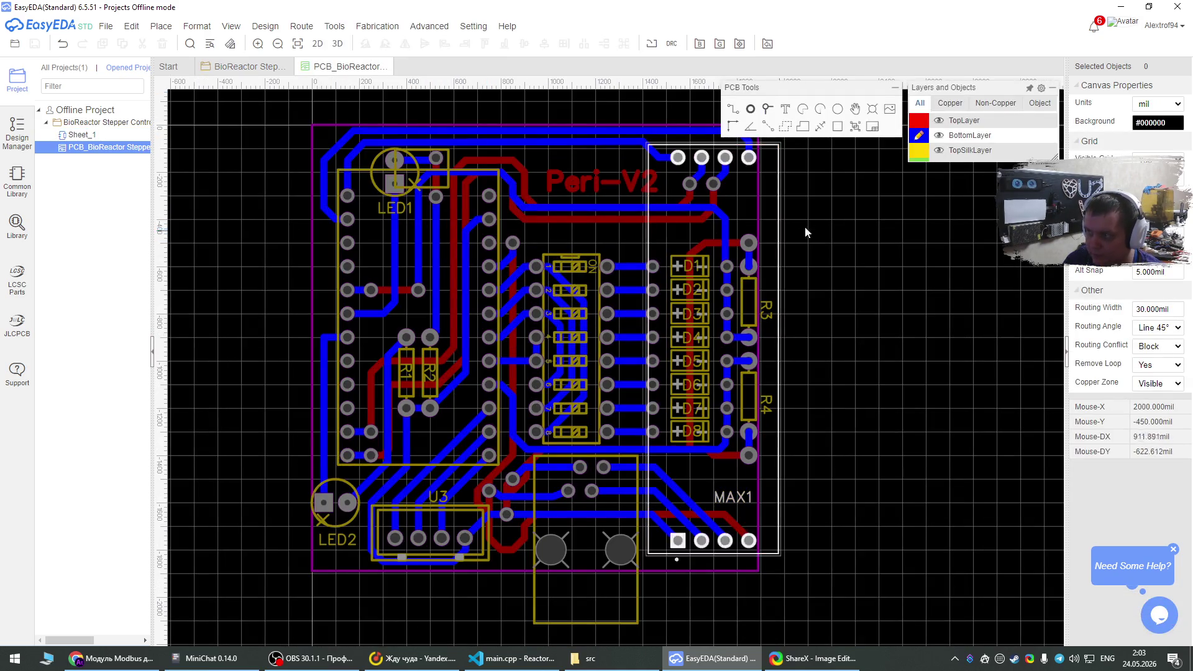
pyautogui.click(939, 121)
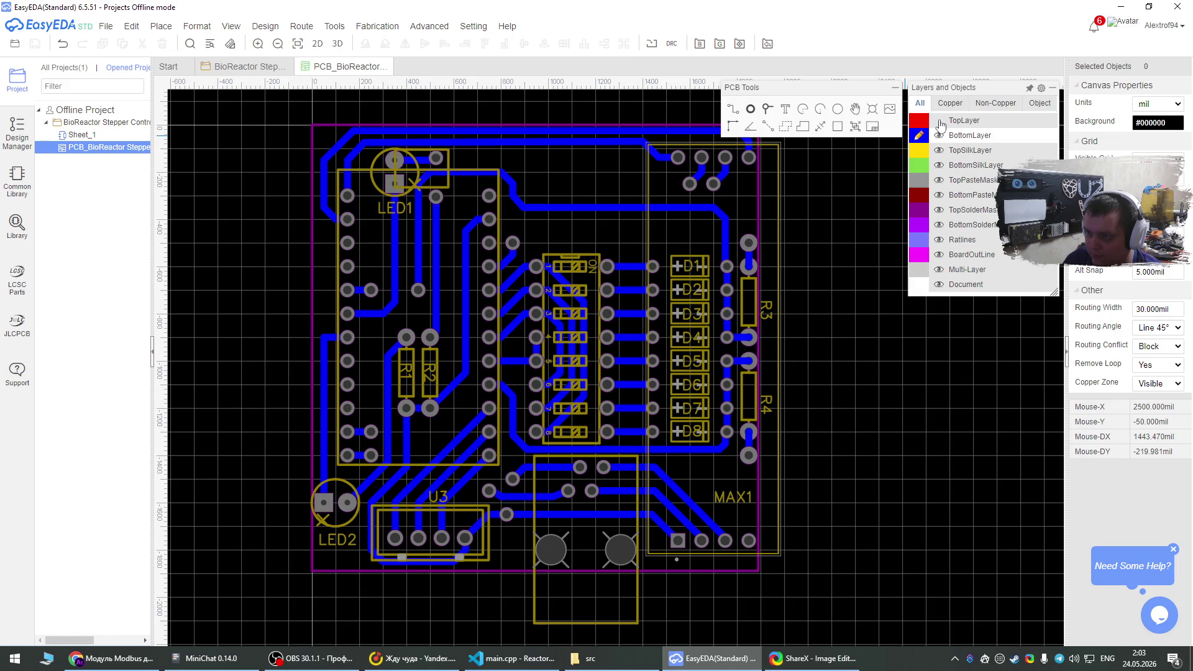
pyautogui.click(939, 122)
pyautogui.click(939, 121)
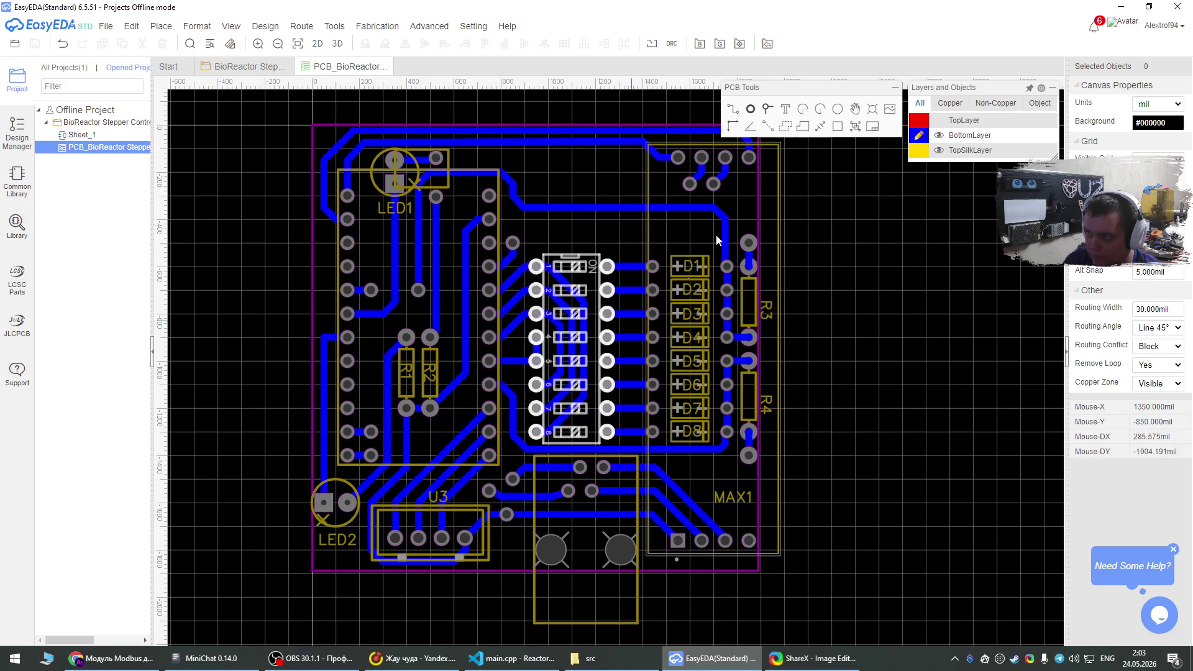
pyautogui.moveTo(810, 95)
pyautogui.mouseDown()
pyautogui.moveTo(870, 169)
pyautogui.moveTo(947, 195)
pyautogui.moveTo(967, 182)
pyautogui.mouseUp()
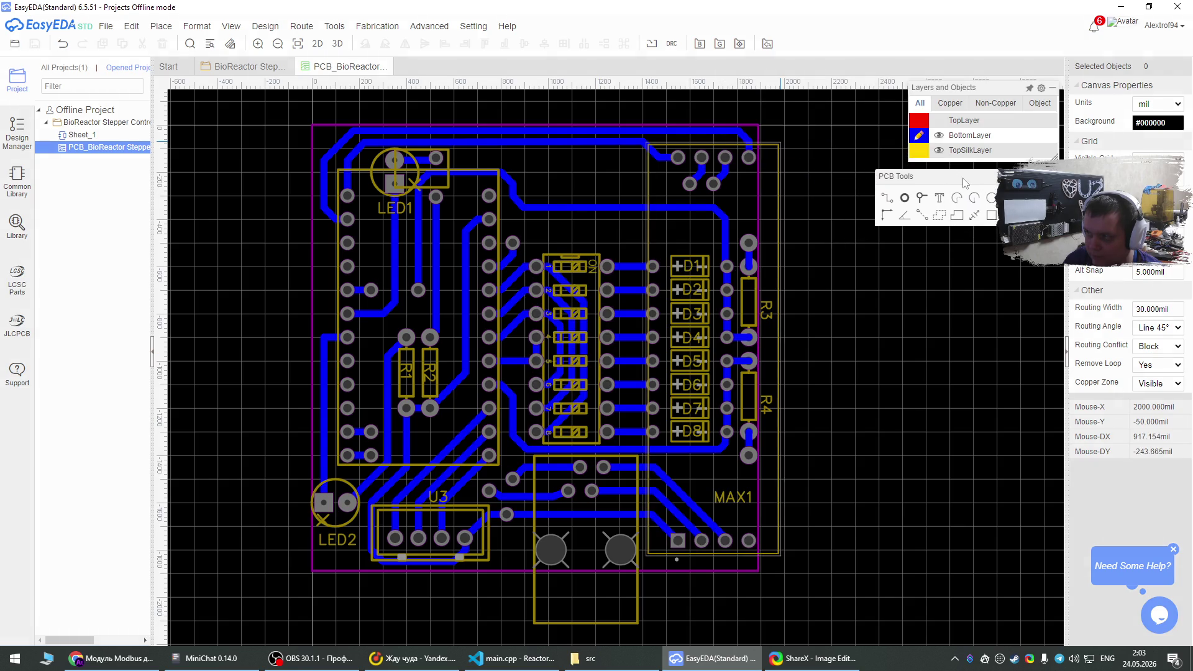
pyautogui.moveTo(880, 192); pyautogui.dragTo(904, 192)
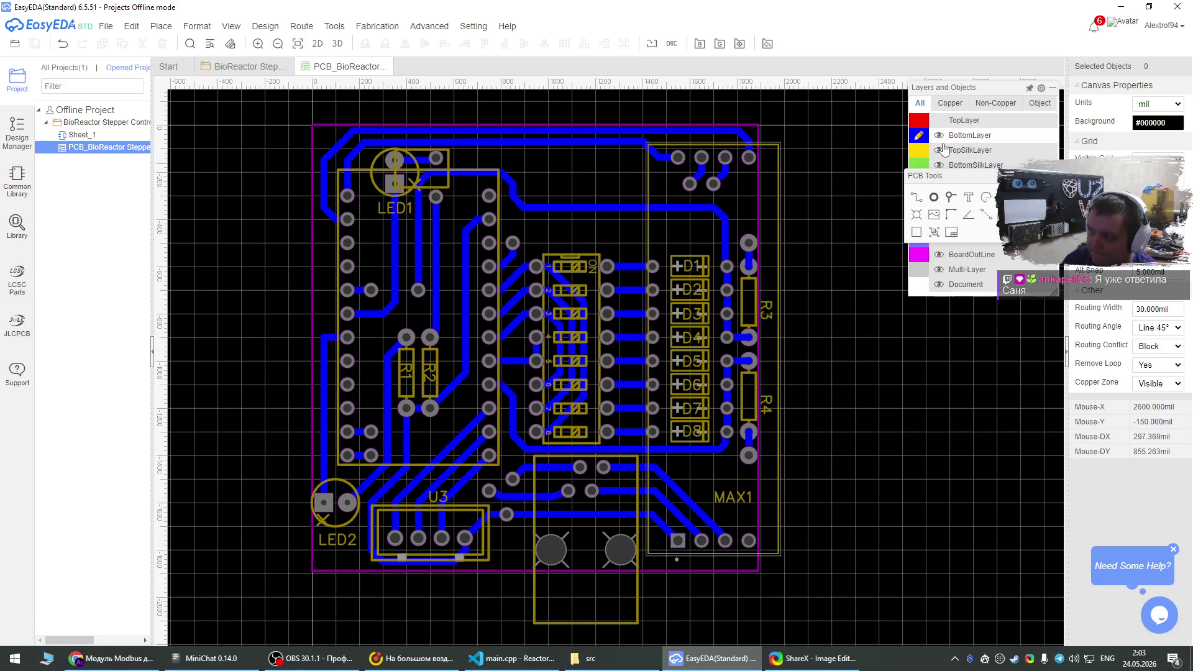
# Hide the TopSilkLayer and Document layers, keeping Multi-Layer pads visible.
pyautogui.click(939, 150)
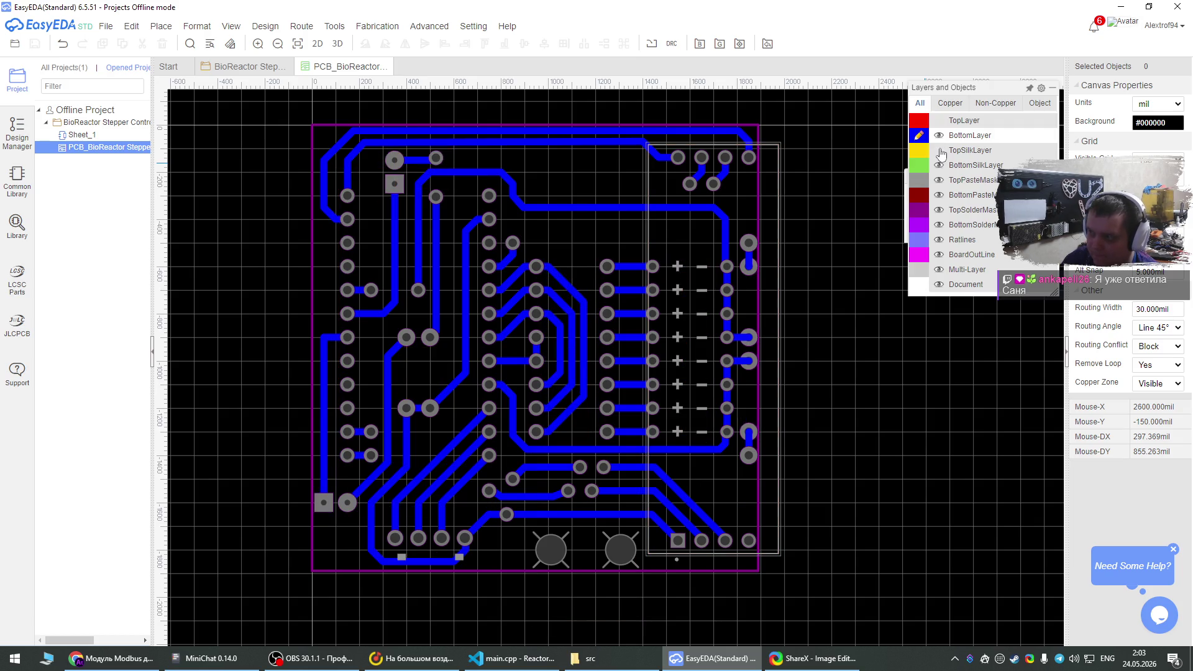
pyautogui.click(939, 270)
pyautogui.click(939, 273)
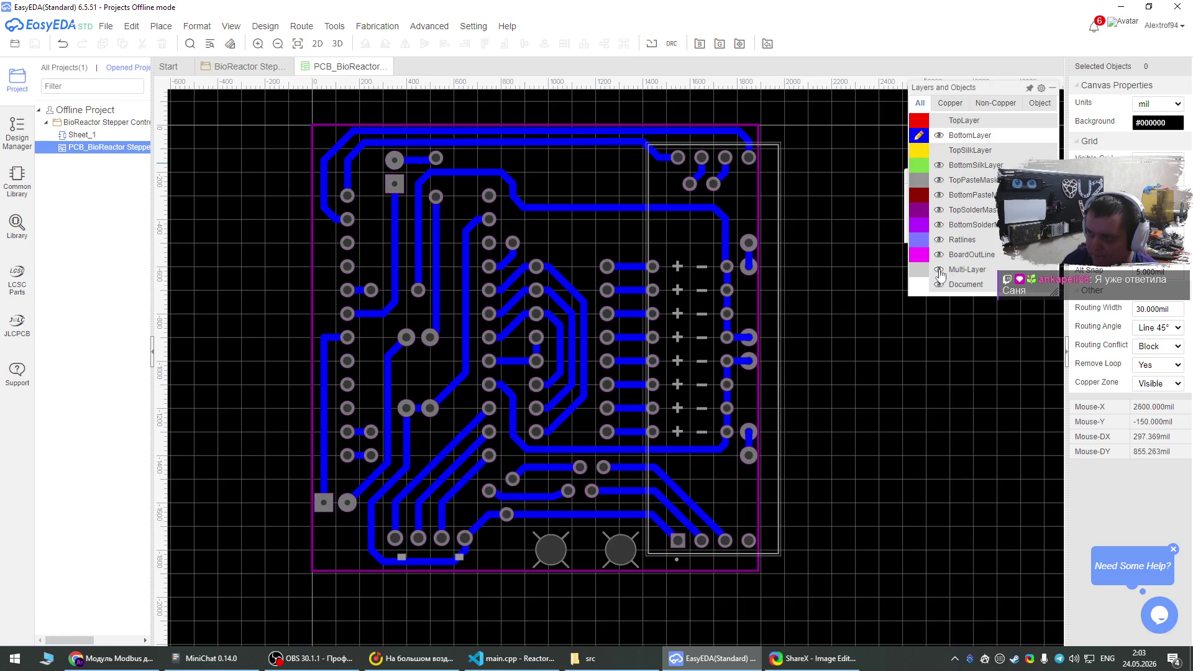
pyautogui.click(939, 285)
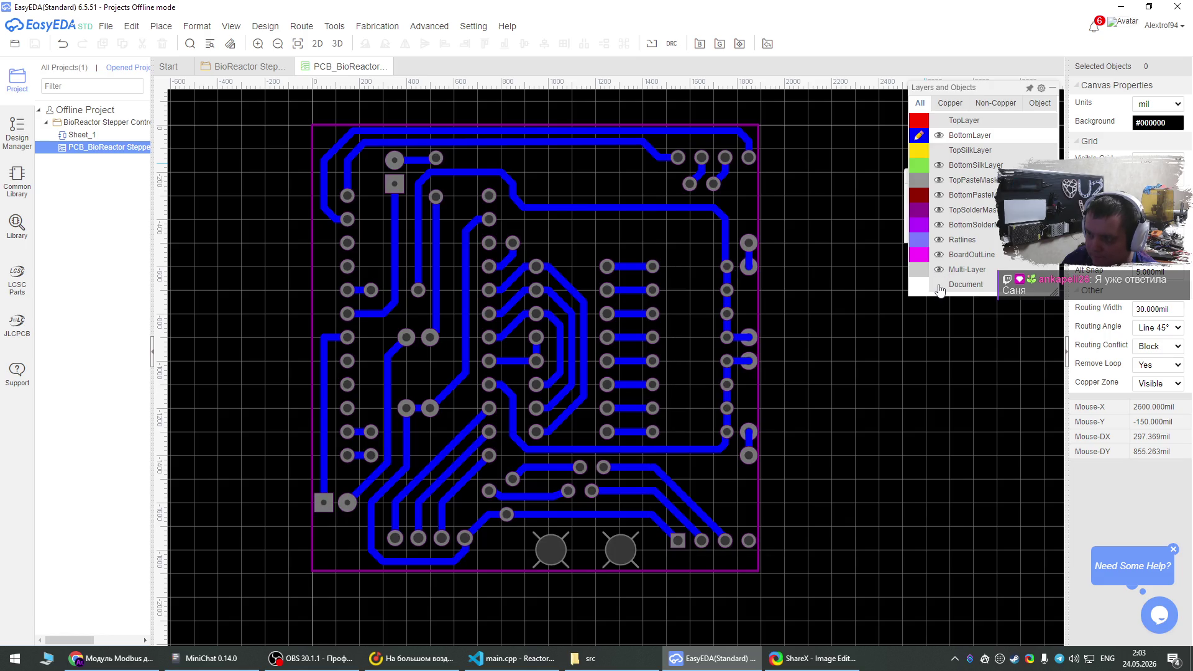
pyautogui.click(939, 285)
pyautogui.click(939, 286)
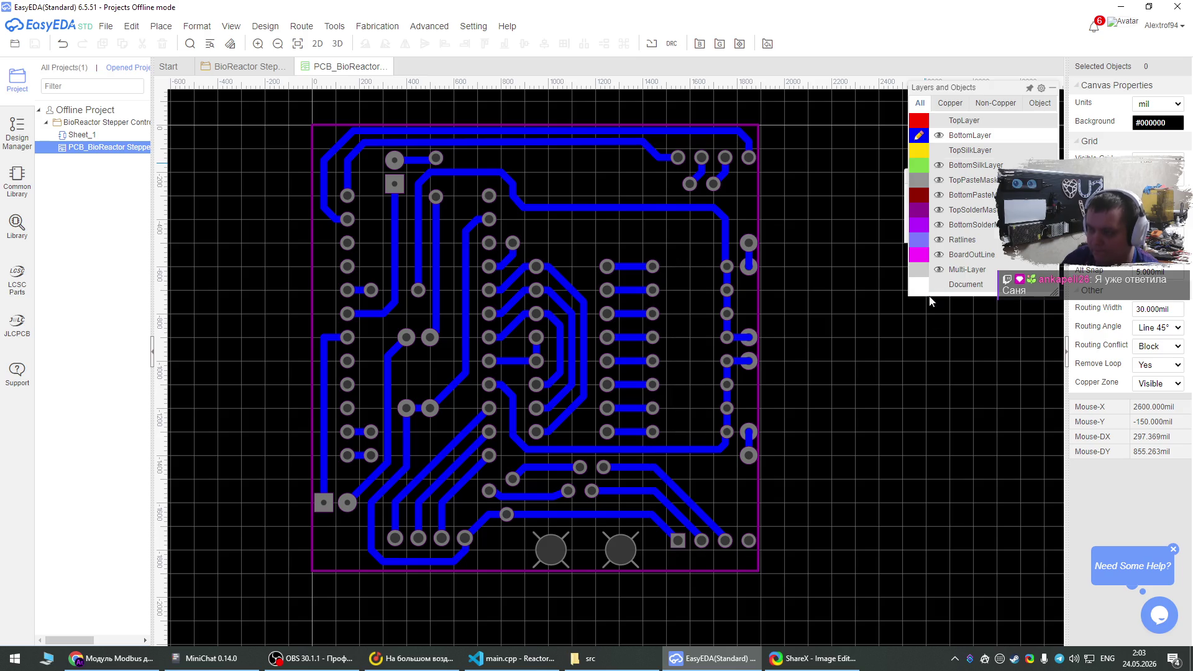
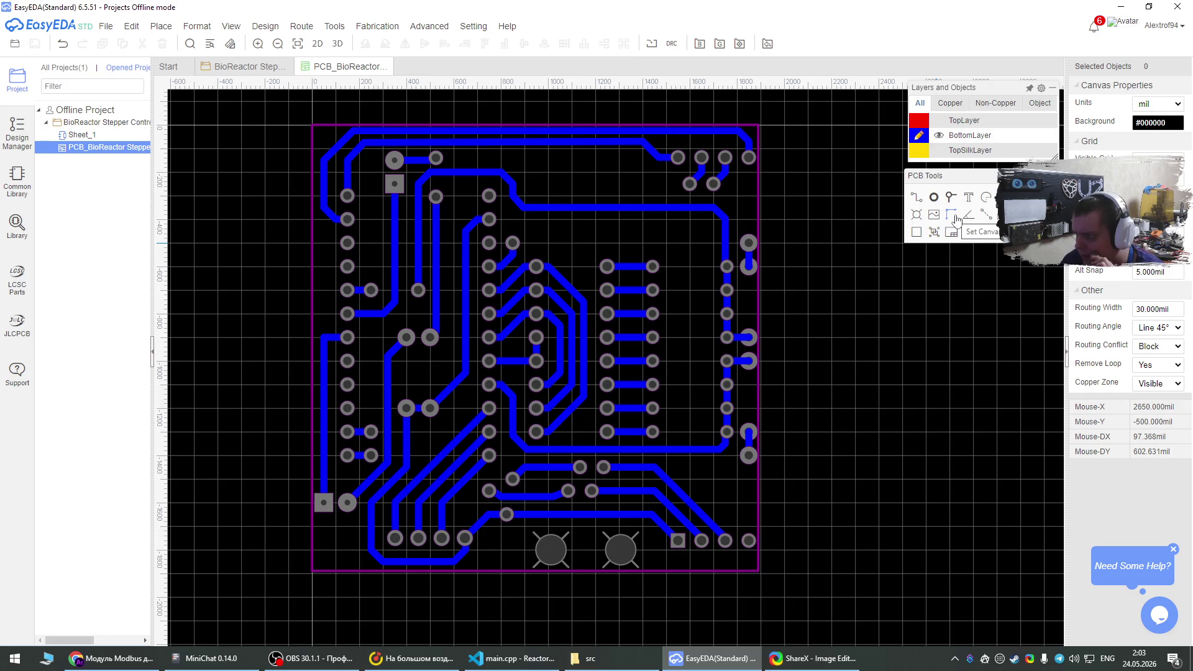
# Place a trial dimension measurement near the bottom pads of the board.
pyautogui.click(987, 216)
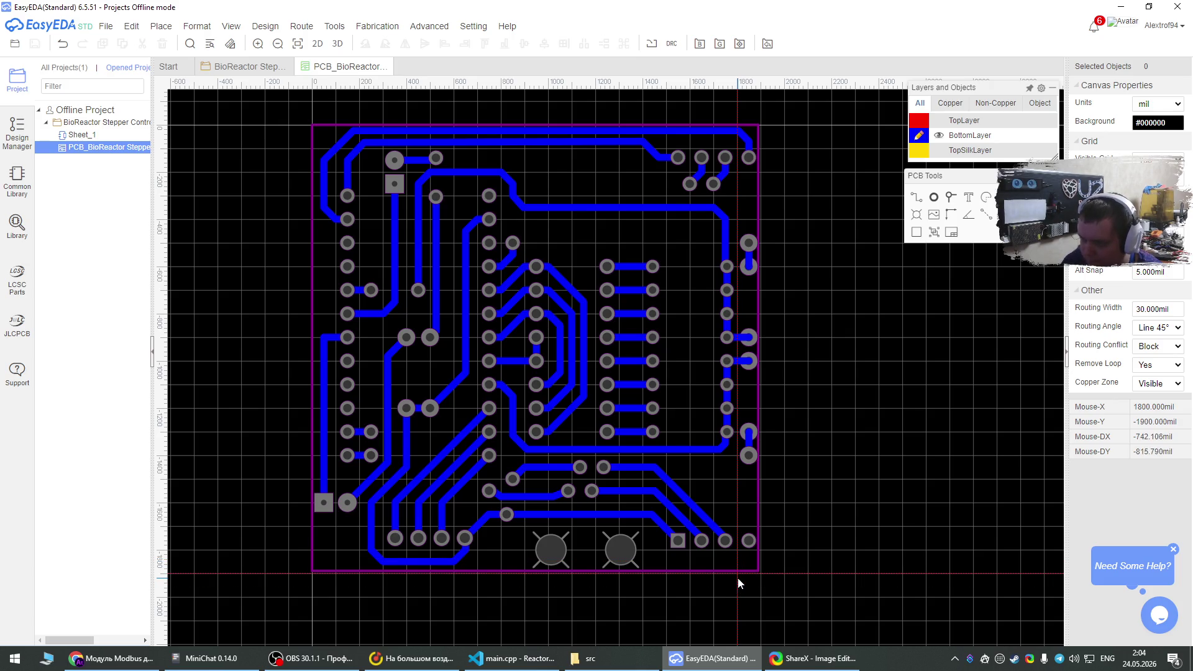
pyautogui.click(740, 578)
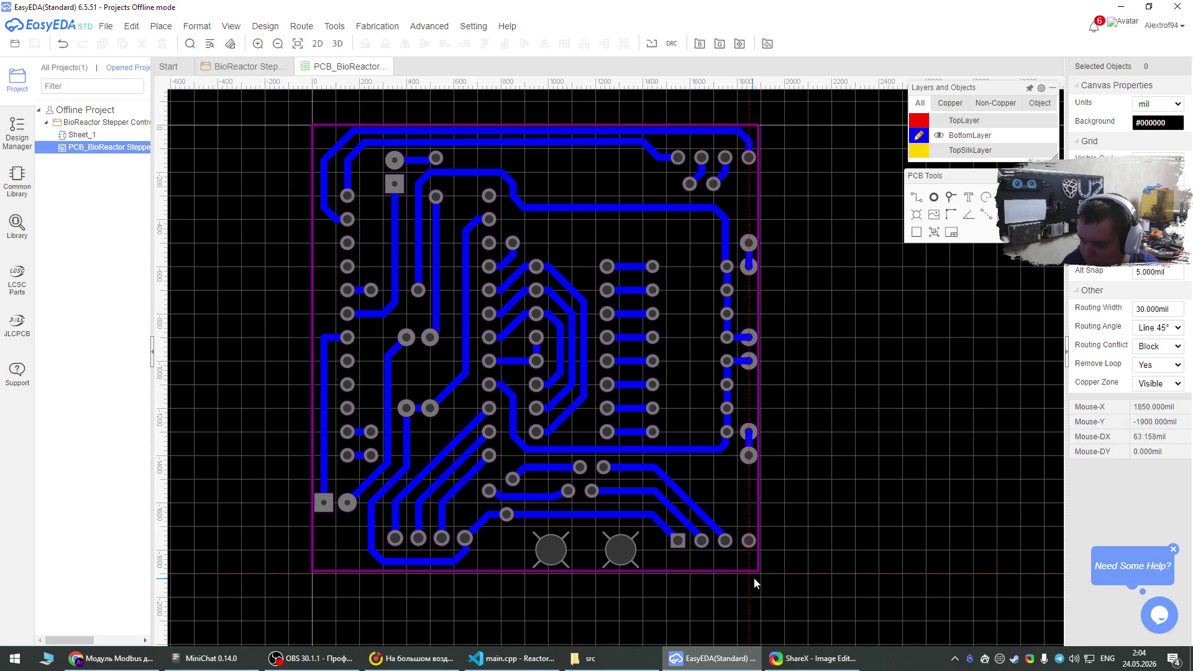
pyautogui.click(759, 576)
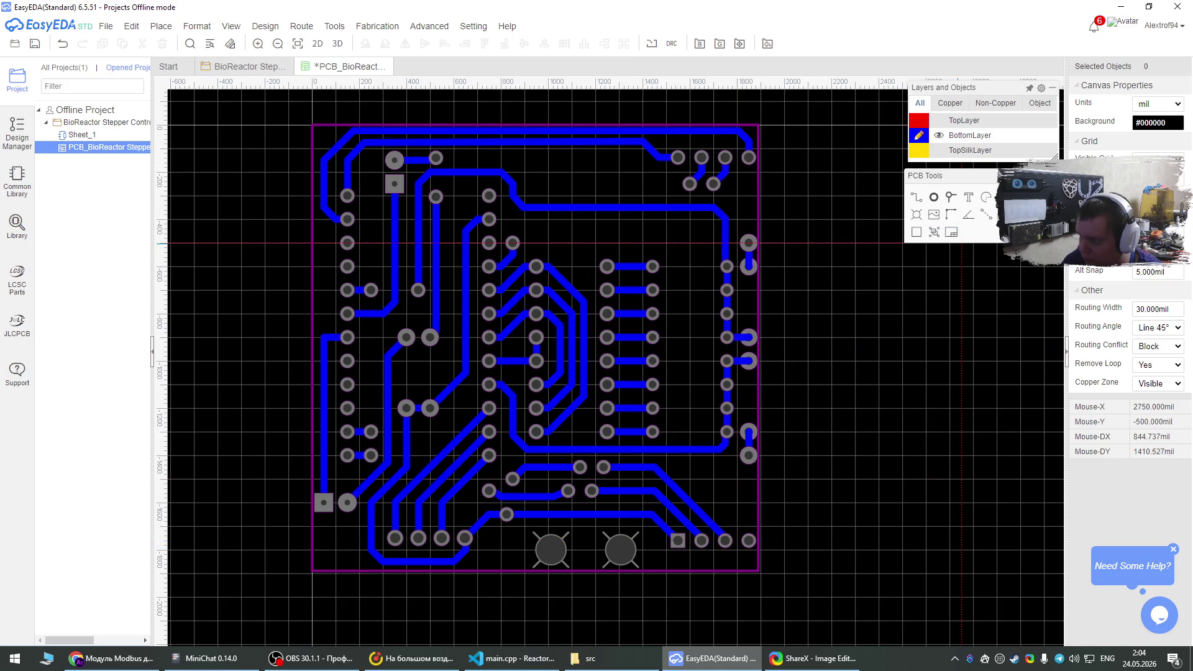
# Show the Document layer from the full layer list and undo the dimension annotations.
pyautogui.moveTo(968, 151)
pyautogui.click(973, 138)
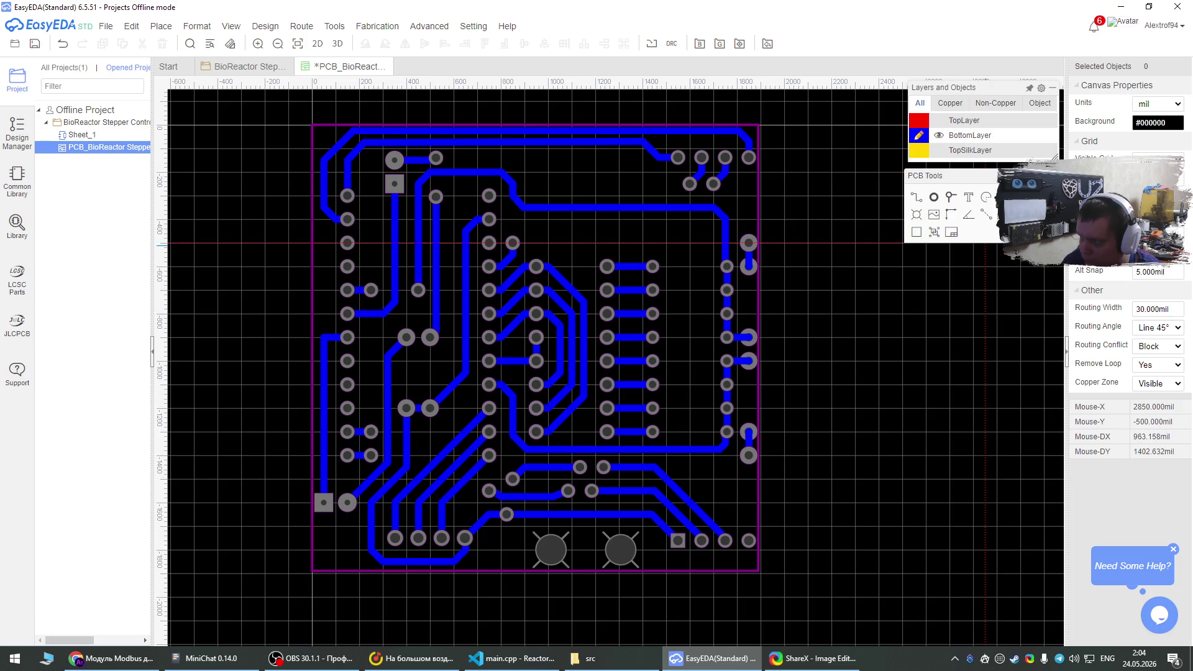
pyautogui.moveTo(965, 126)
pyautogui.click(939, 284)
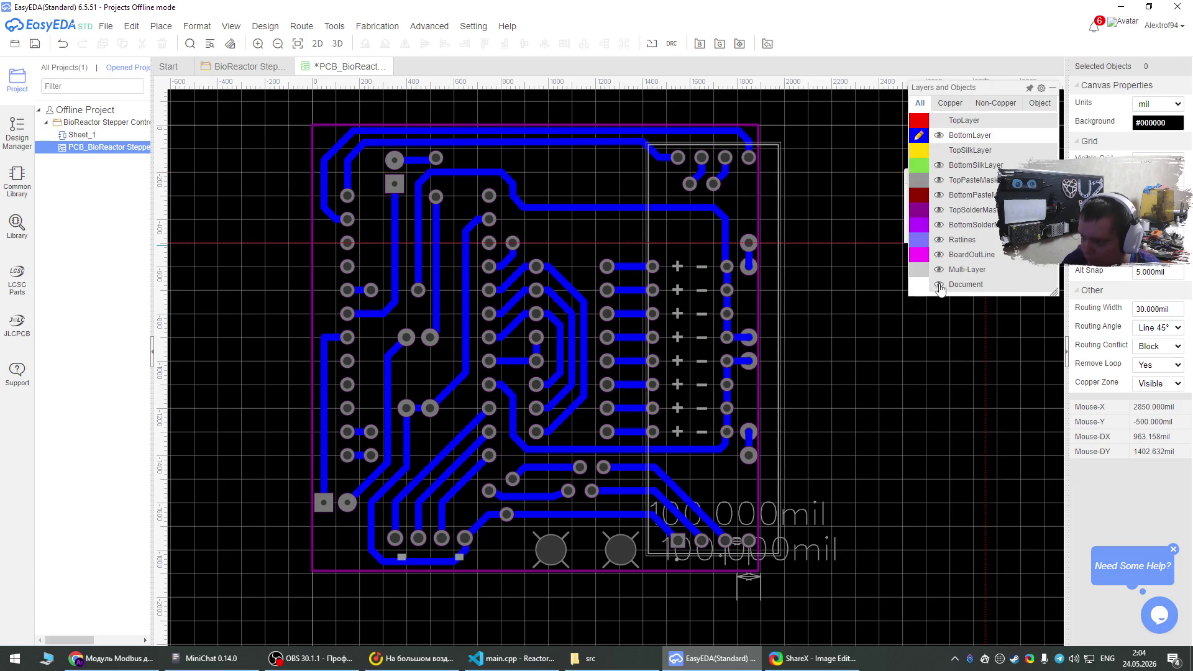
pyautogui.hotkey('ctrl', 'z')
pyautogui.hotkey('ctrl', 'z')
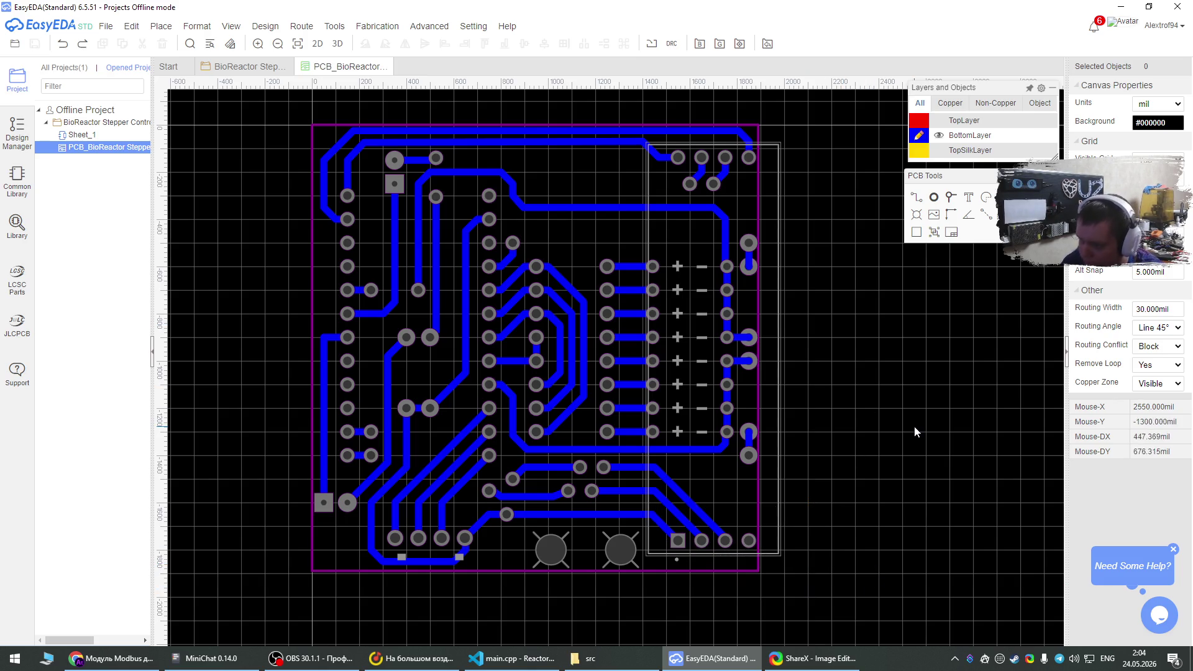
# Inspect the connector module's properties and leave the Document layer outlines hidden.
pyautogui.click(677, 562)
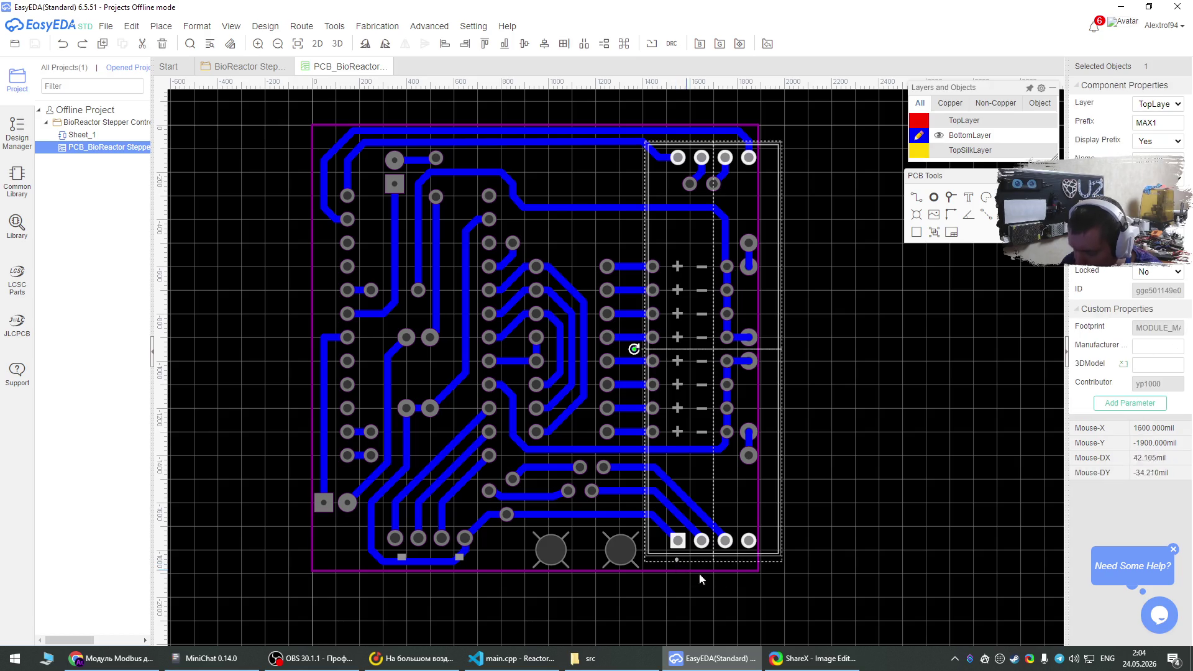
pyautogui.click(851, 524)
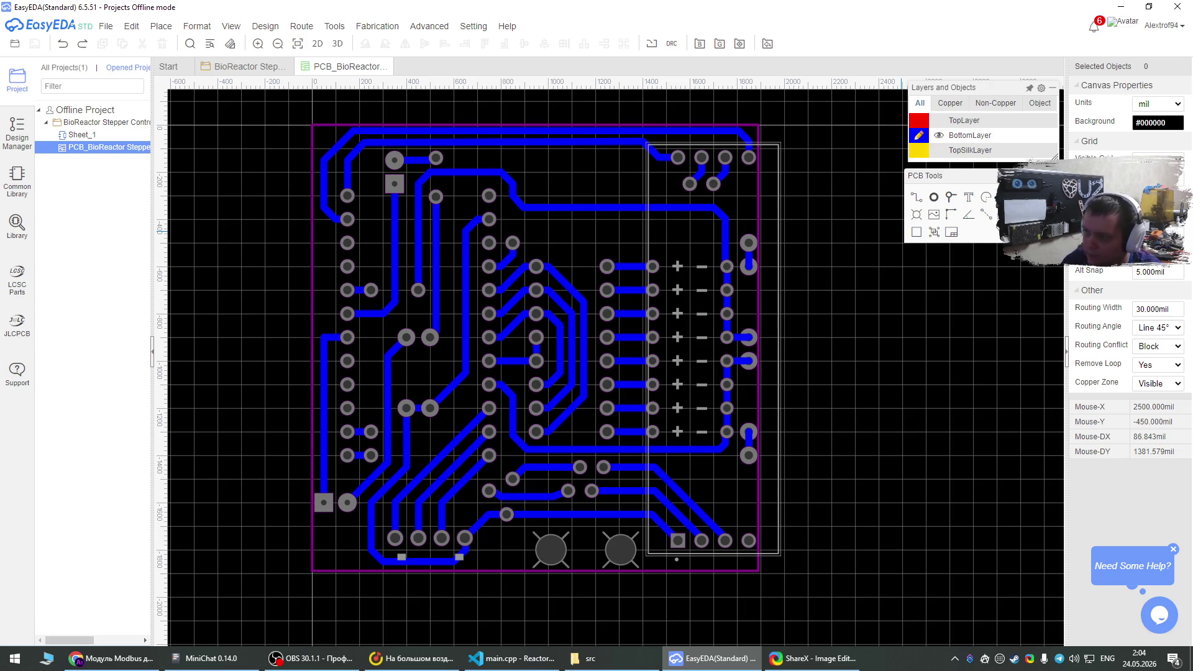
pyautogui.moveTo(985, 150)
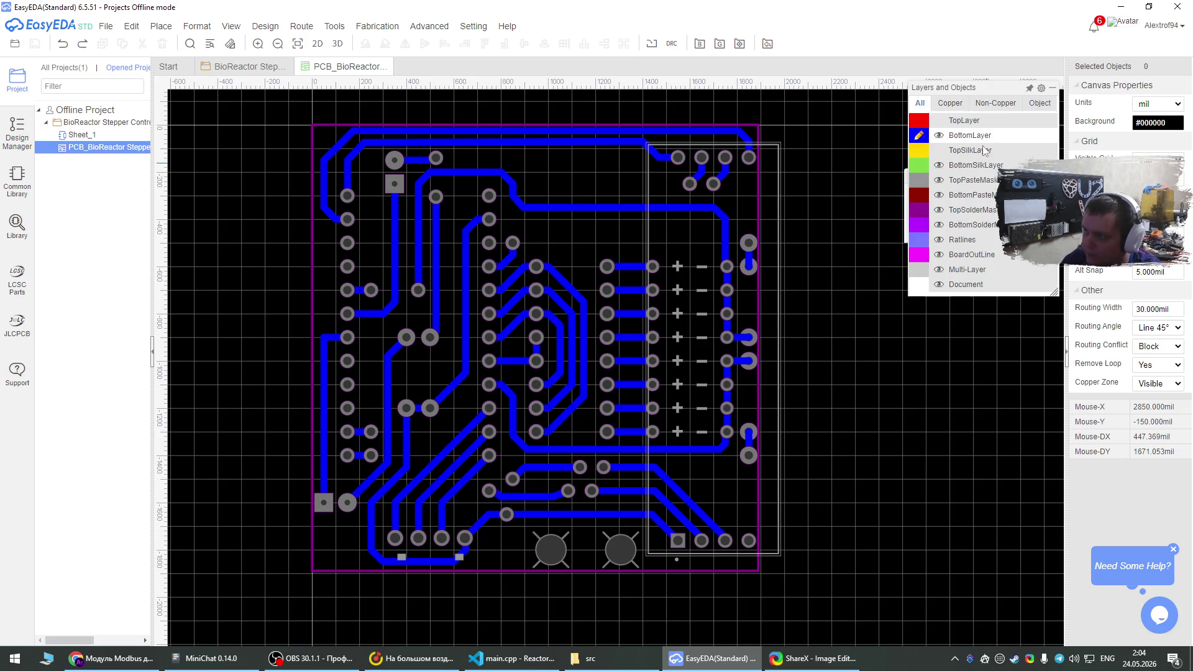
pyautogui.click(938, 286)
pyautogui.click(938, 290)
pyautogui.click(938, 289)
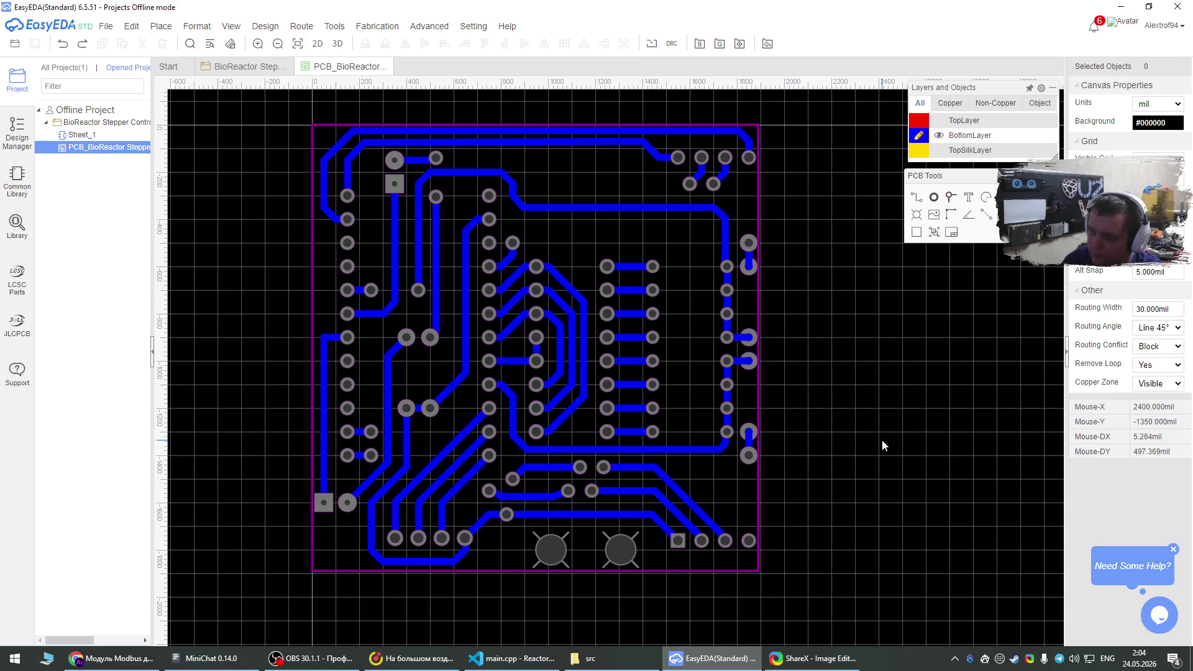
pyautogui.moveTo(957, 165)
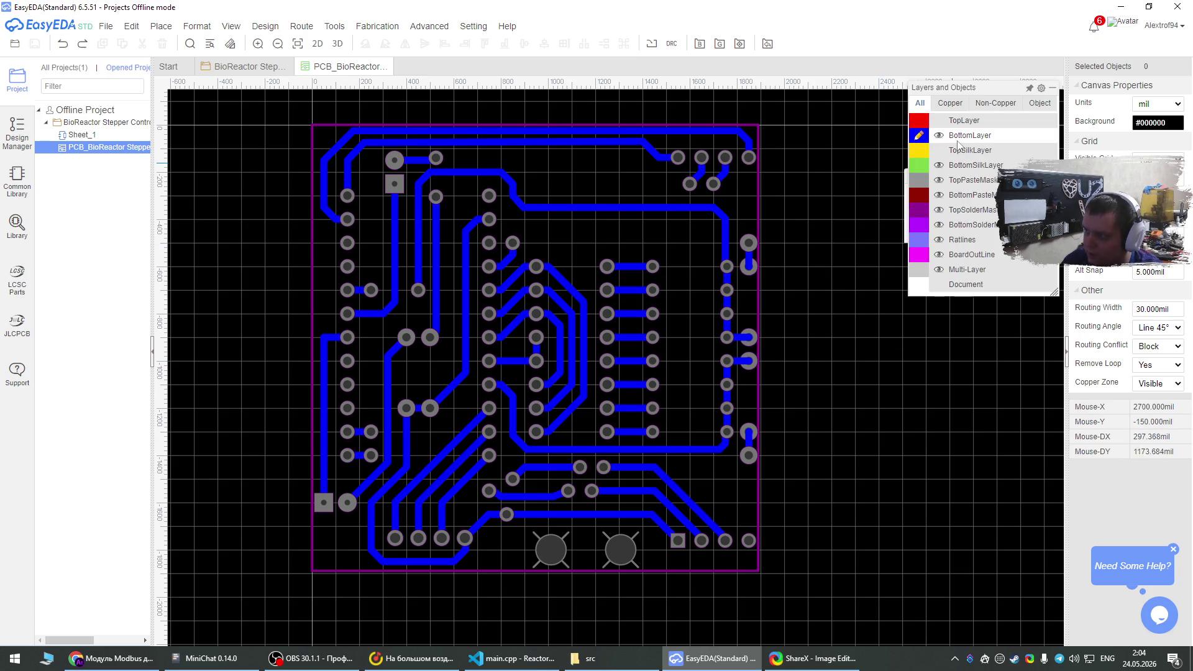
pyautogui.click(939, 286)
pyautogui.click(939, 286)
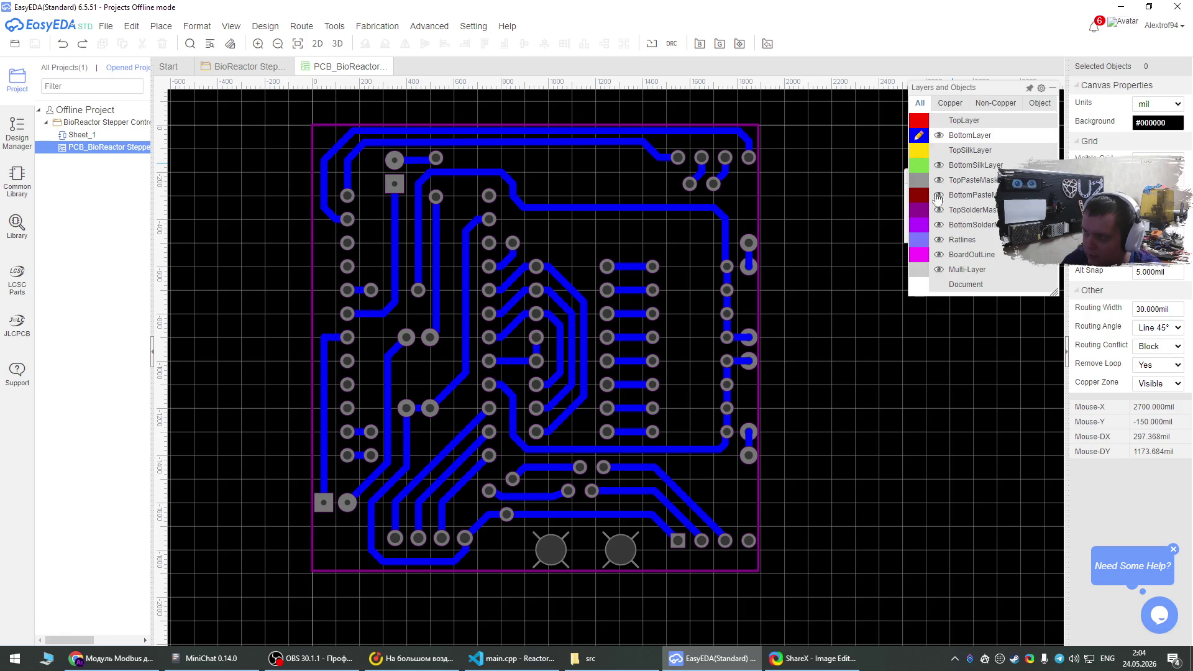
# Show the top silkscreen and move the R3 and R4 labels inside their resistor outlines.
pyautogui.click(939, 151)
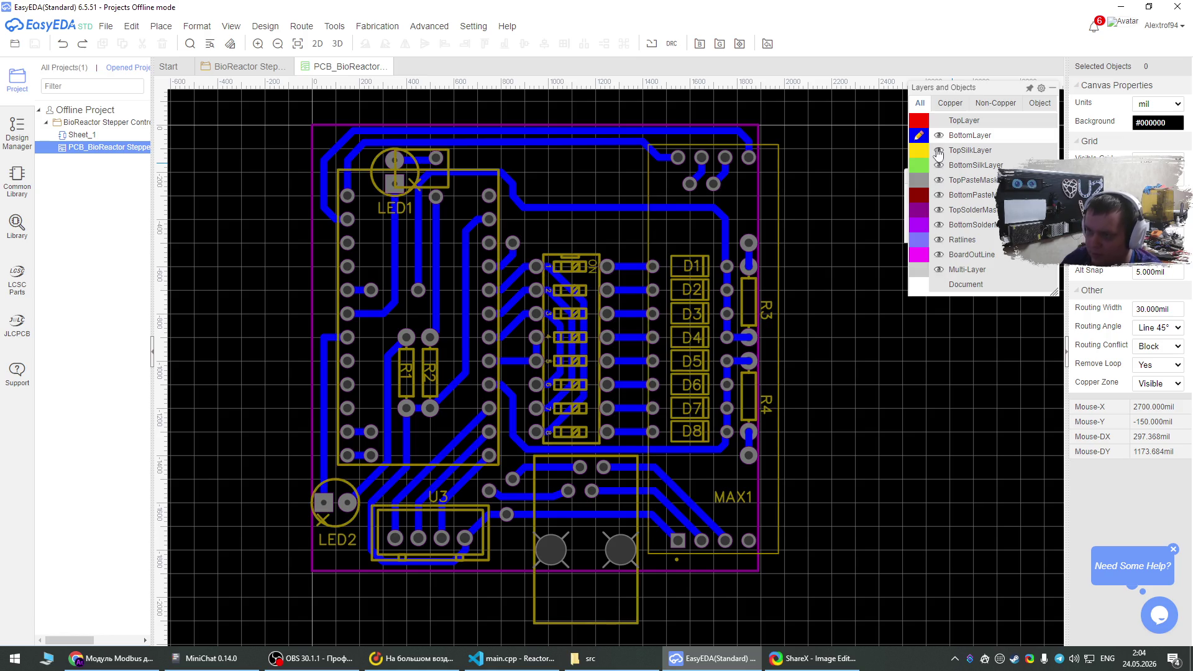
pyautogui.click(768, 314)
pyautogui.moveTo(768, 314); pyautogui.dragTo(749, 300)
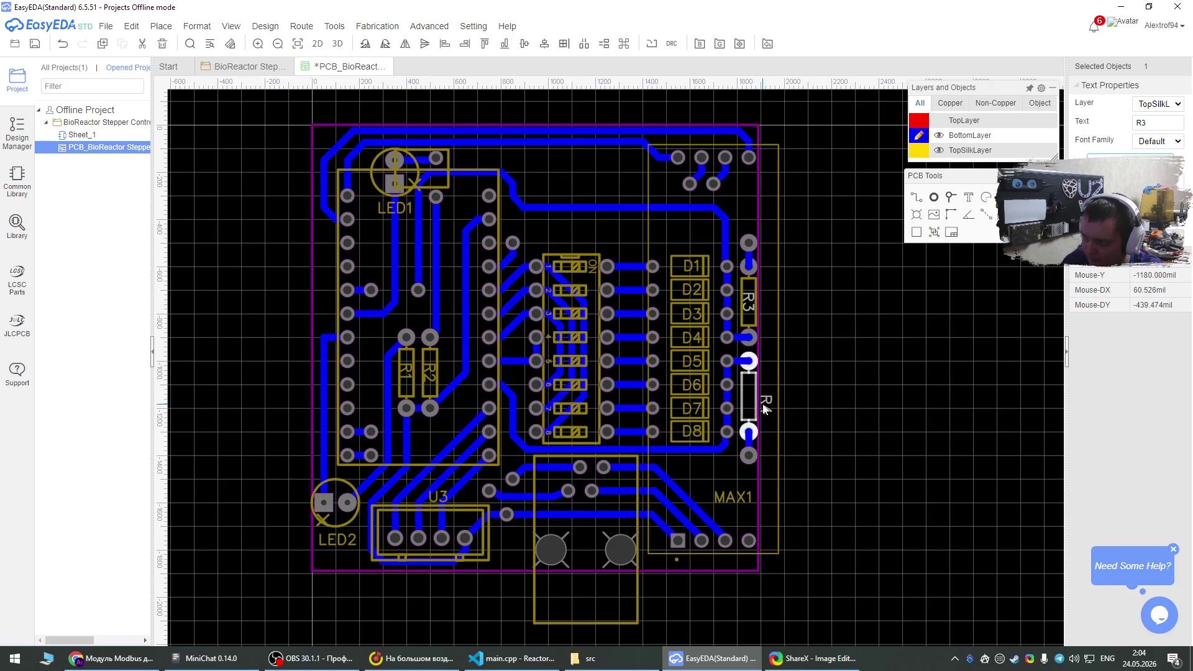
pyautogui.moveTo(766, 405); pyautogui.dragTo(749, 396)
pyautogui.click(882, 374)
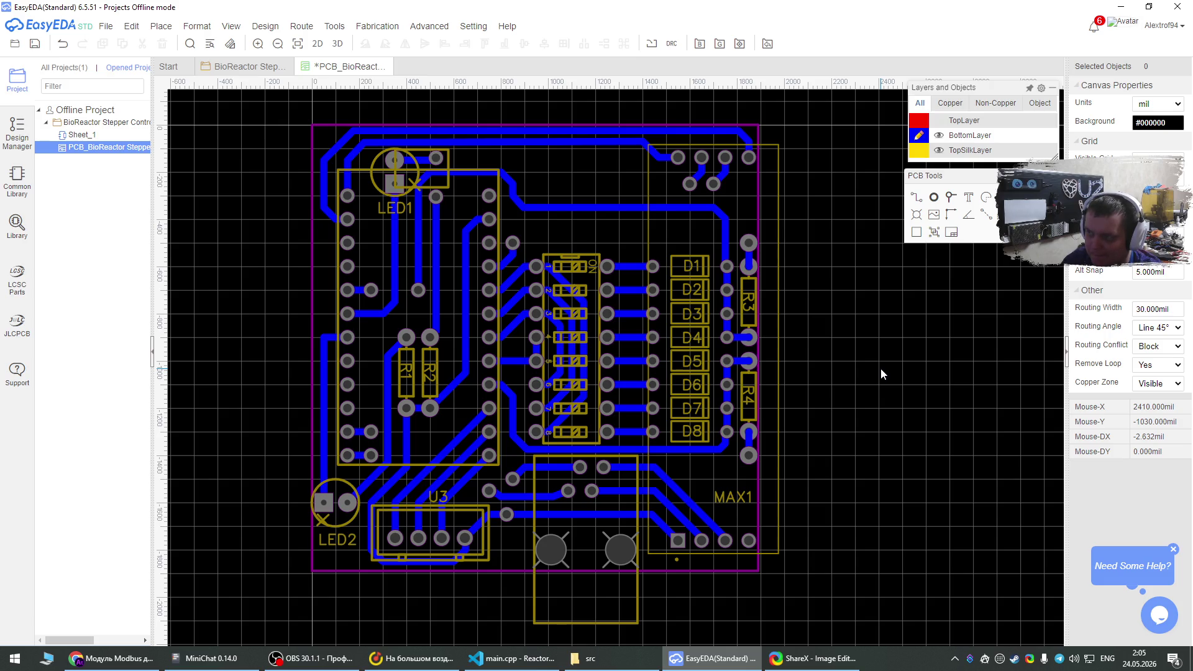
# Shift the MAX1 module slightly to the left.
pyautogui.click(771, 232)
pyautogui.moveTo(771, 223); pyautogui.dragTo(766, 227)
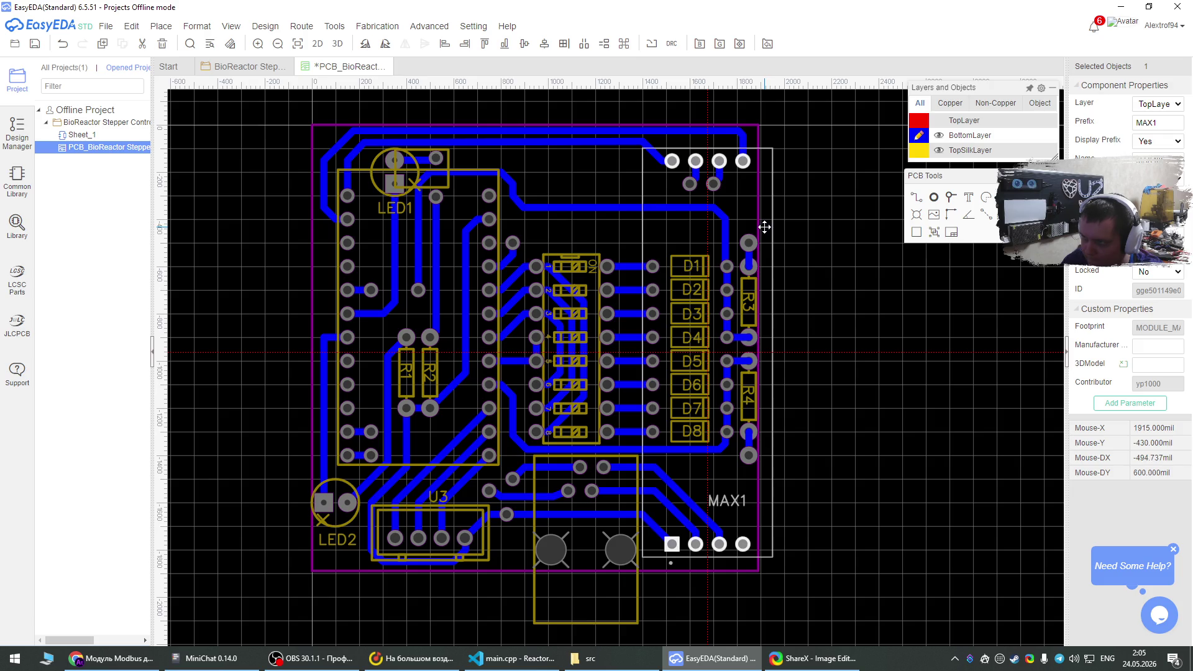
pyautogui.click(826, 236)
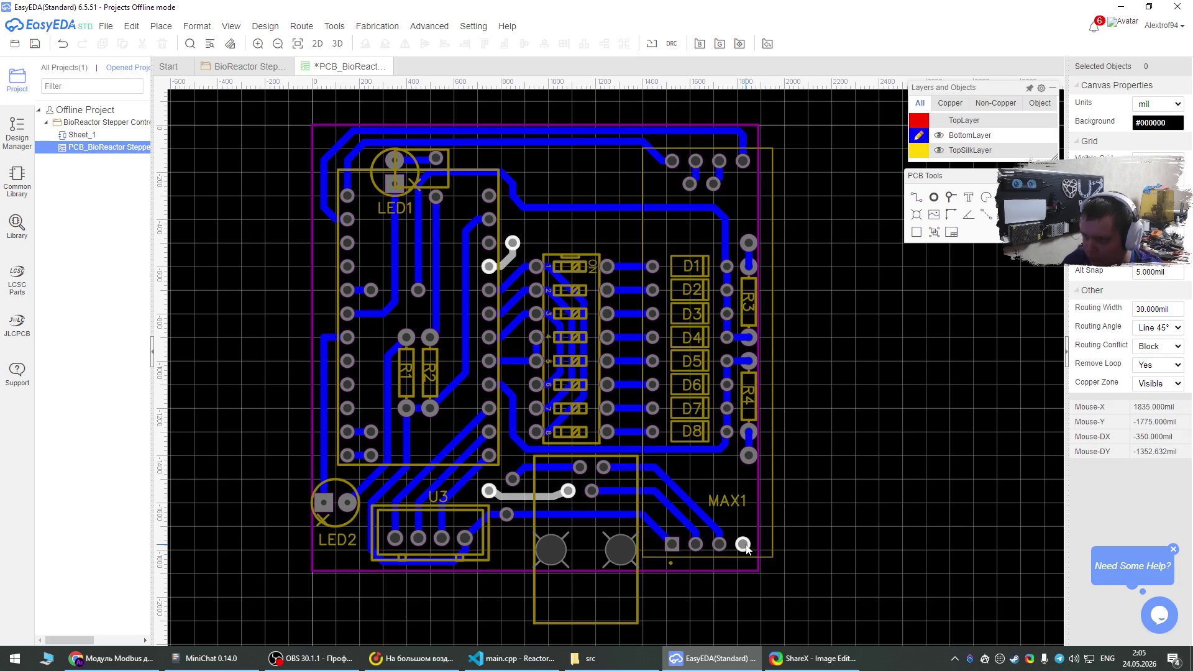
# Turn on top copper, reactivate the bottom layer, and screenshot the whole board region.
pyautogui.moveTo(933, 149)
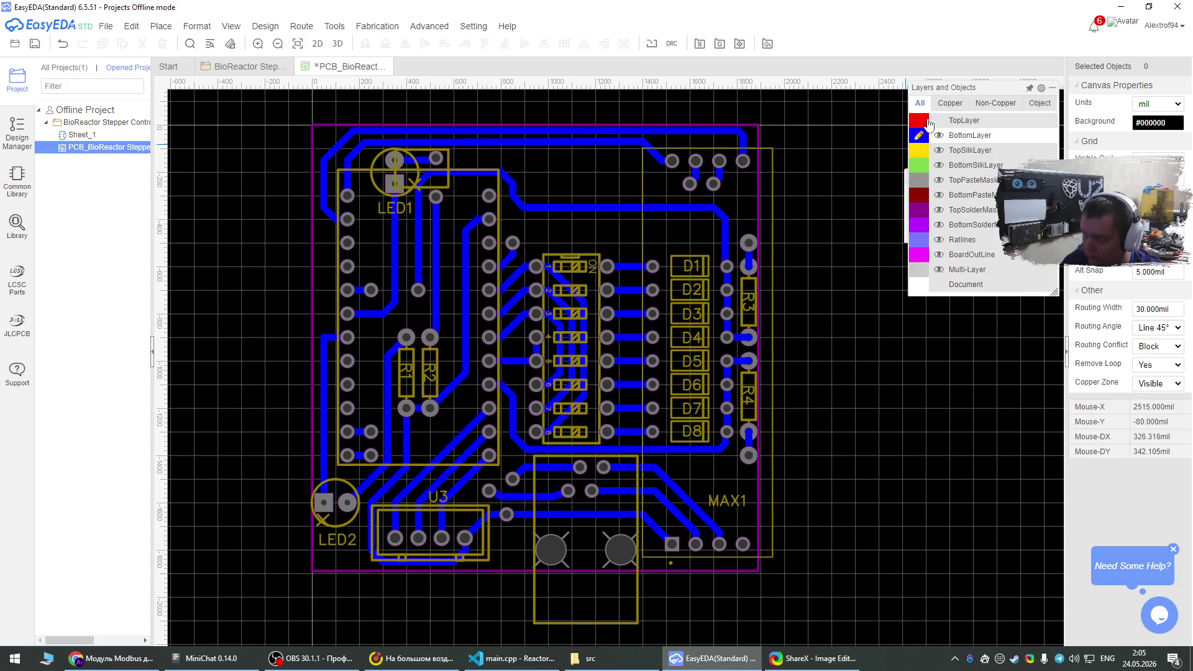
pyautogui.click(938, 120)
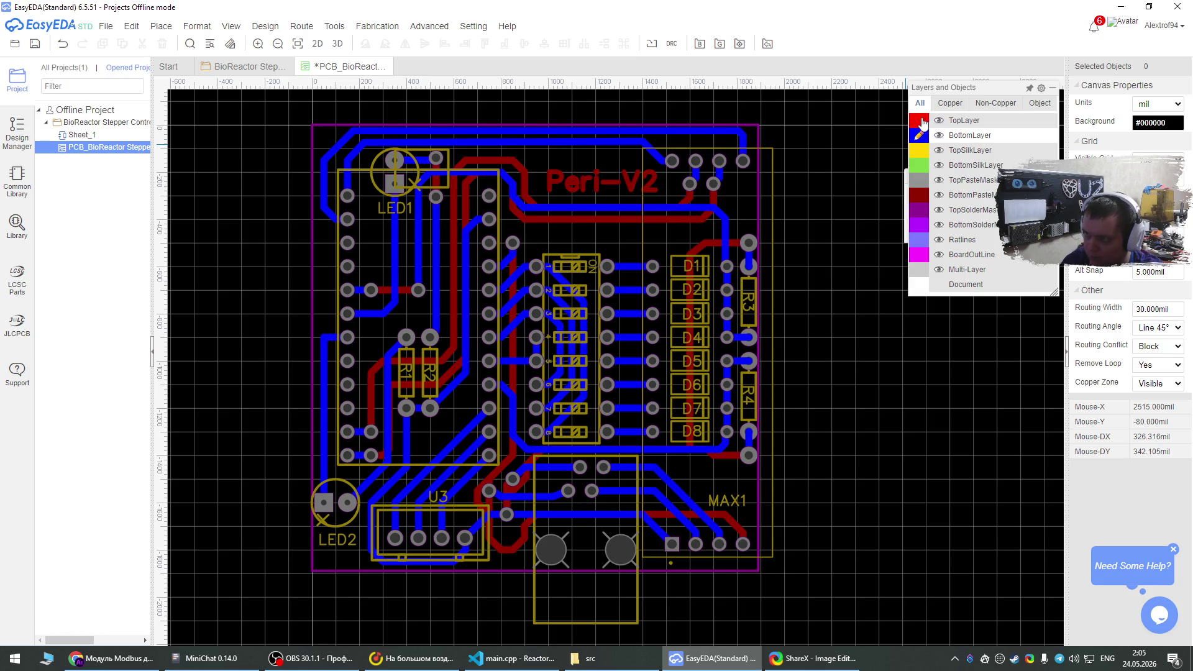
pyautogui.click(921, 121)
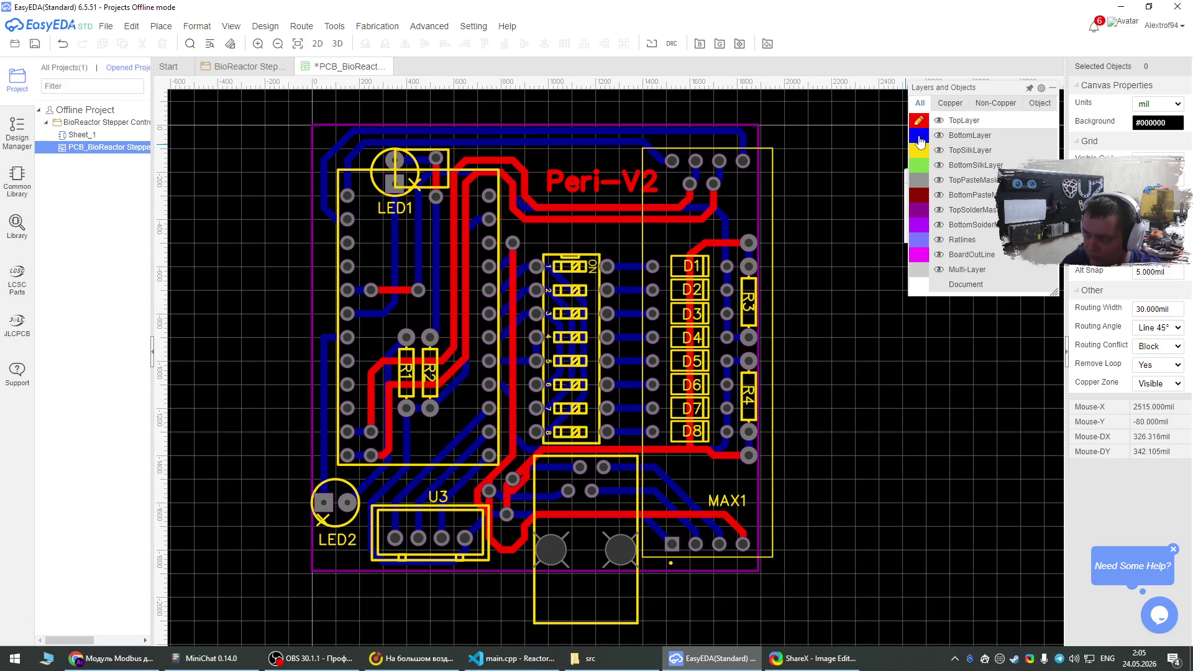
pyautogui.click(920, 137)
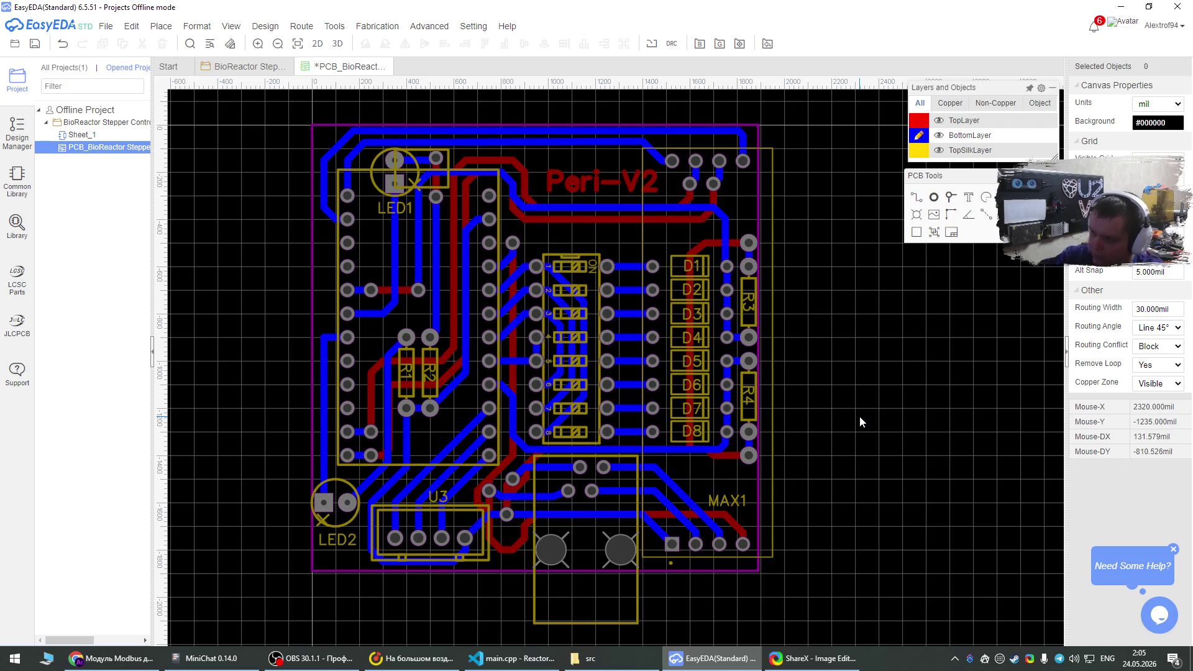
pyautogui.press('ctrl+Print')
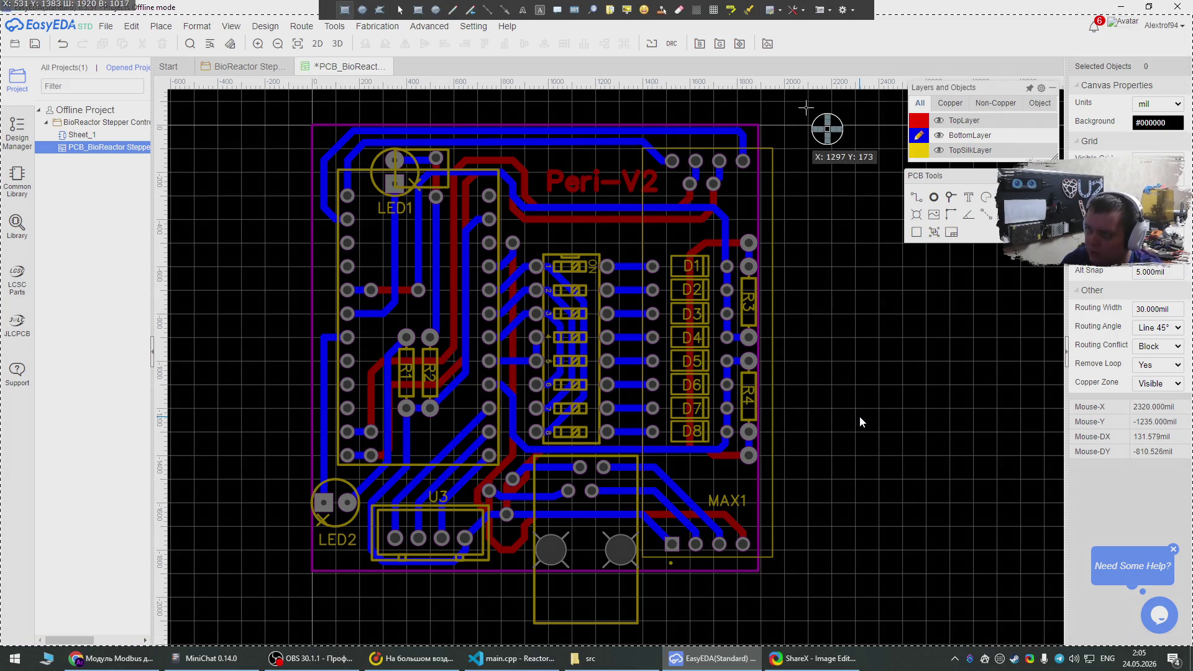
pyautogui.moveTo(796, 108)
pyautogui.mouseDown()
pyautogui.moveTo(300, 637)
pyautogui.moveTo(274, 632)
pyautogui.mouseUp()
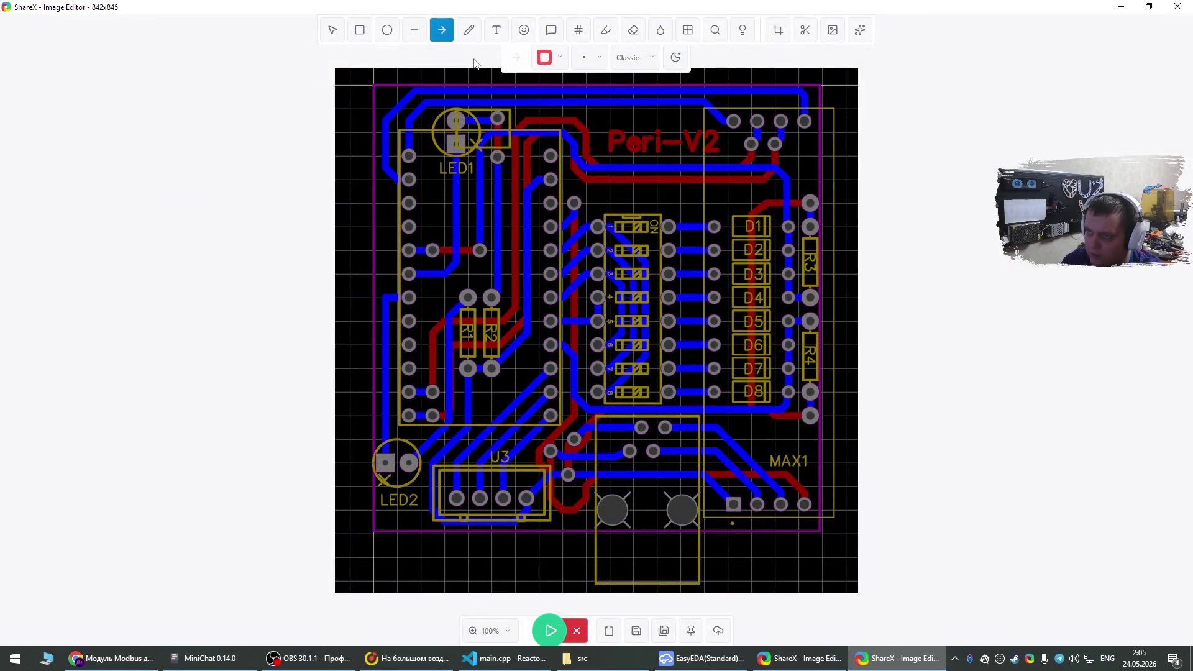
# Paste the PCB screenshot on a new line below the schematic image in the card description.
pyautogui.click(112, 658)
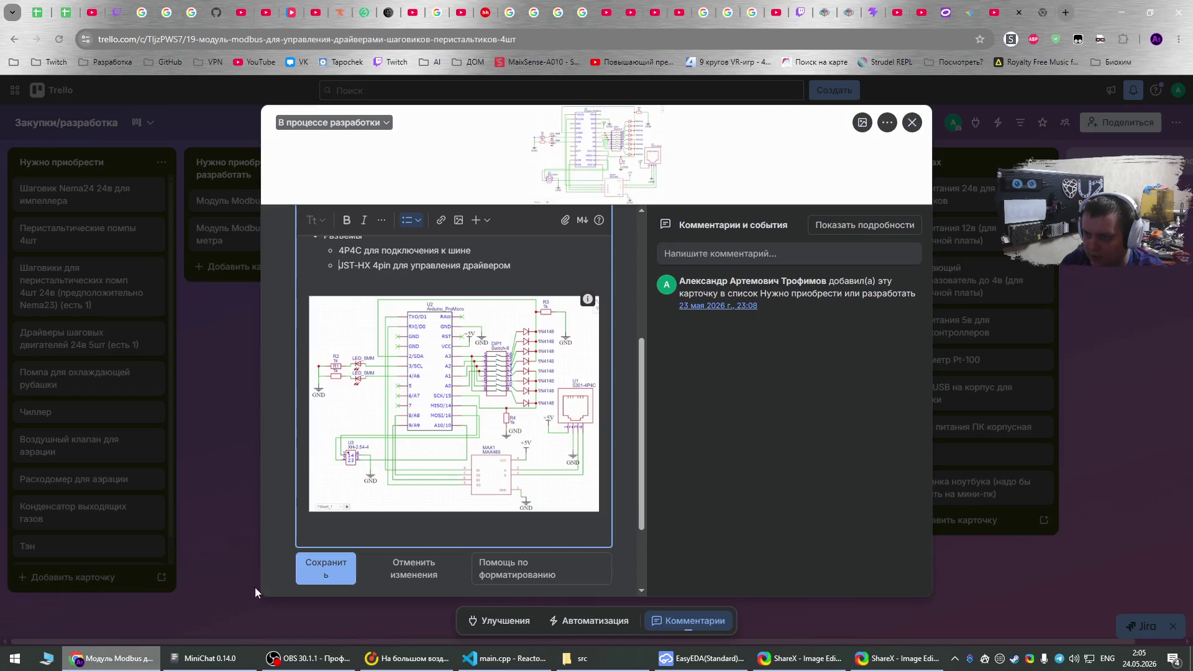
pyautogui.click(604, 511)
pyautogui.press('Return')
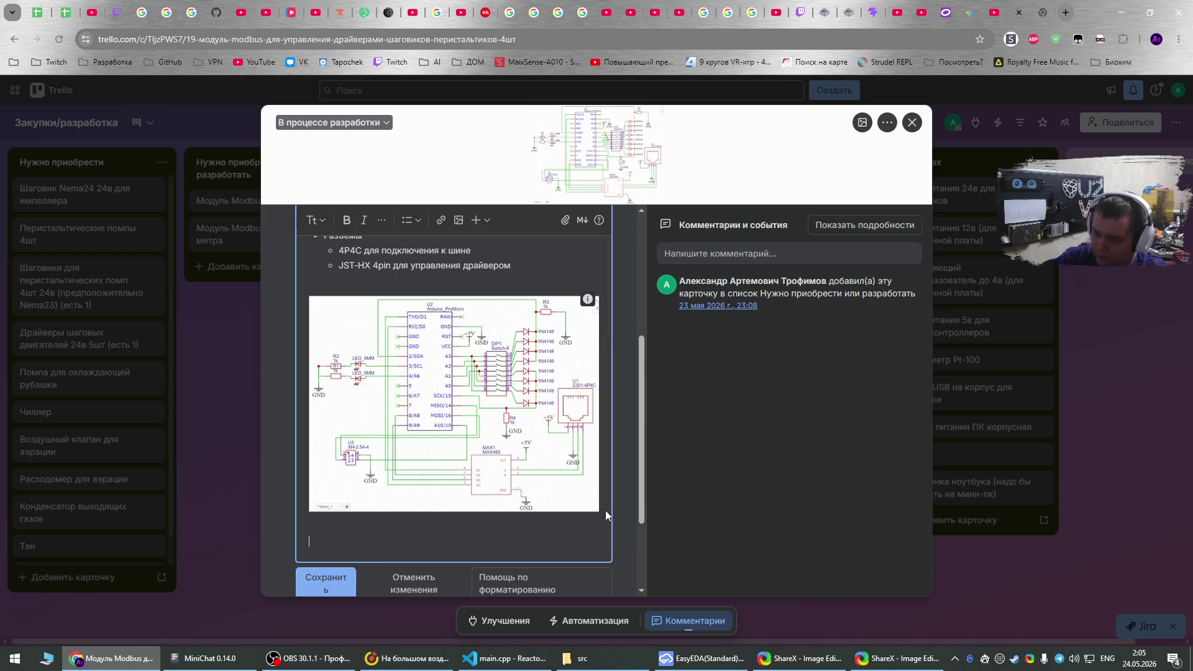
pyautogui.hotkey('ctrl', 'v')
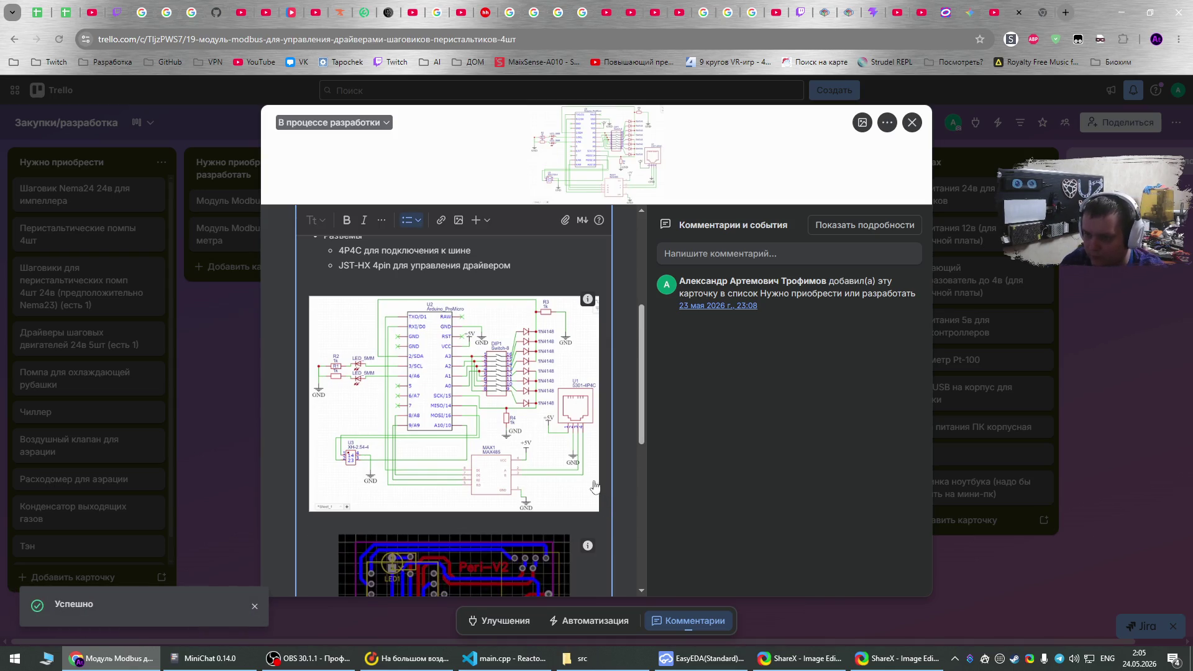
pyautogui.scroll(-3, 575, 452)
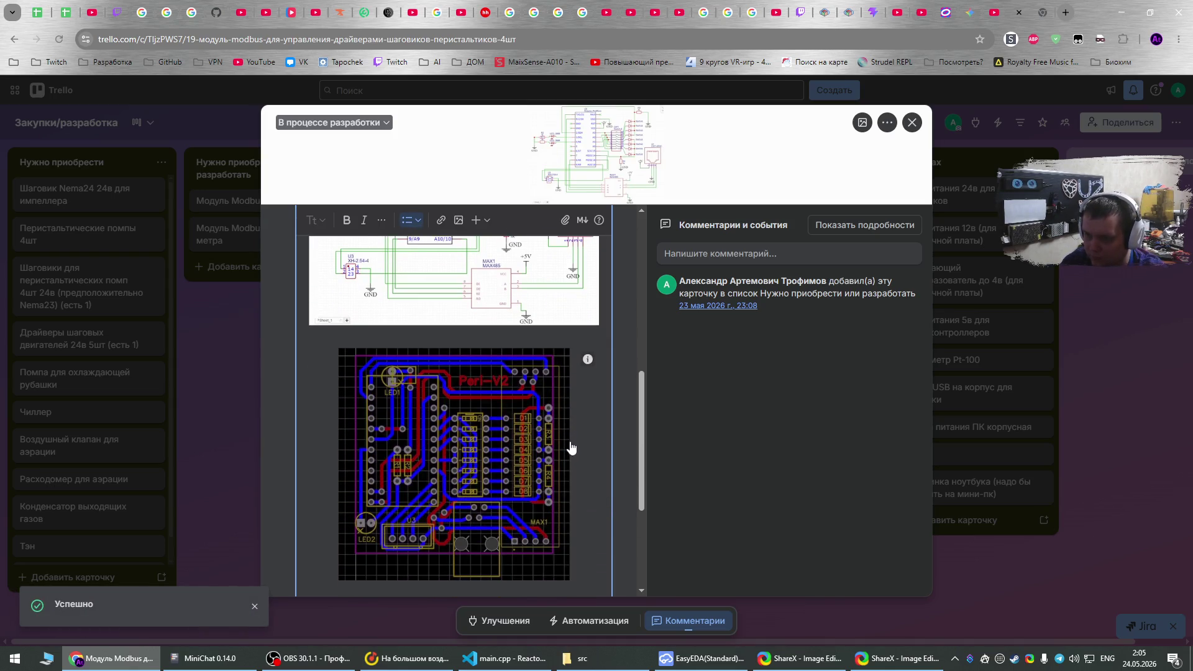
pyautogui.click(702, 658)
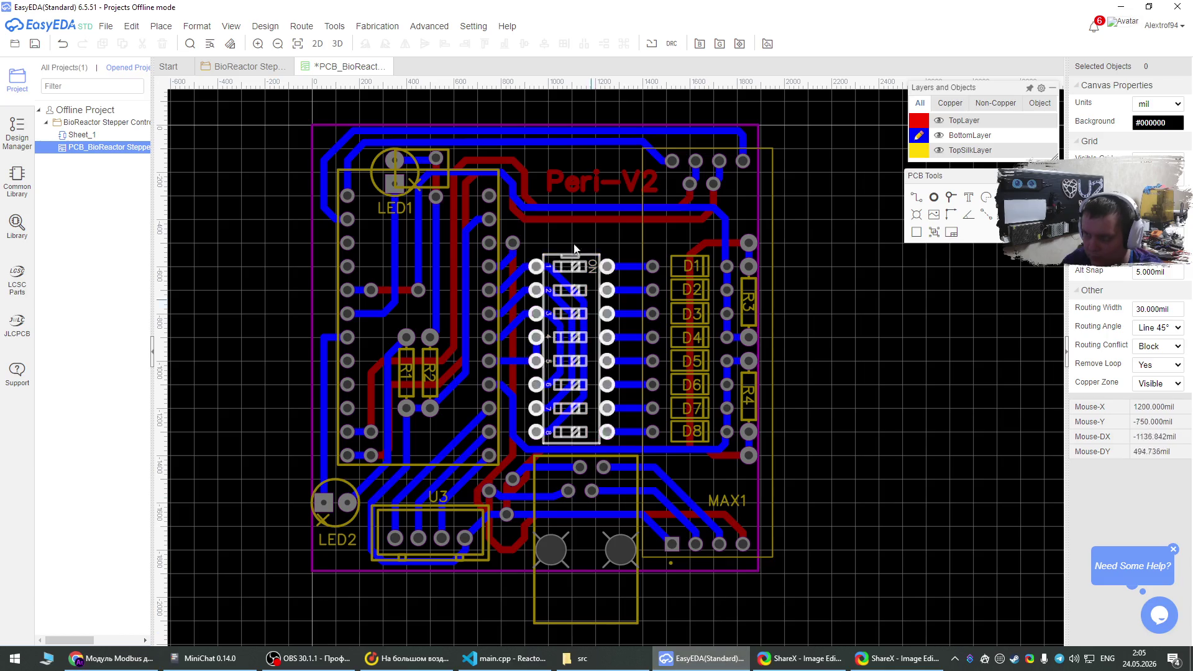
# Make the red top copper active and capture a fresh screenshot of the whole board.
pyautogui.click(919, 121)
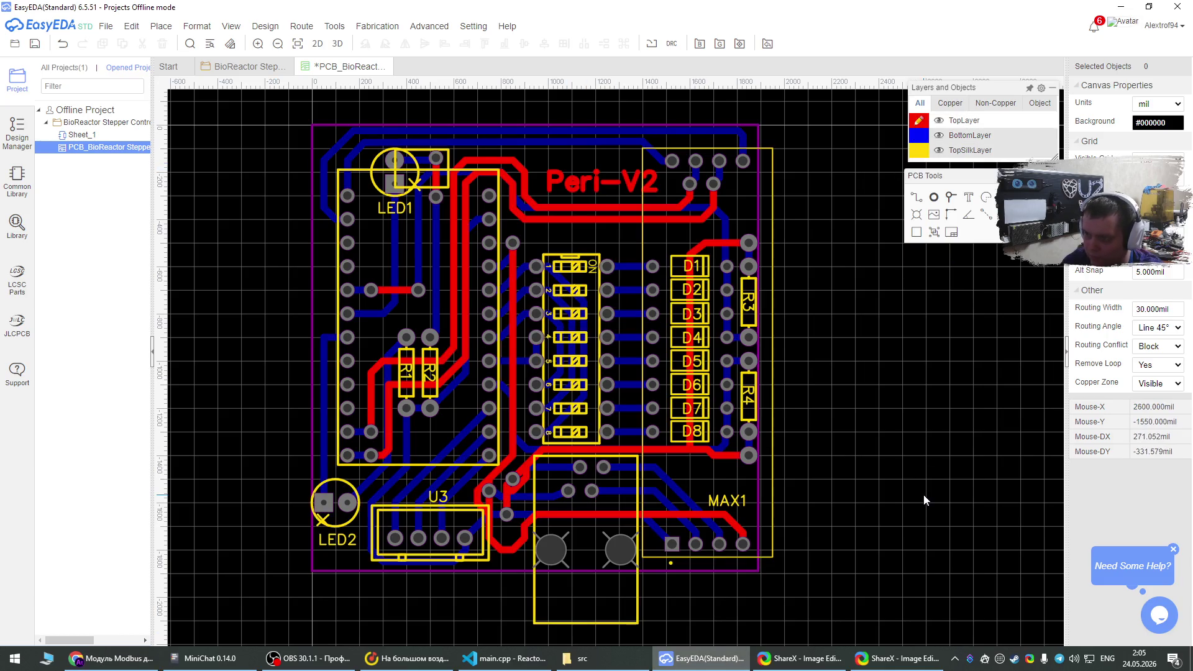
pyautogui.press('ctrl+Print')
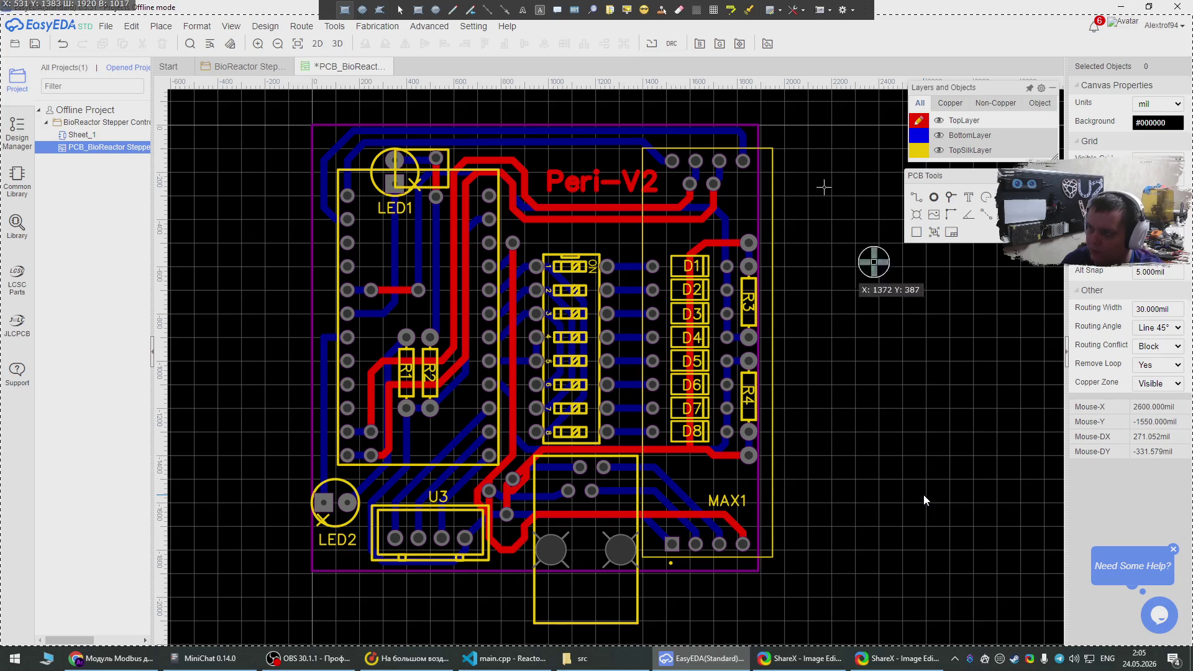
pyautogui.moveTo(795, 117)
pyautogui.mouseDown()
pyautogui.moveTo(348, 615)
pyautogui.moveTo(303, 628)
pyautogui.mouseUp()
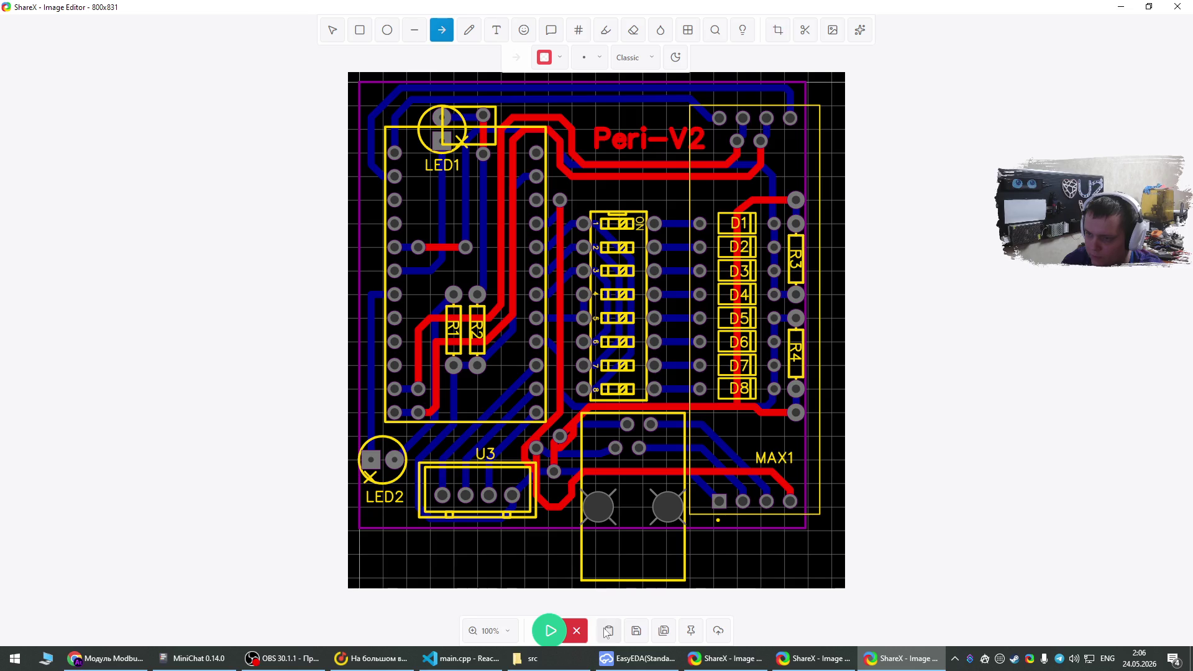
pyautogui.click(88, 660)
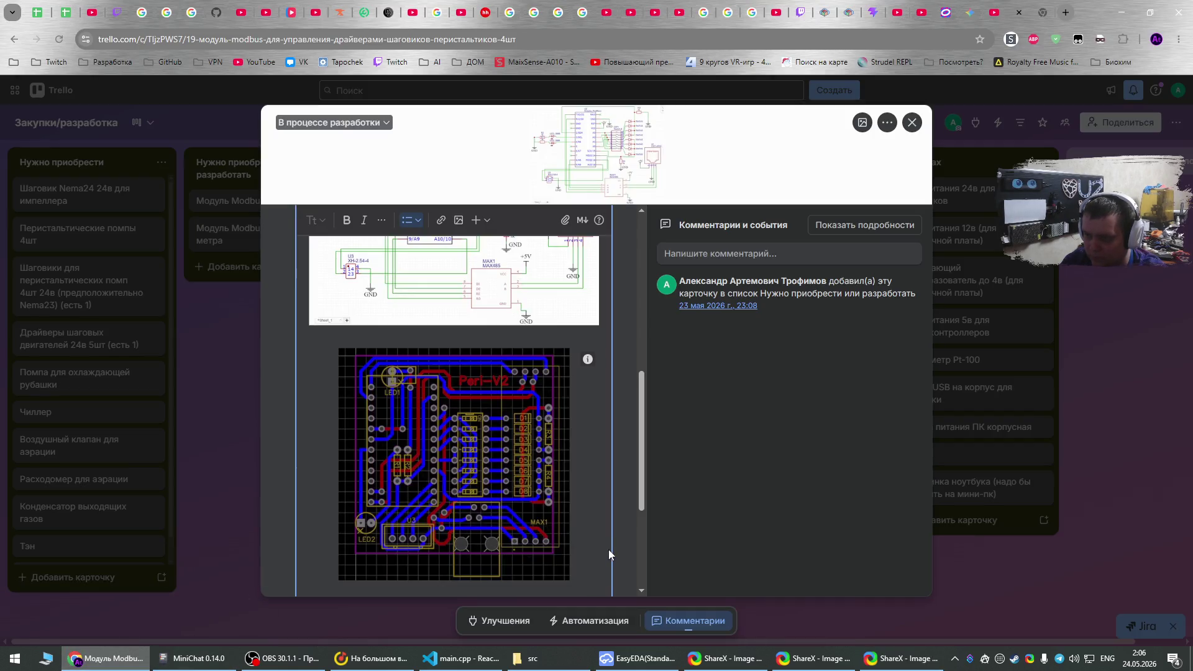
# Paste the red-top-copper board screenshot below the first PCB image and save the description.
pyautogui.press('Return')
pyautogui.hotkey('ctrl', 'v')
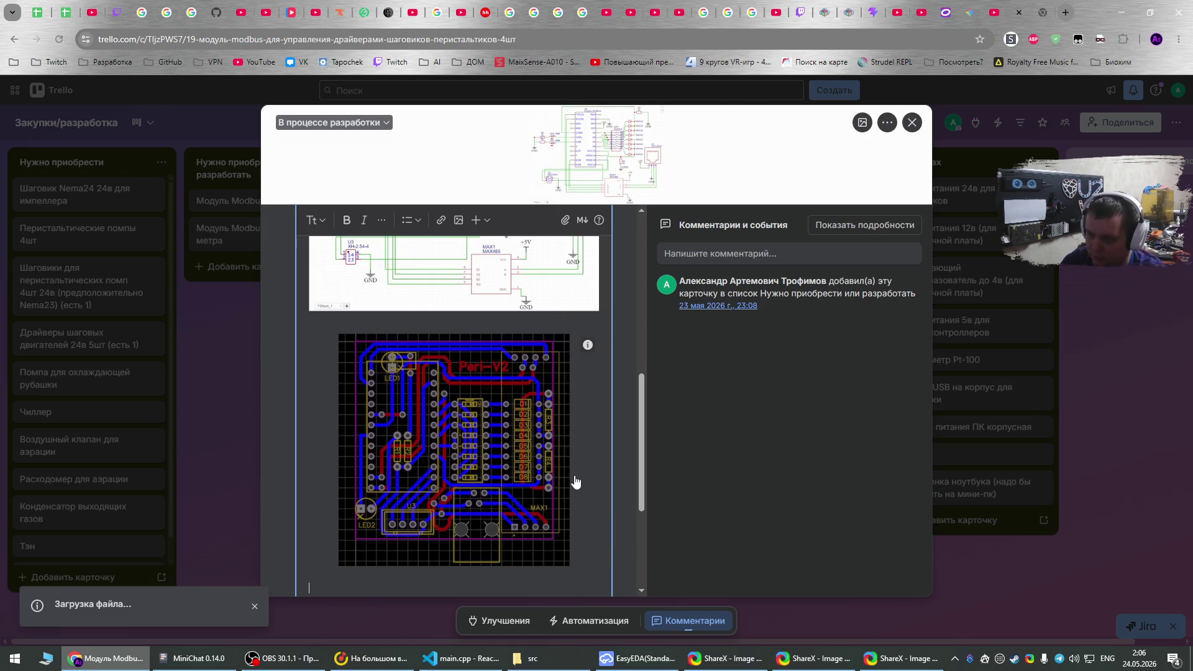
pyautogui.scroll(-5, 563, 463)
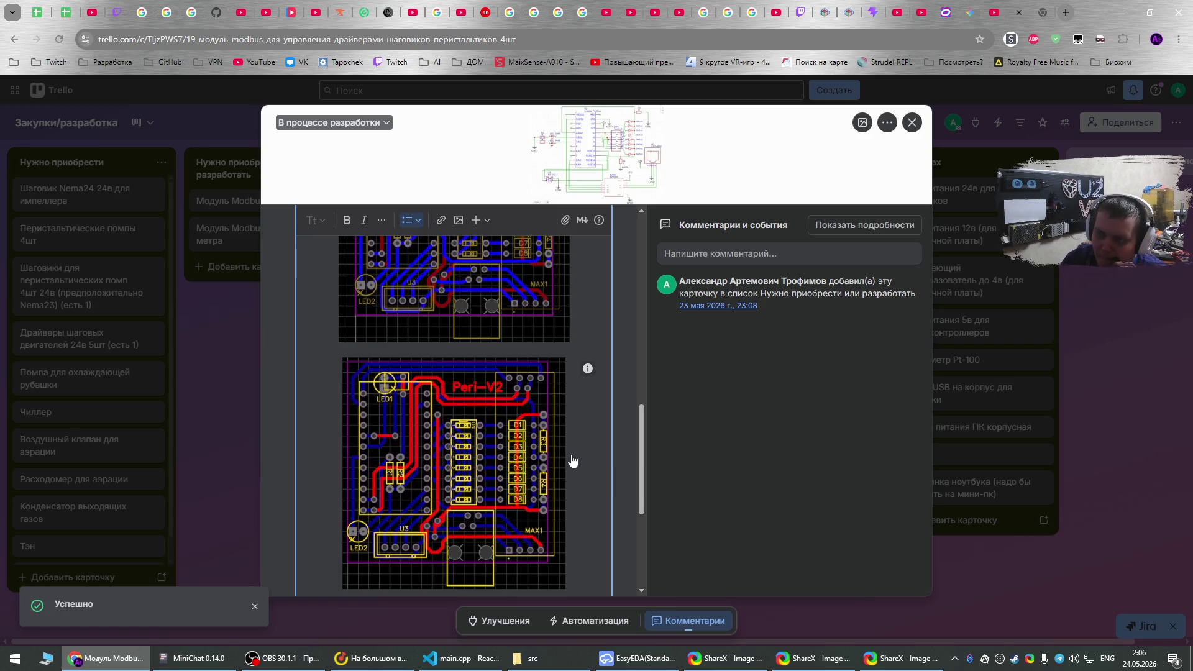
pyautogui.scroll(5, 572, 460)
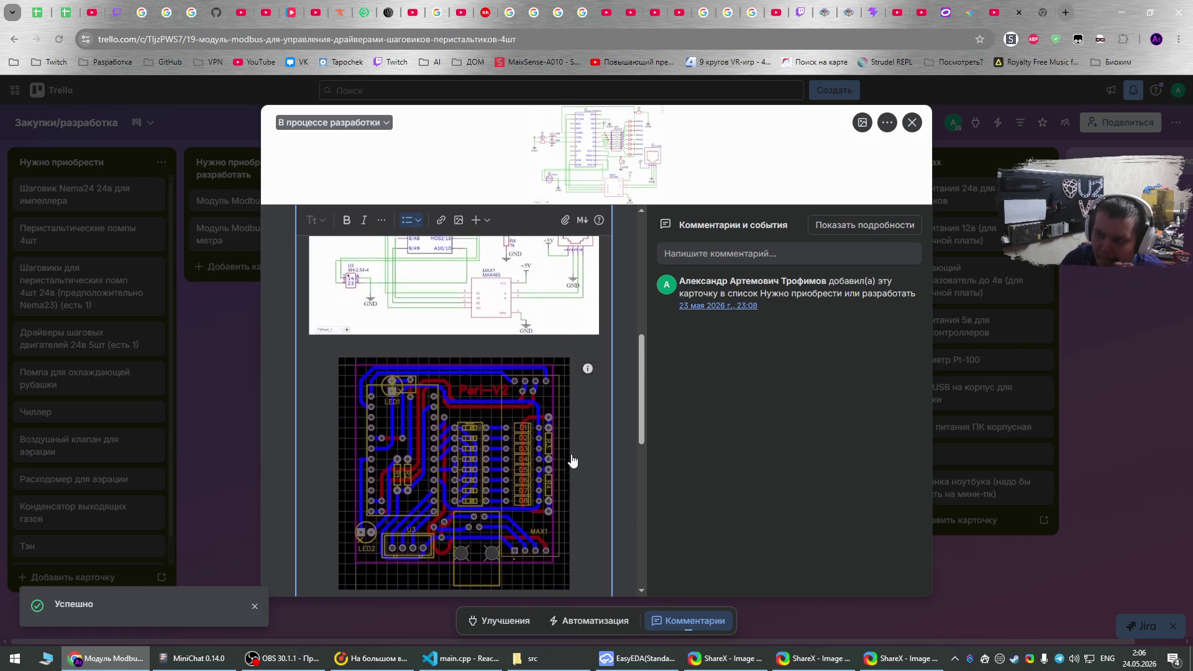
pyautogui.scroll(-3, 575, 457)
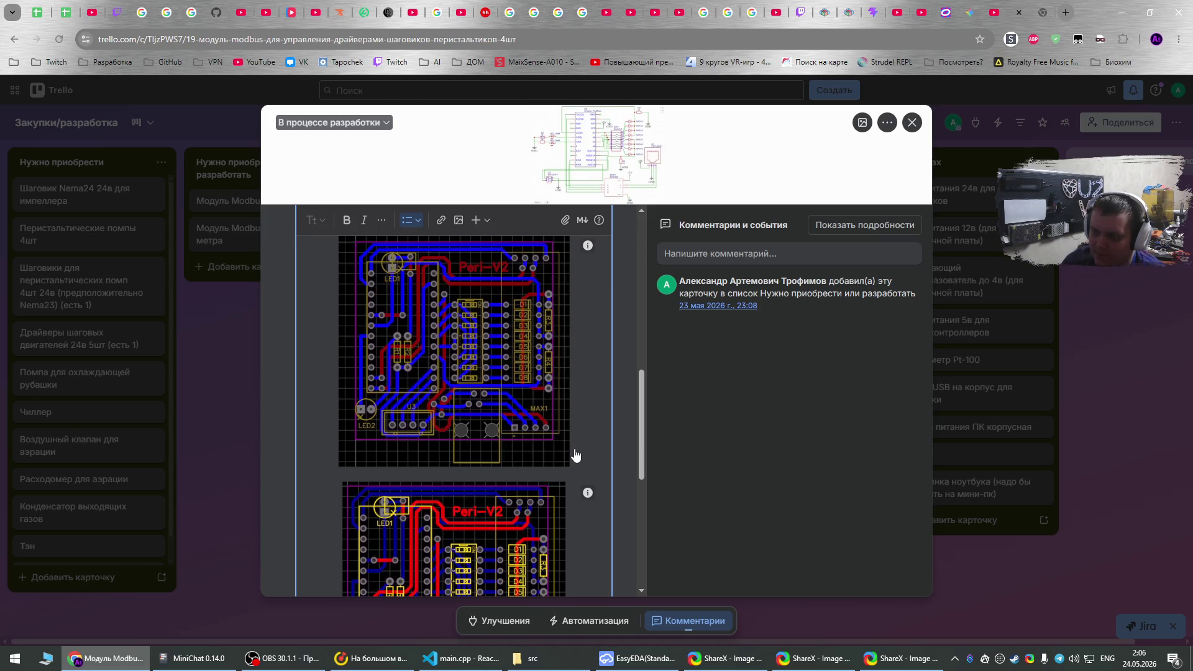
pyautogui.scroll(-4, 574, 456)
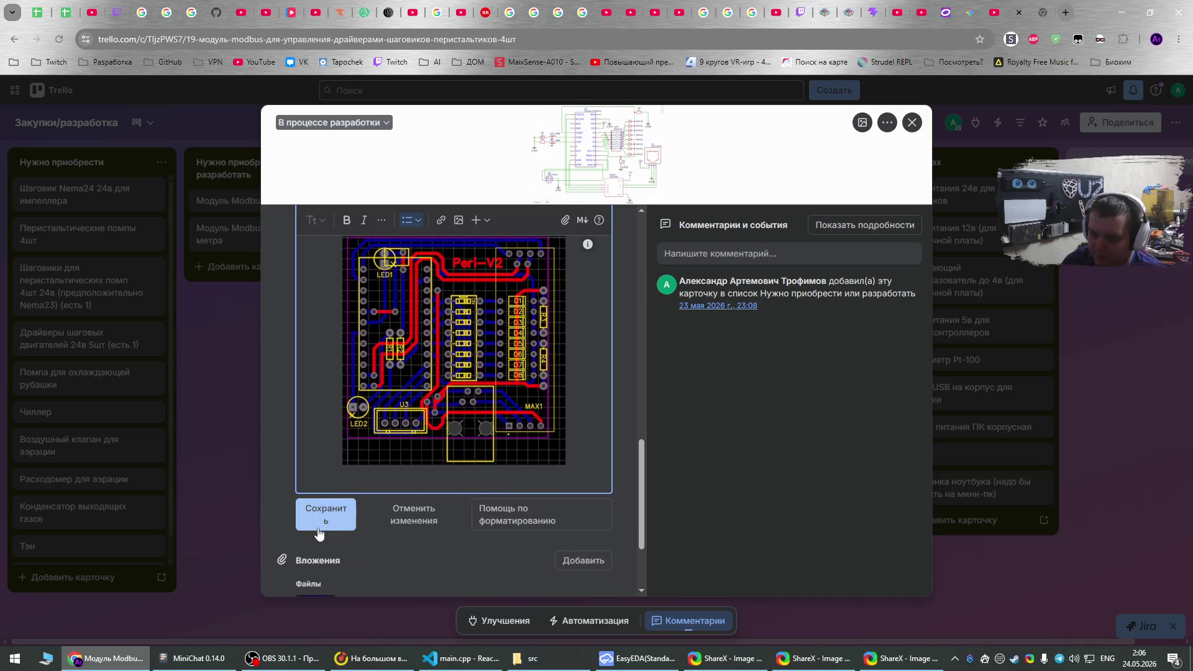
pyautogui.scroll(5, 569, 460)
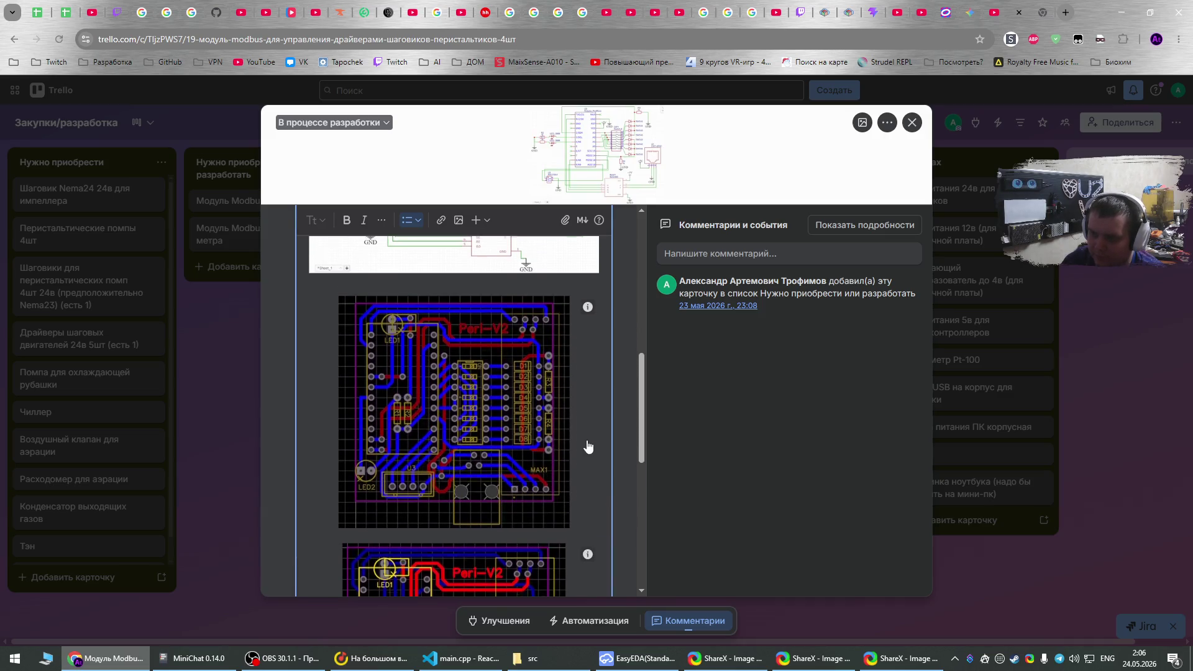
pyautogui.scroll(-3, 589, 446)
pyautogui.scroll(2, 589, 446)
pyautogui.scroll(-2, 588, 446)
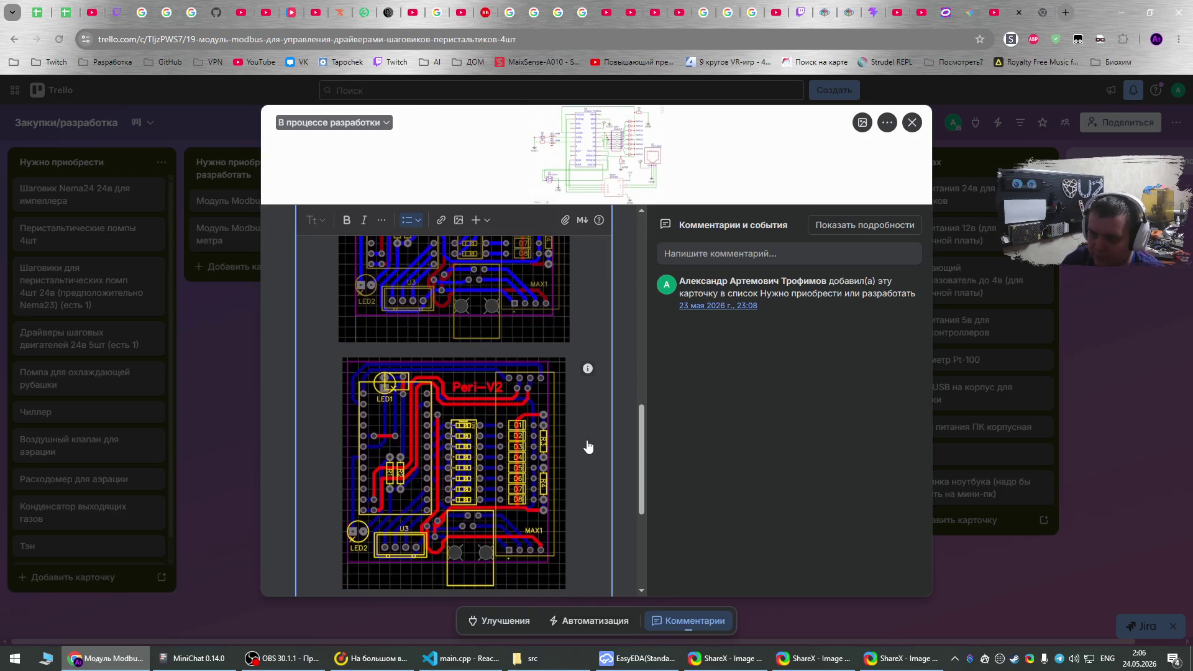
pyautogui.scroll(-2, 588, 446)
pyautogui.scroll(4, 588, 446)
pyautogui.scroll(-4, 589, 446)
pyautogui.click(312, 510)
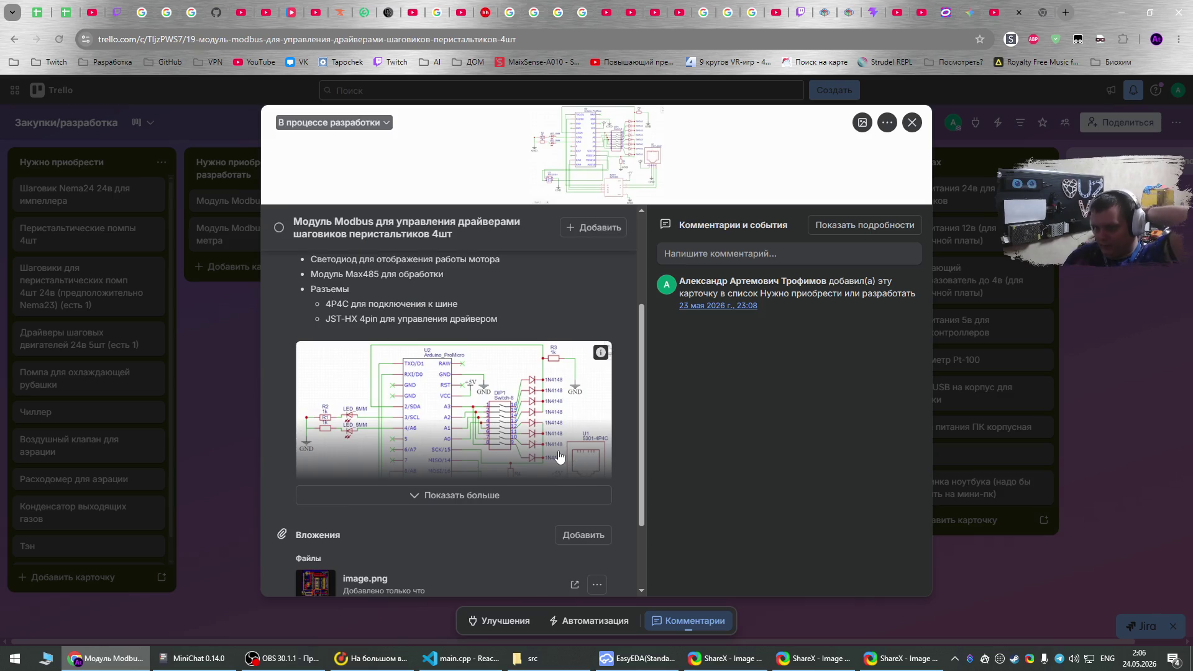
# Expand the full card description and start editing it again.
pyautogui.scroll(2, 559, 457)
pyautogui.scroll(-3, 547, 453)
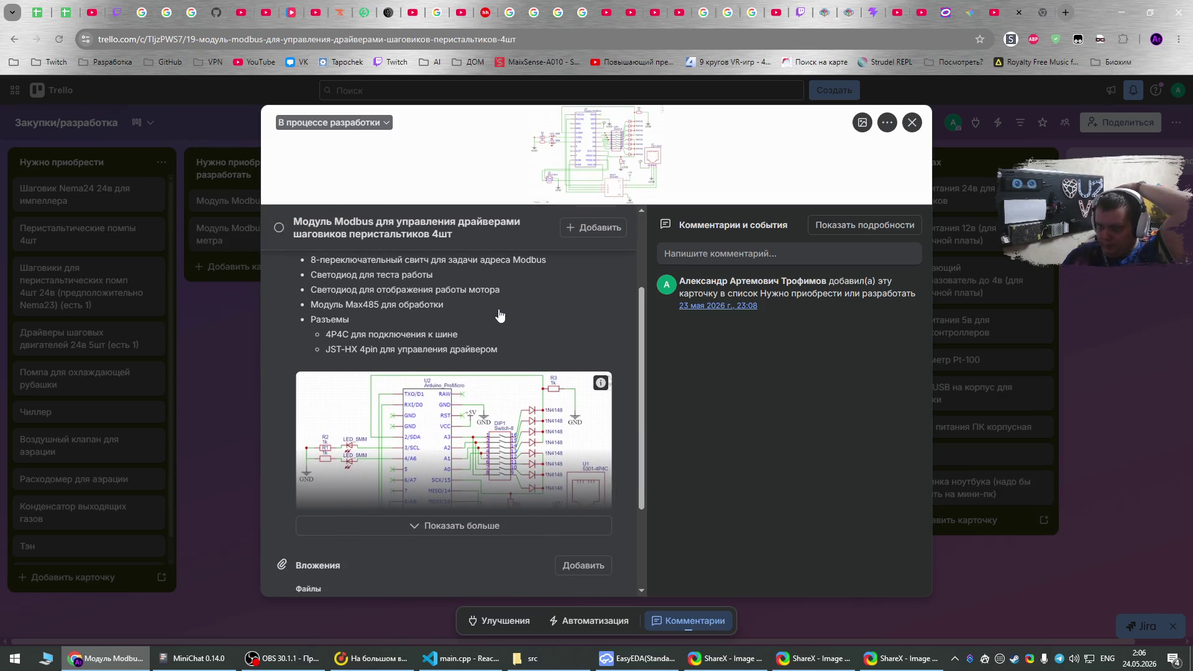
pyautogui.click(484, 466)
pyautogui.scroll(-5, 494, 398)
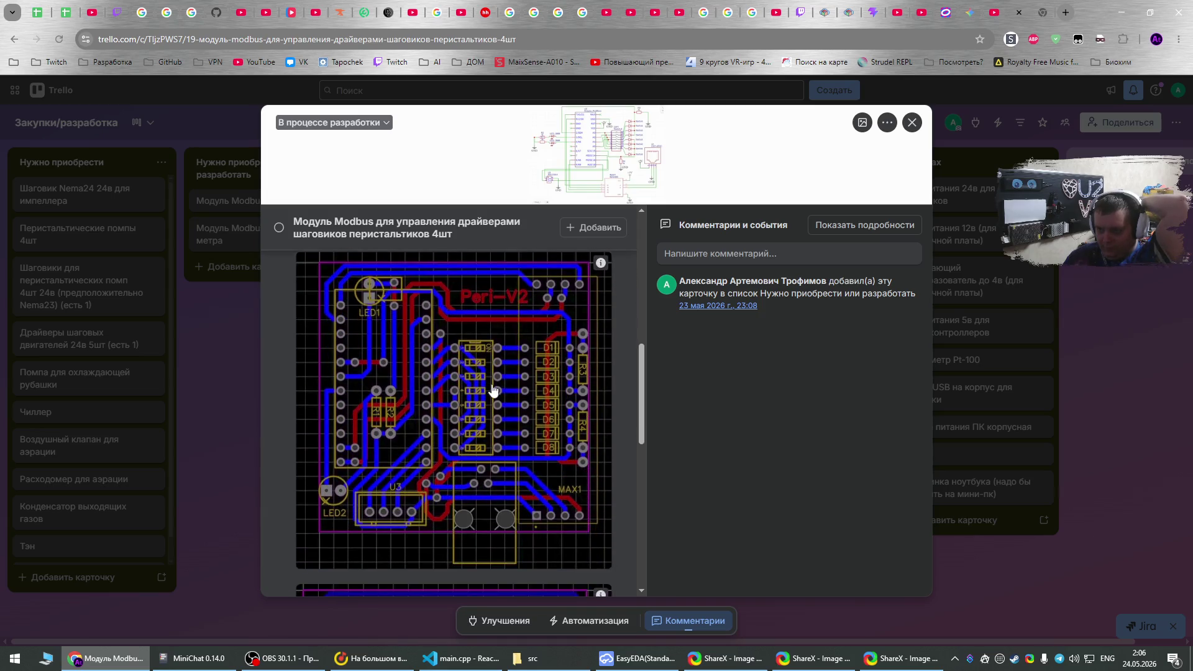
pyautogui.scroll(-2, 495, 389)
pyautogui.scroll(8, 485, 410)
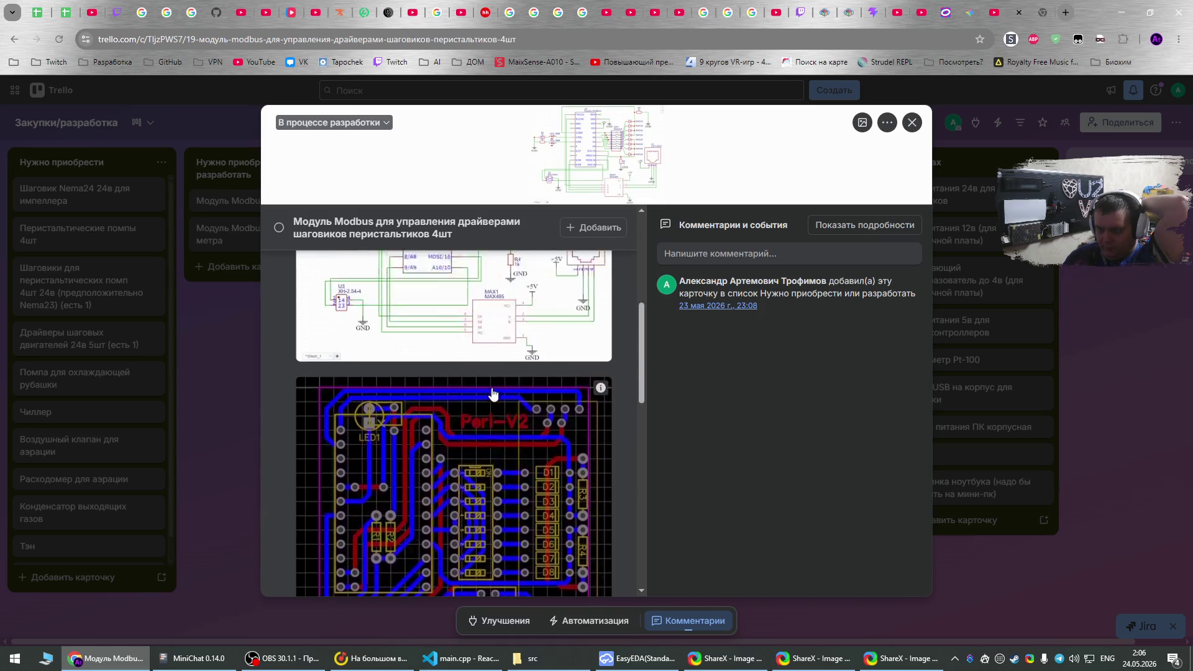
pyautogui.click(410, 423)
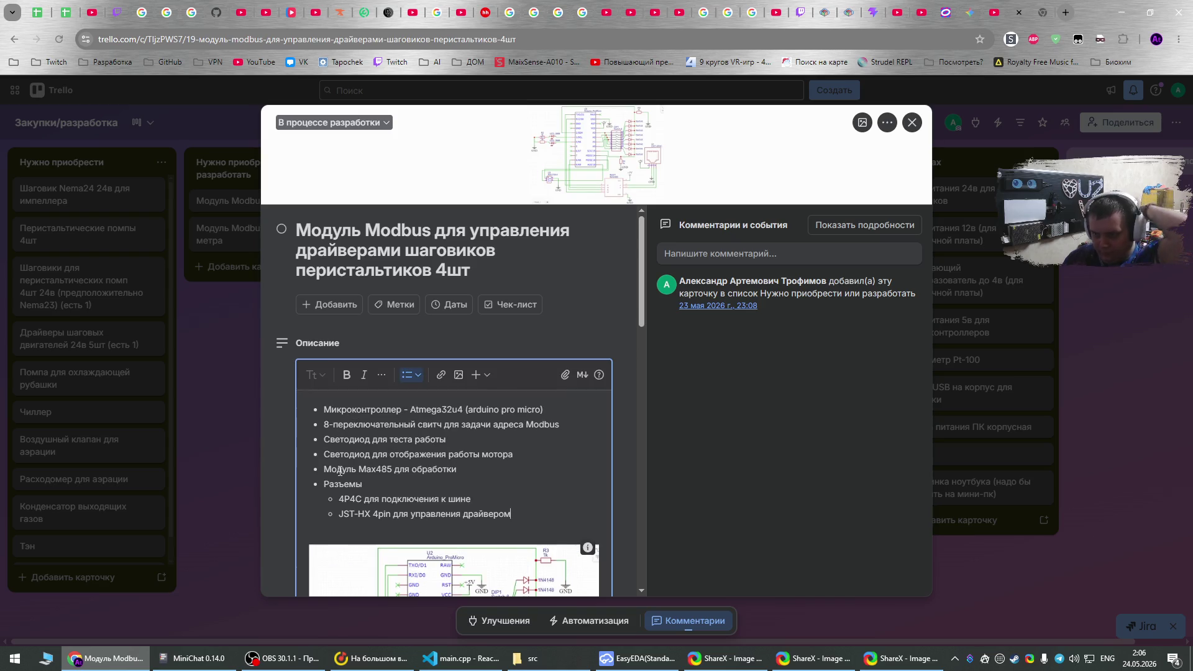
# Add '(телефонный штекер)' after 4P4C in the description, save it, and close the card.
pyautogui.click(363, 499)
pyautogui.write('(nt')
pyautogui.press('BackSpace')
pyautogui.press('BackSpace')
pyautogui.hotkey('alt', 'shift')
pyautogui.write('телефонны')
pyautogui.write('й штекер')
pyautogui.write('р')
pyautogui.write(')')
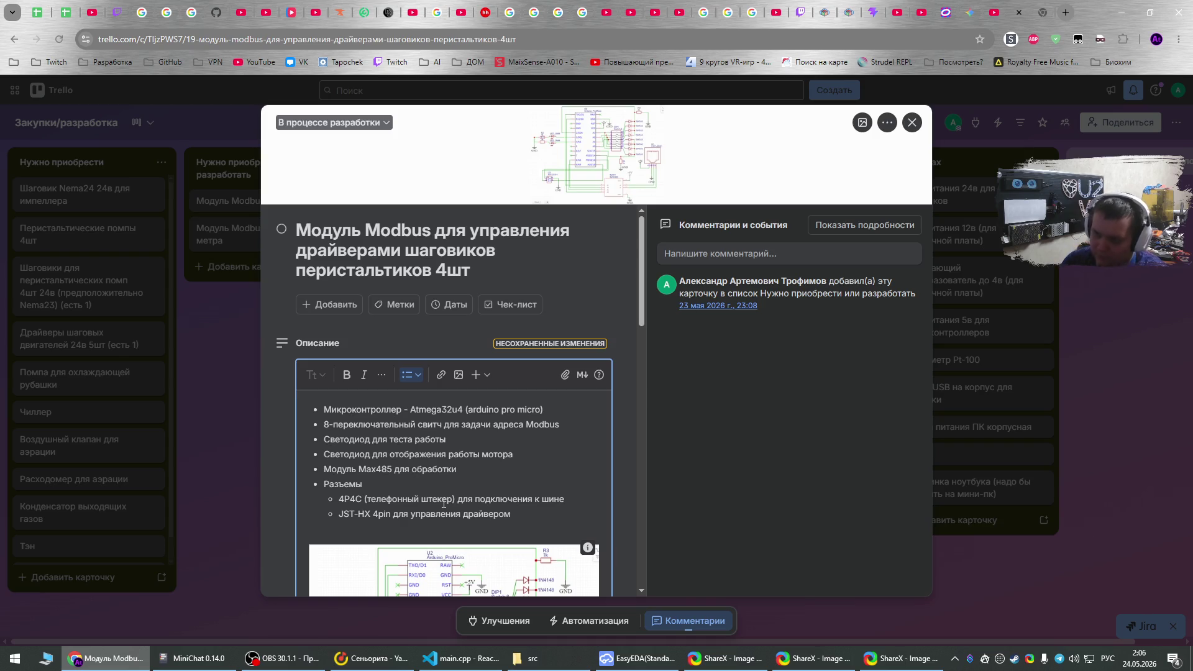
pyautogui.scroll(-10, 452, 464)
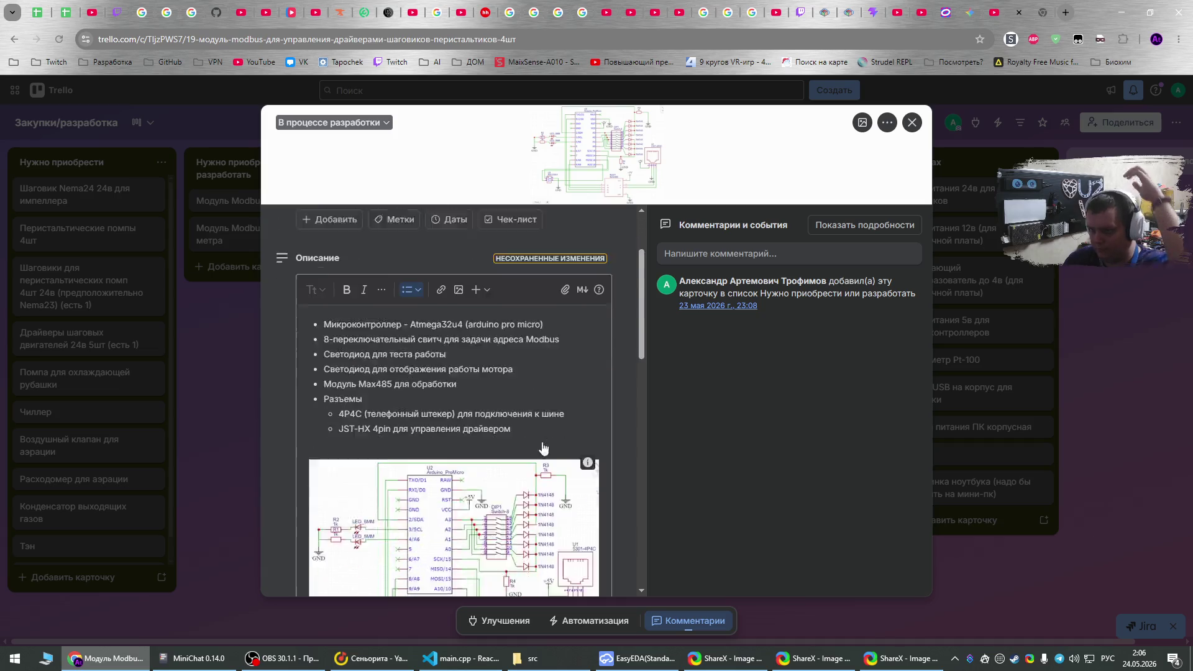
pyautogui.scroll(-5, 452, 464)
pyautogui.click(320, 565)
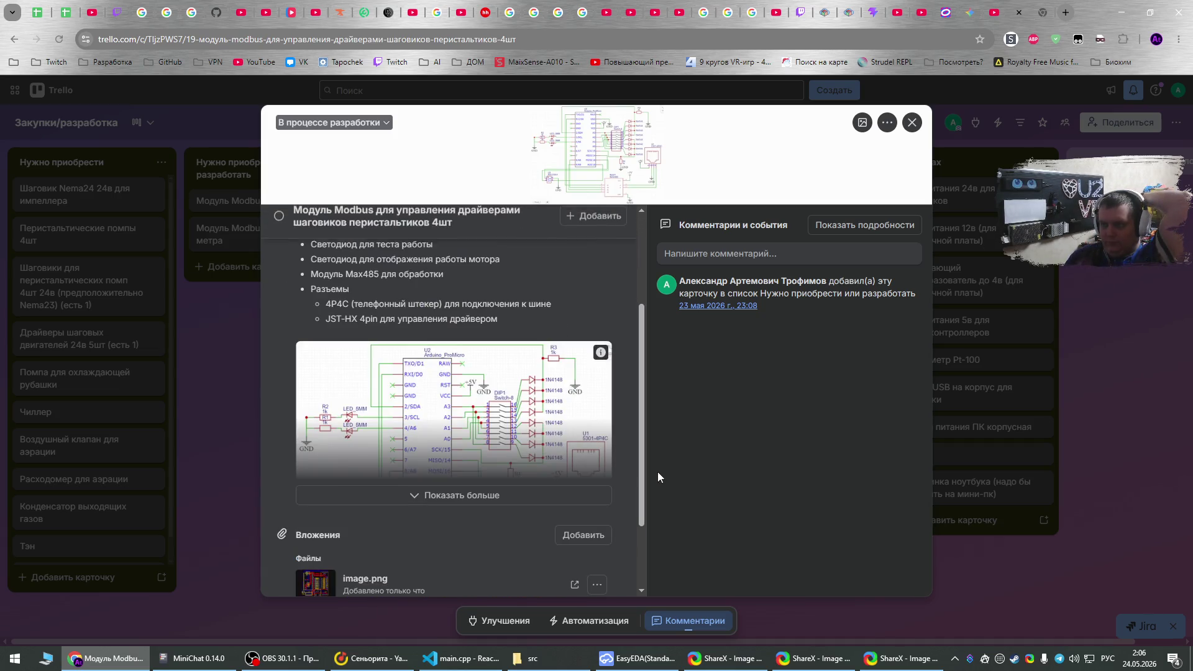
pyautogui.click(1091, 533)
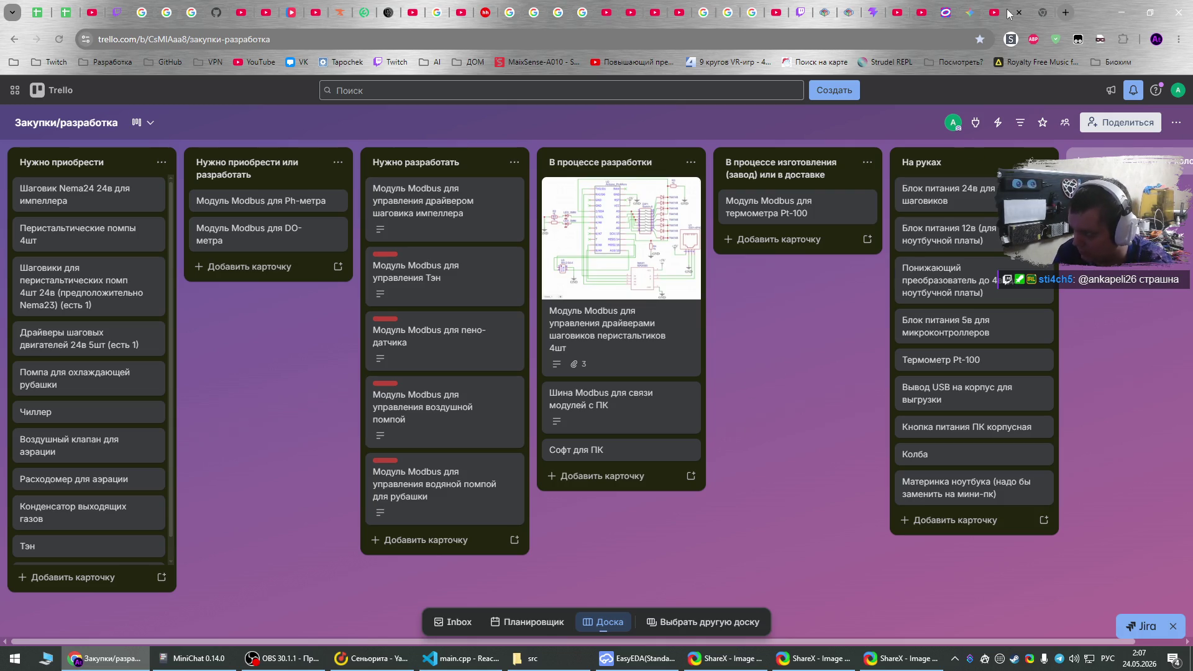
# Switch to the new browser tab and close the three ShareX Image Editor windows.
pyautogui.click(1043, 5)
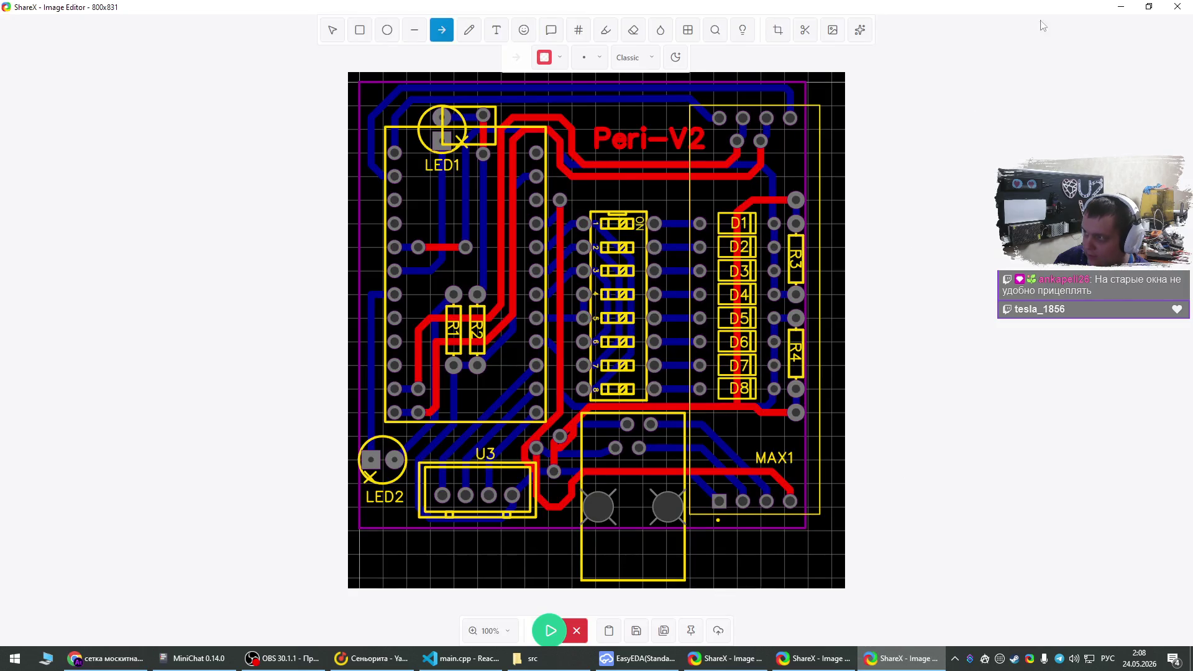
pyautogui.click(1179, 5)
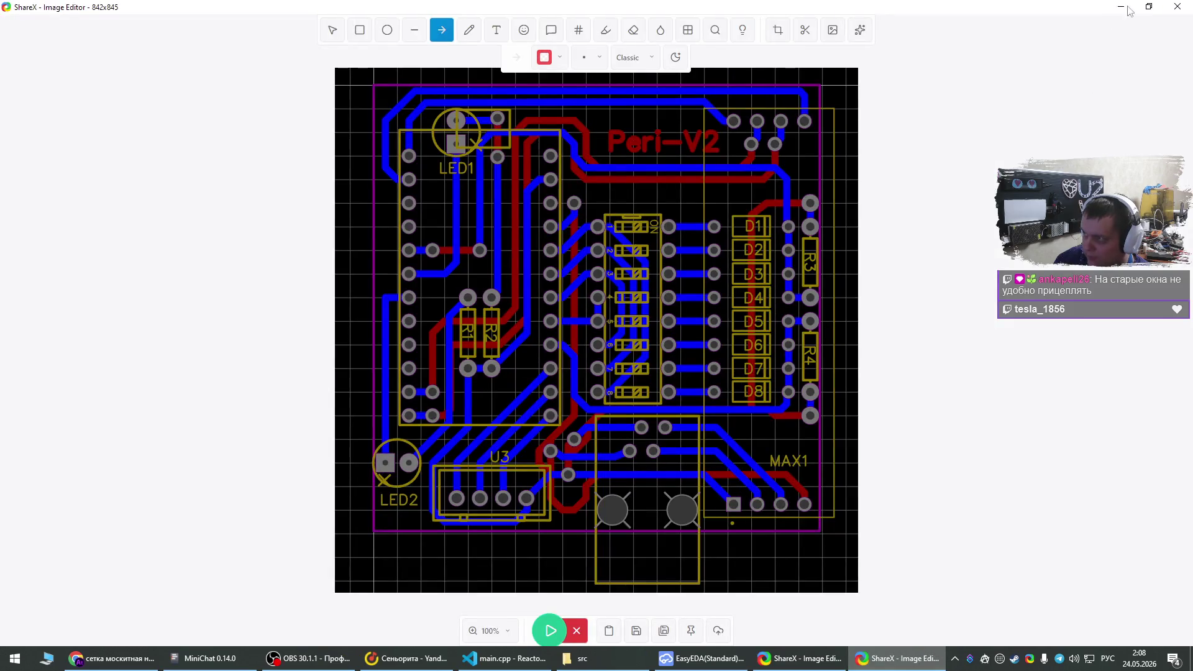
pyautogui.click(1188, 7)
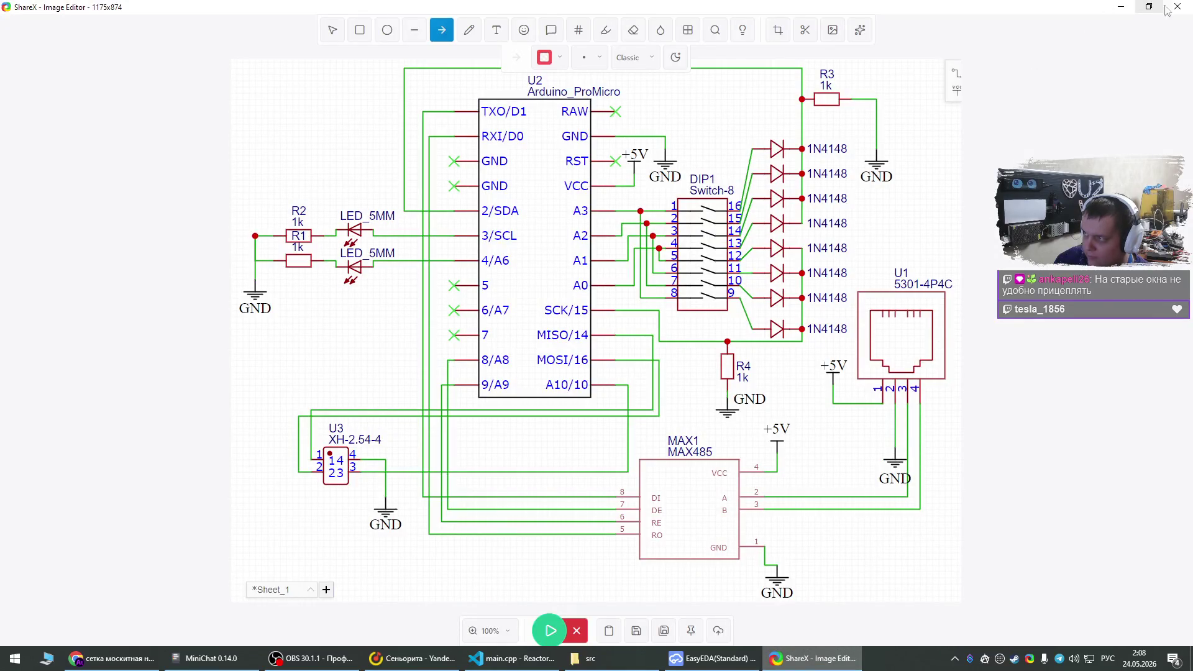
pyautogui.click(1179, 5)
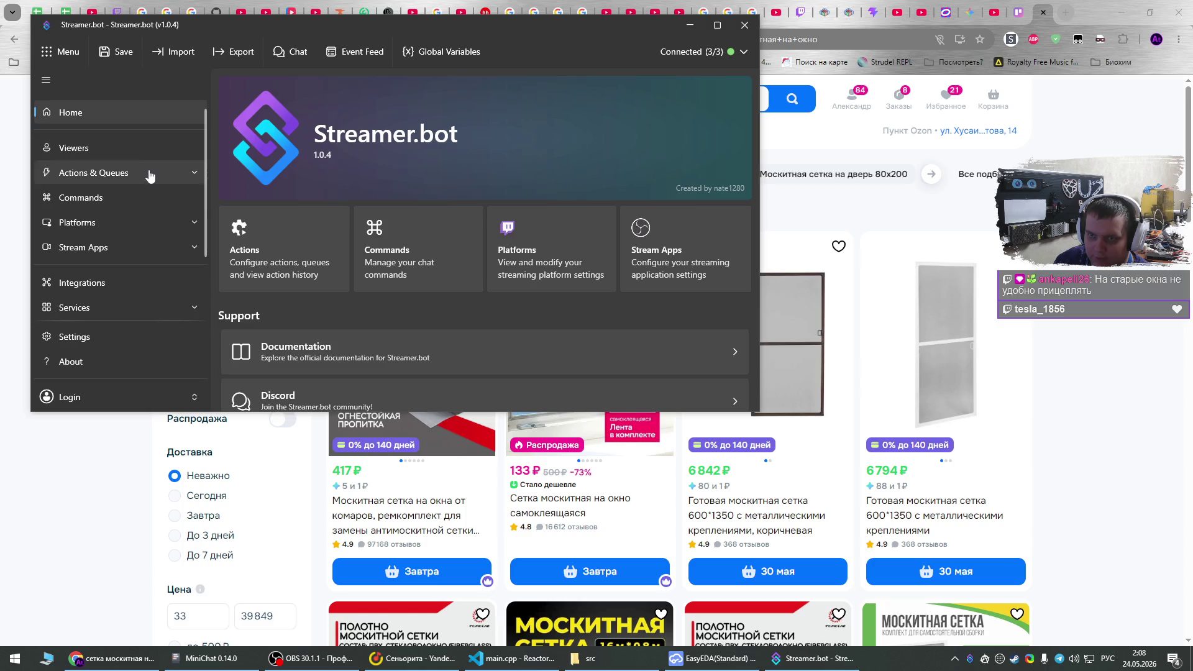
# In Action History, inspect the Follow action's variables, including the expanded long HTML value.
pyautogui.click(149, 175)
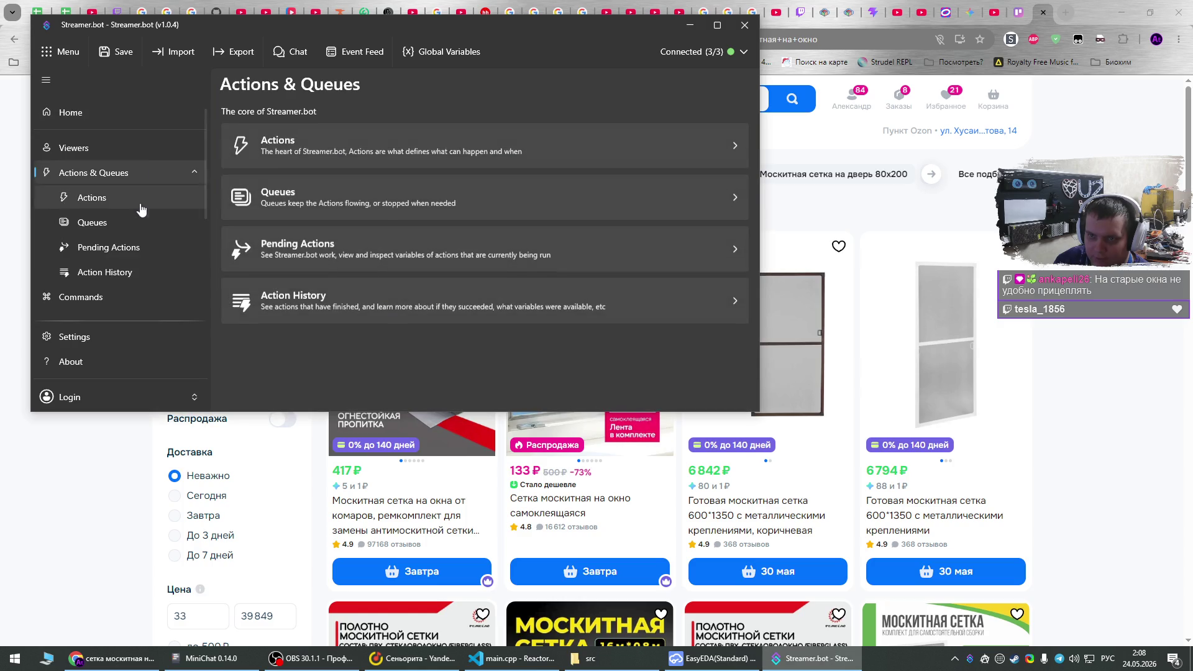
pyautogui.click(129, 273)
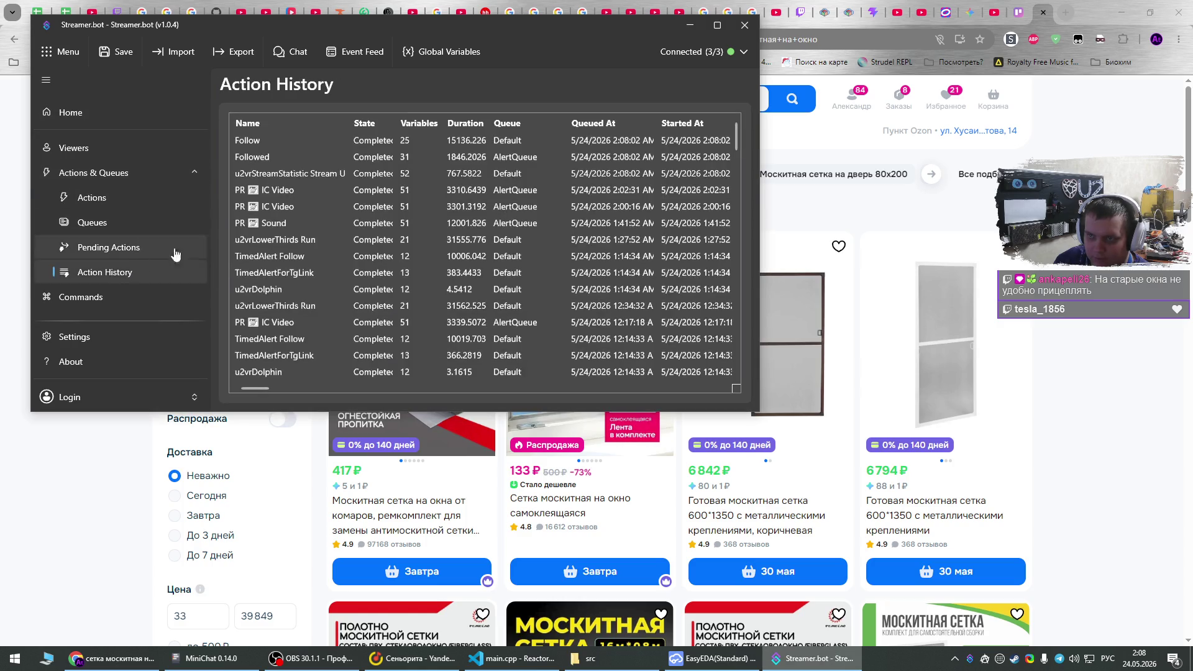
pyautogui.doubleClick(334, 147)
pyautogui.click(373, 304)
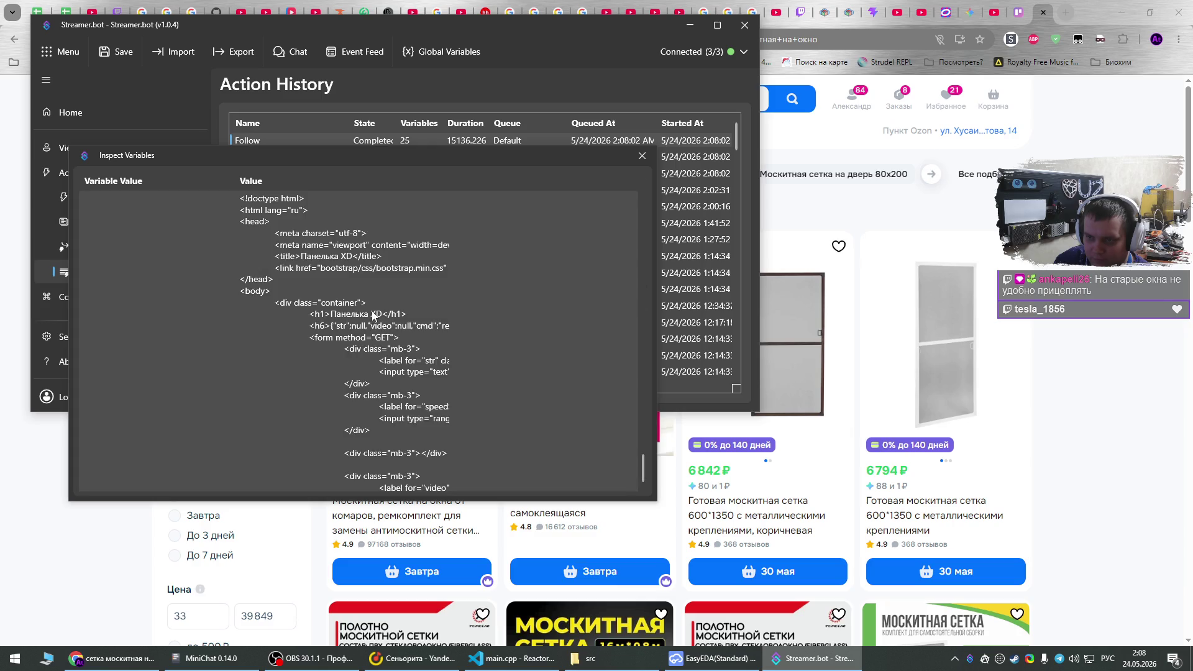
pyautogui.scroll(1, 391, 351)
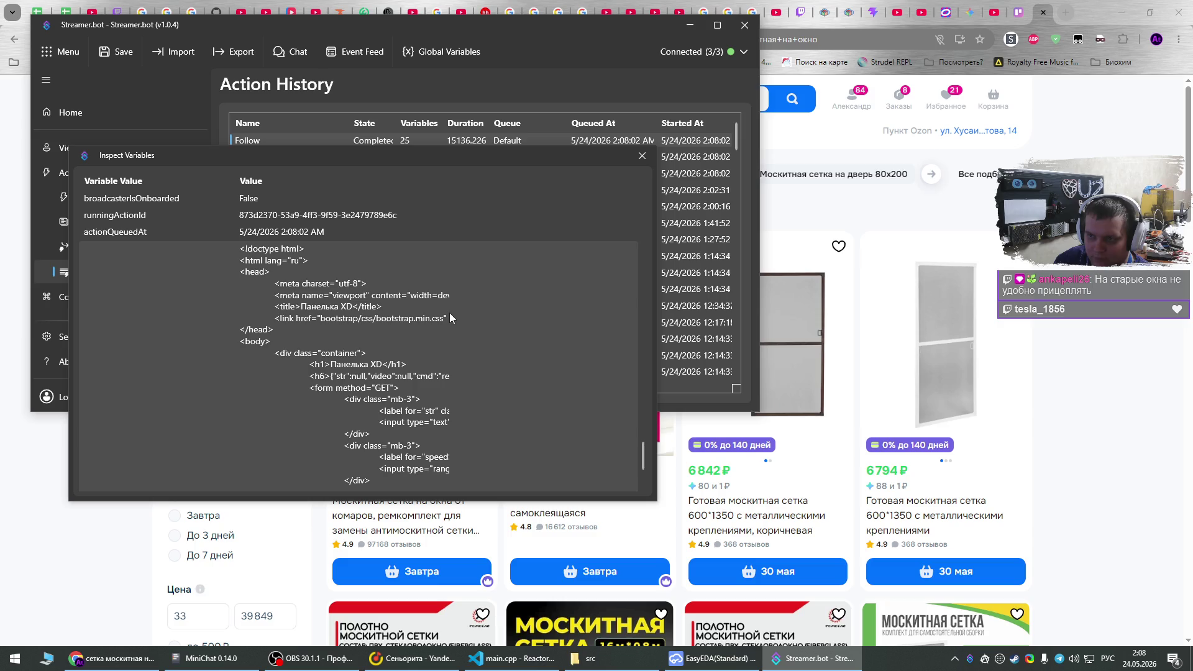
pyautogui.scroll(-1, 449, 318)
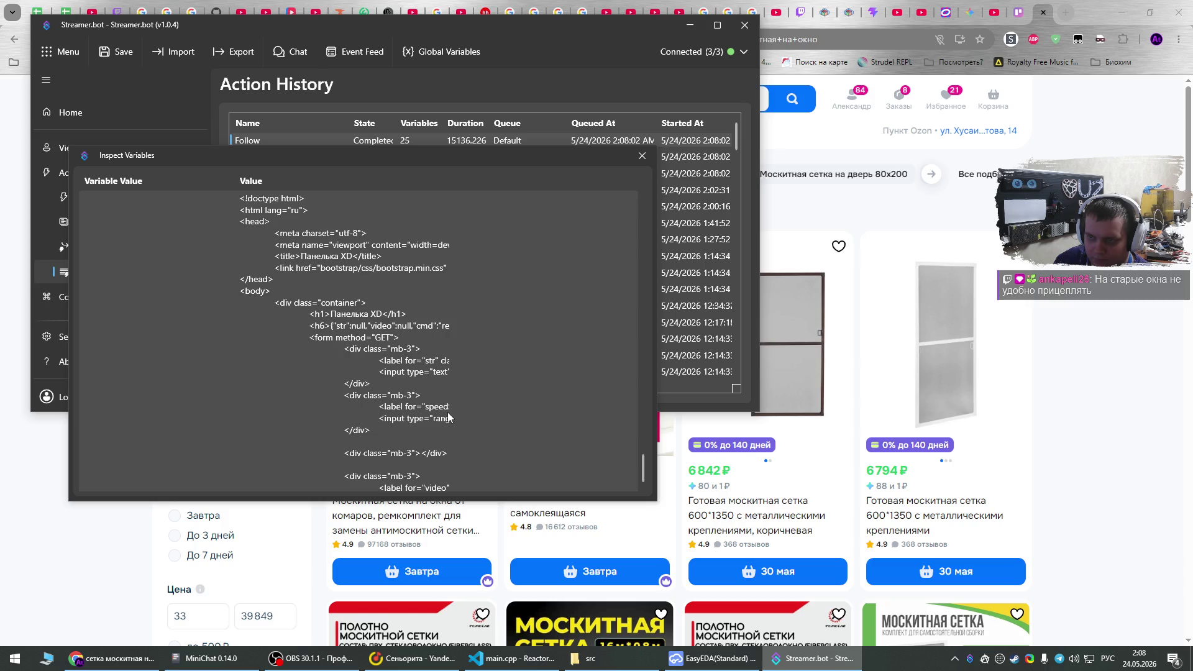
pyautogui.scroll(1, 449, 418)
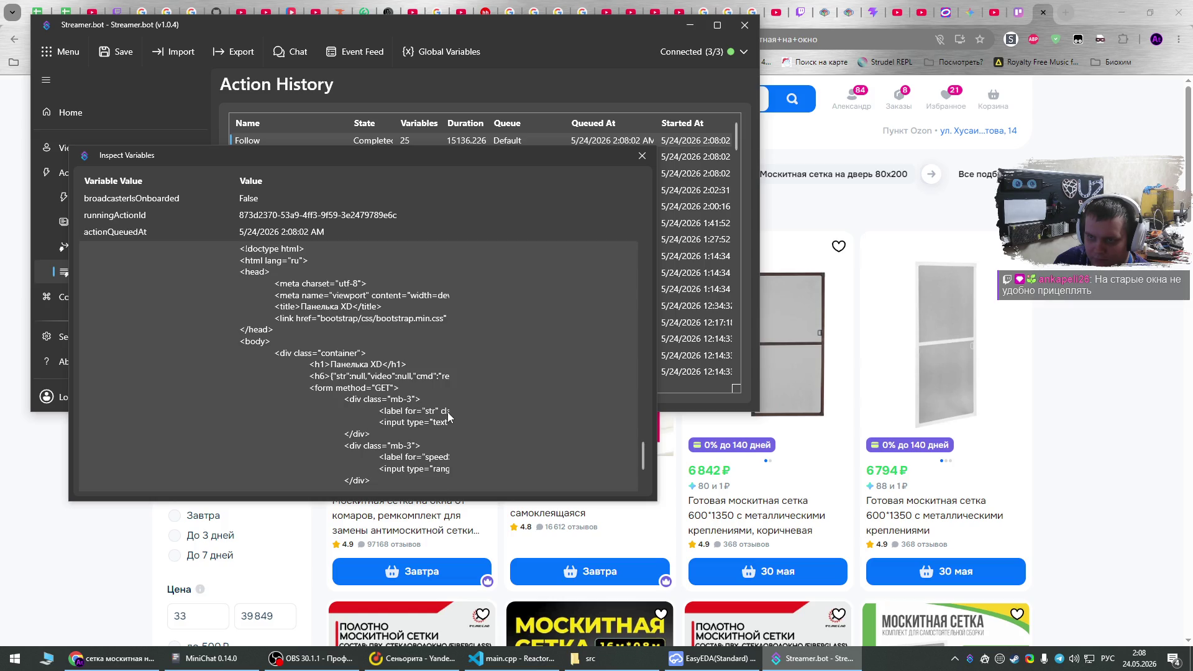
pyautogui.scroll(4, 449, 416)
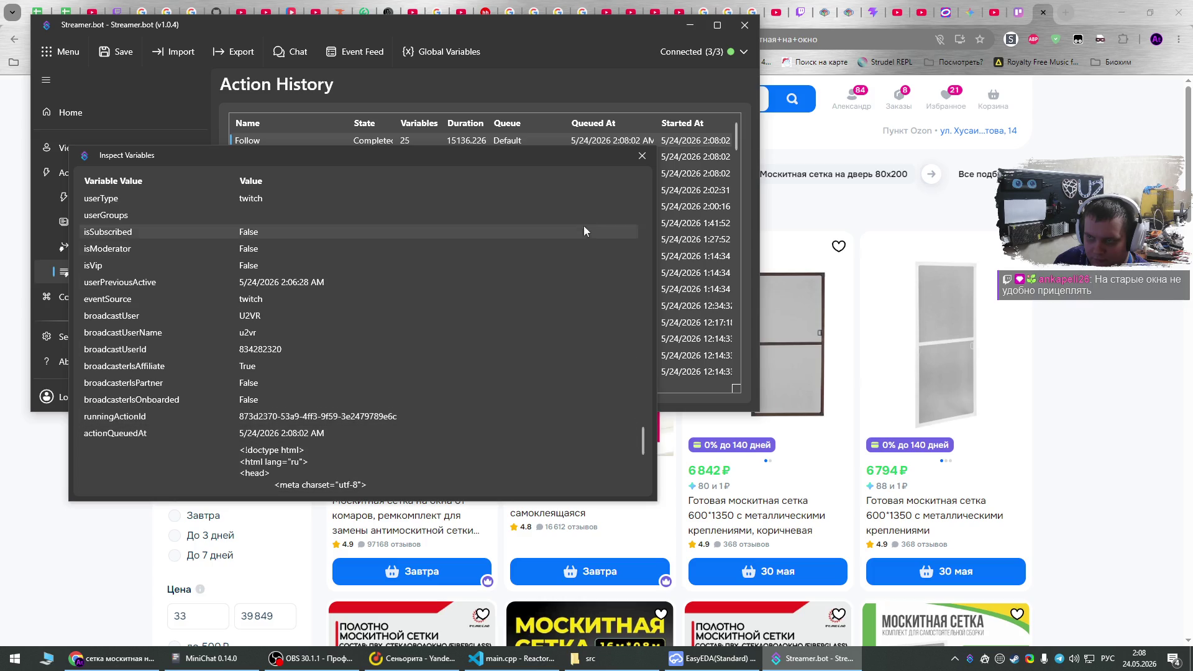
pyautogui.click(641, 156)
# Inspect the Followed action's variables, then close Streamer.bot.
pyautogui.click(287, 163)
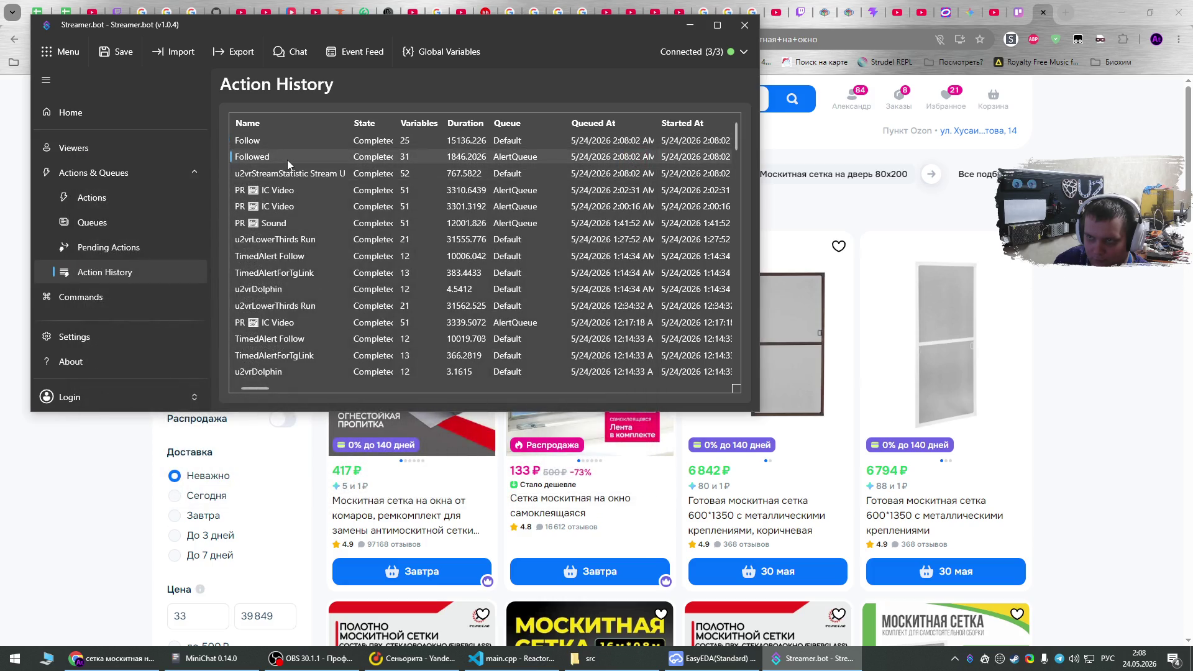
pyautogui.doubleClick(287, 159)
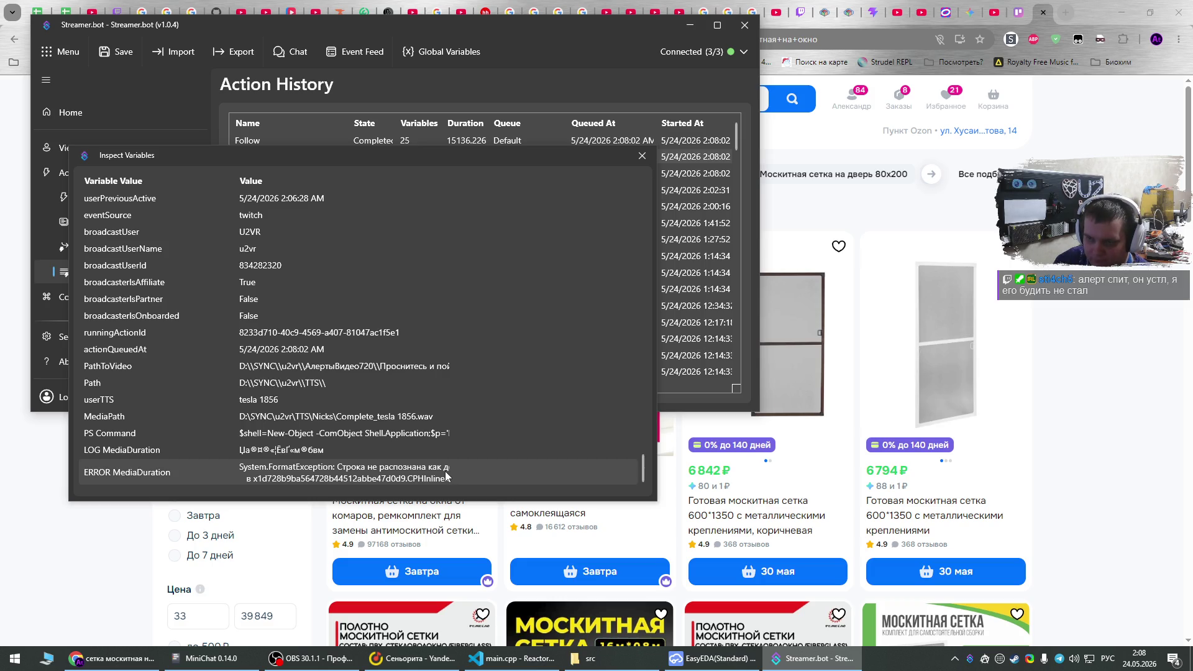
pyautogui.click(641, 155)
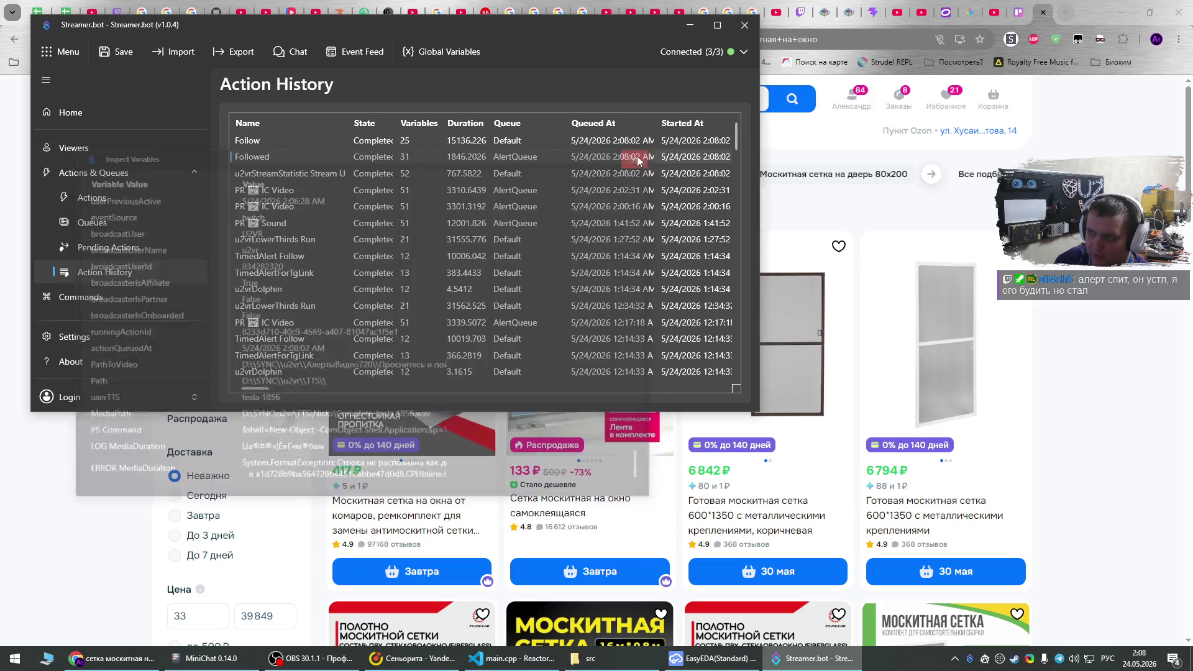
pyautogui.click(690, 25)
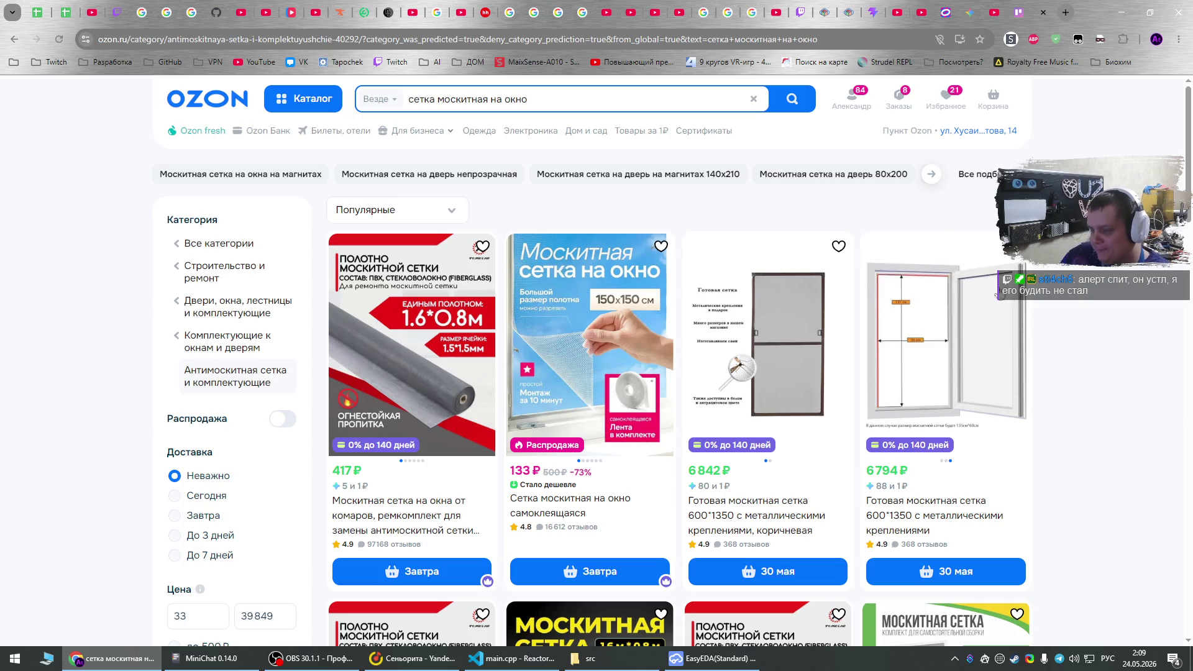
# Close the Ozon tab and open the Modbus stepper-driver module card.
pyautogui.hotkey('ctrl', 'w')
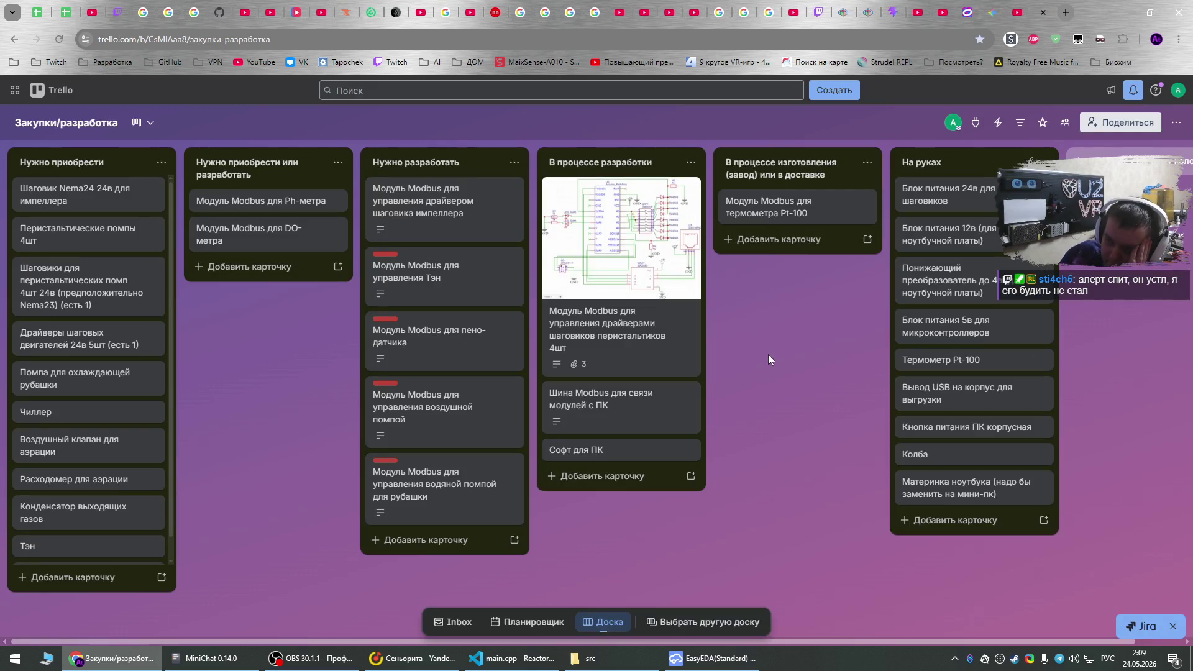
pyautogui.click(590, 330)
pyautogui.scroll(-3, 491, 422)
pyautogui.scroll(-1, 491, 423)
# Expand the full description, scroll through the schematic and PCB images, and close the card.
pyautogui.click(503, 400)
pyautogui.scroll(-4, 507, 399)
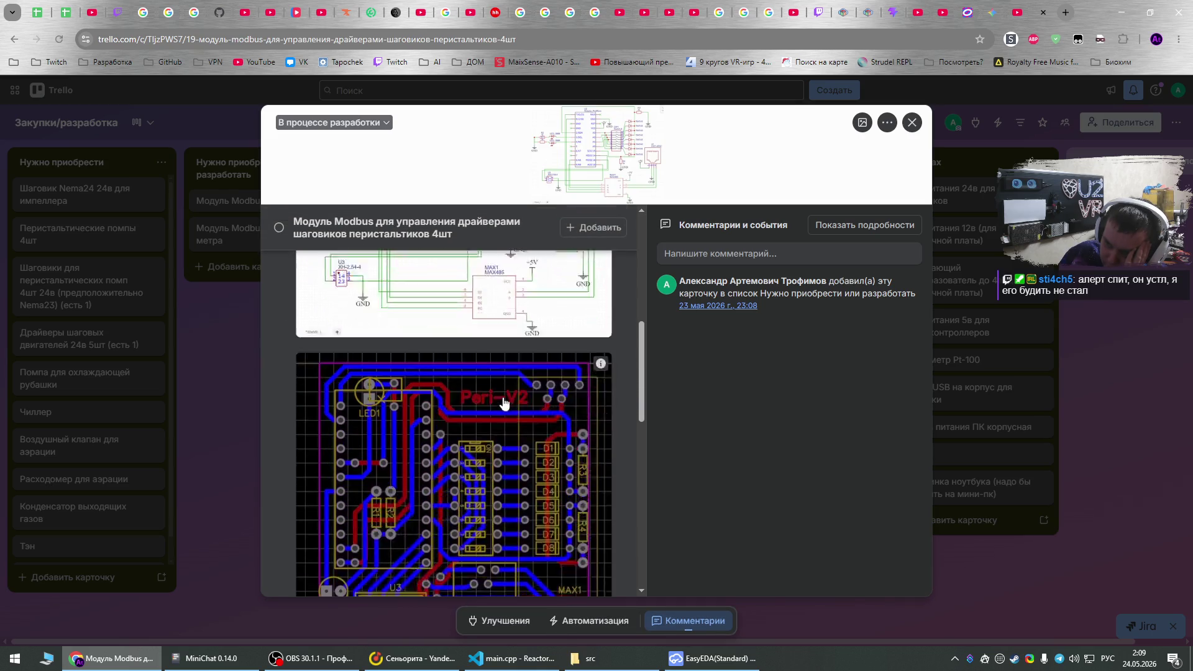
pyautogui.scroll(-5, 506, 399)
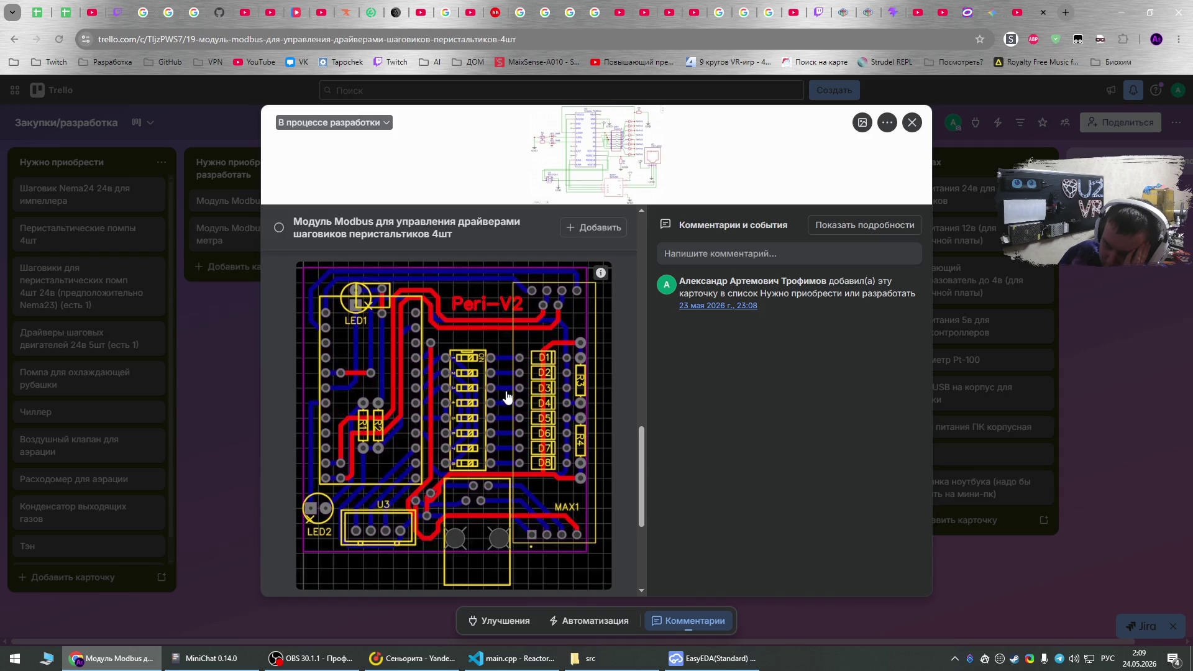
pyautogui.scroll(-4, 507, 398)
pyautogui.scroll(5, 504, 361)
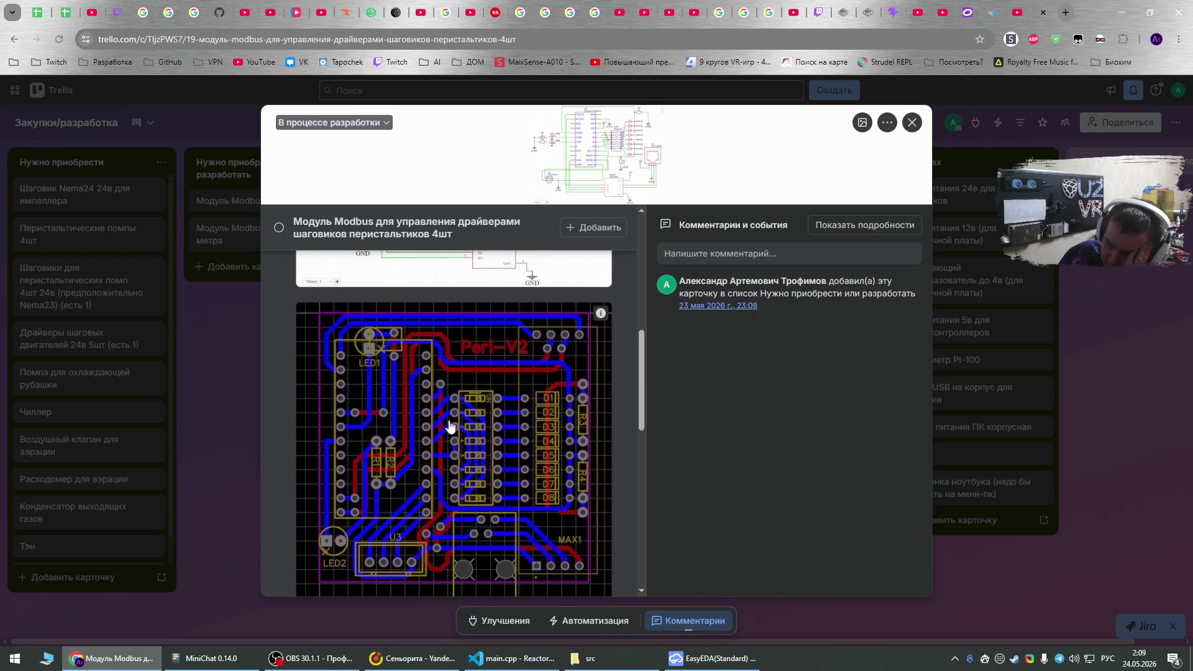
pyautogui.scroll(-2, 504, 404)
pyautogui.scroll(2, 504, 447)
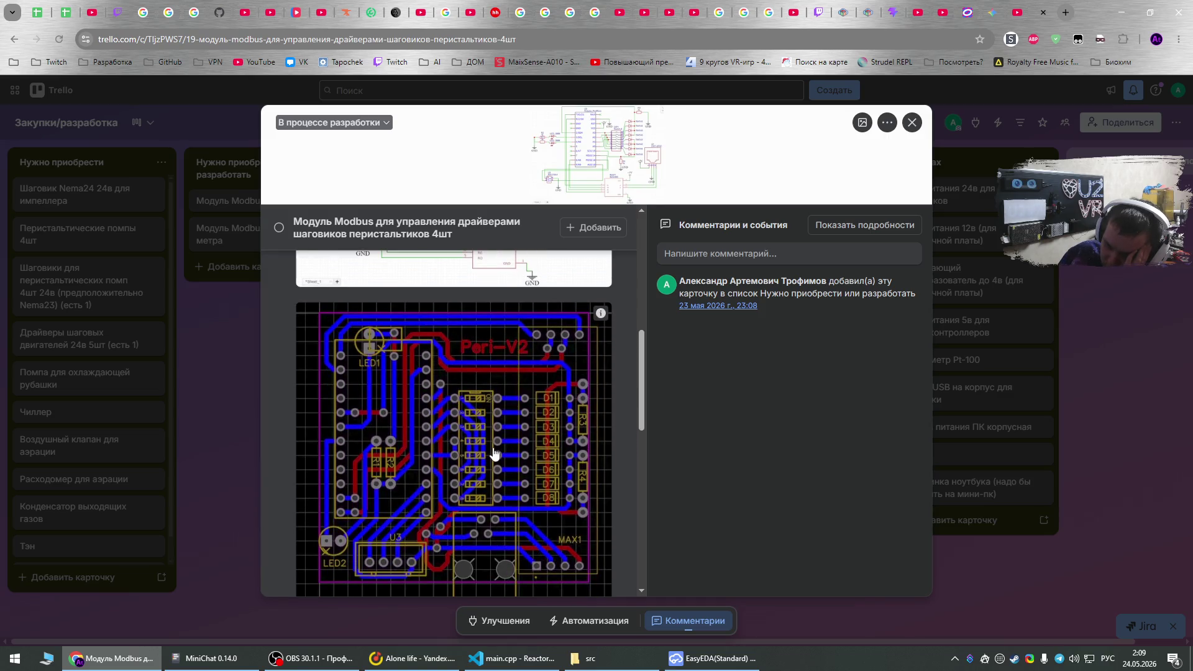
pyautogui.scroll(-5, 495, 454)
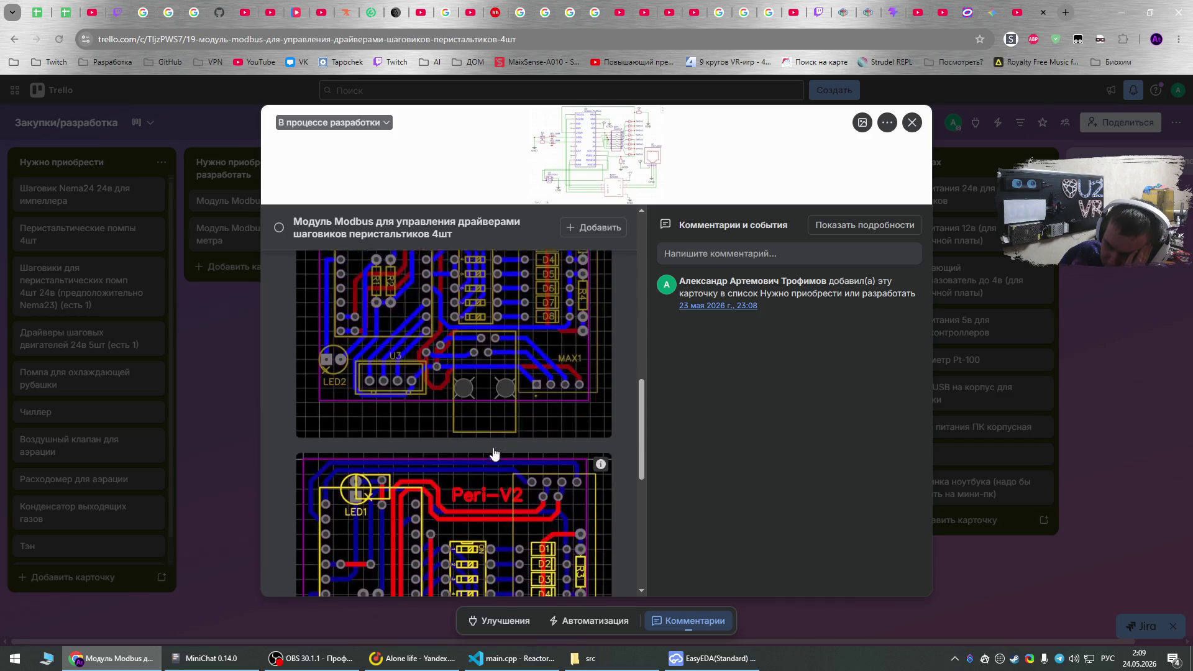
pyautogui.scroll(-3, 495, 453)
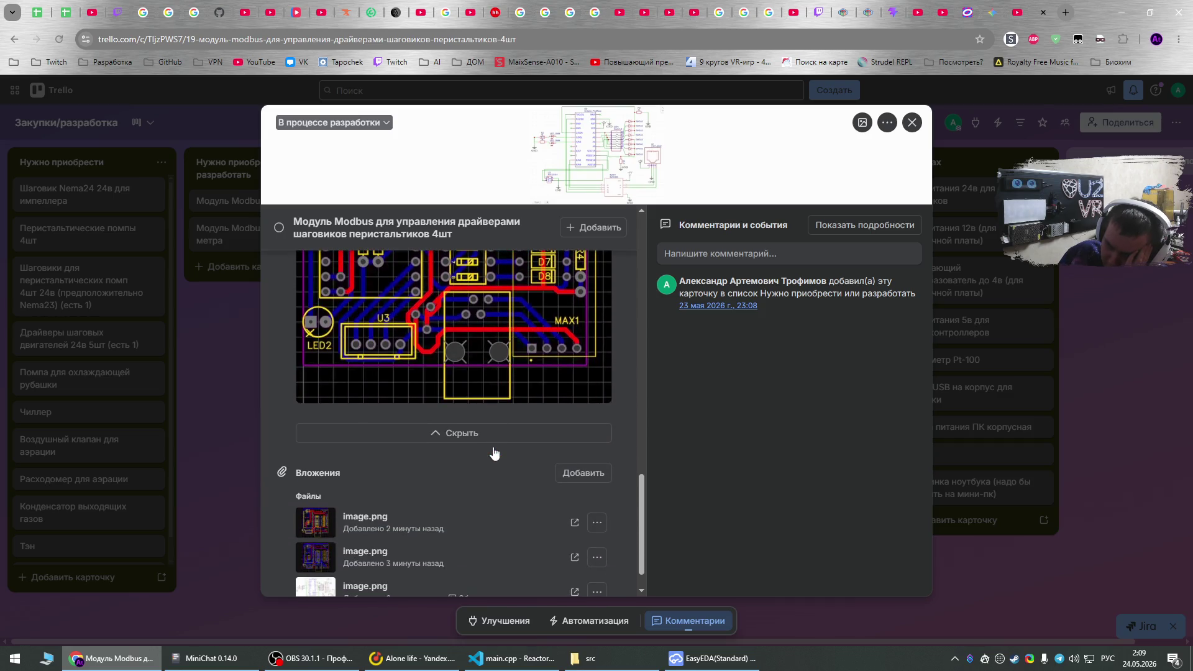
pyautogui.scroll(10, 493, 452)
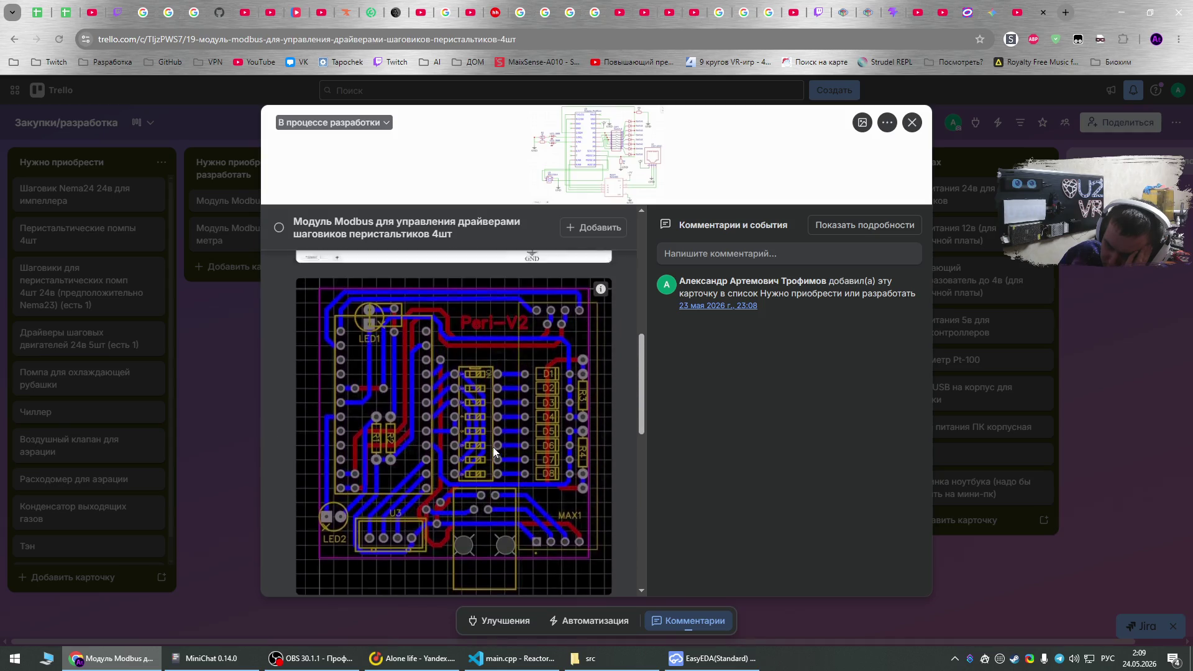
pyautogui.click(1091, 322)
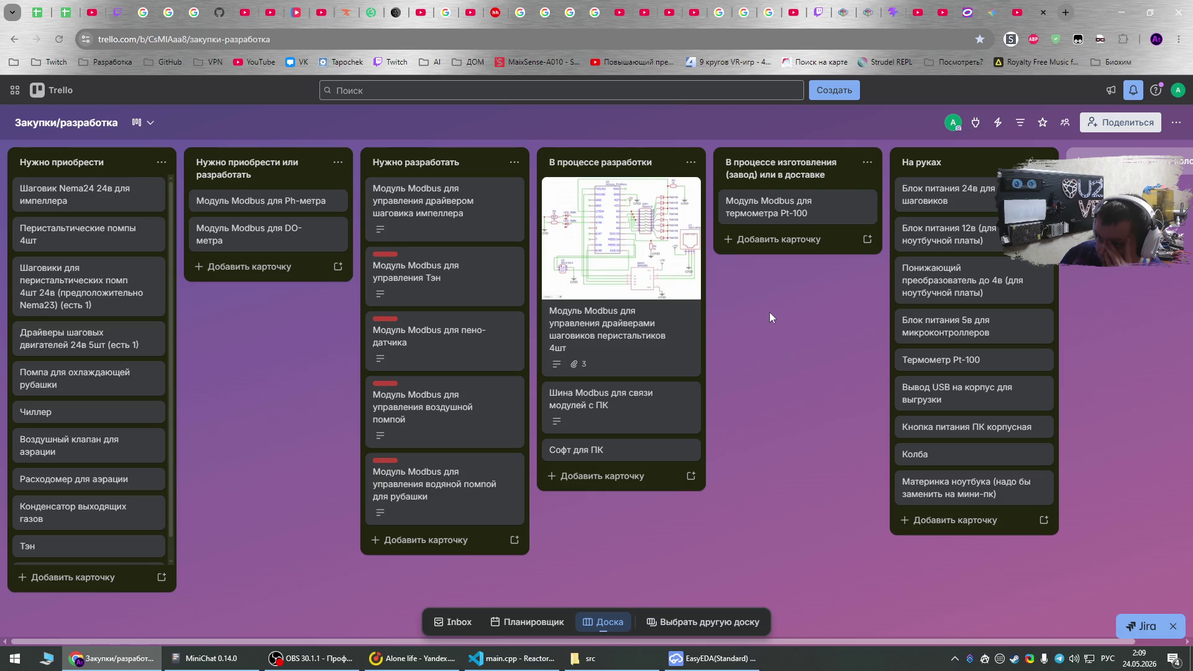
# Review the impeller driver card and its linked peristaltic card, then open ozon.ru in a new tab.
pyautogui.click(458, 214)
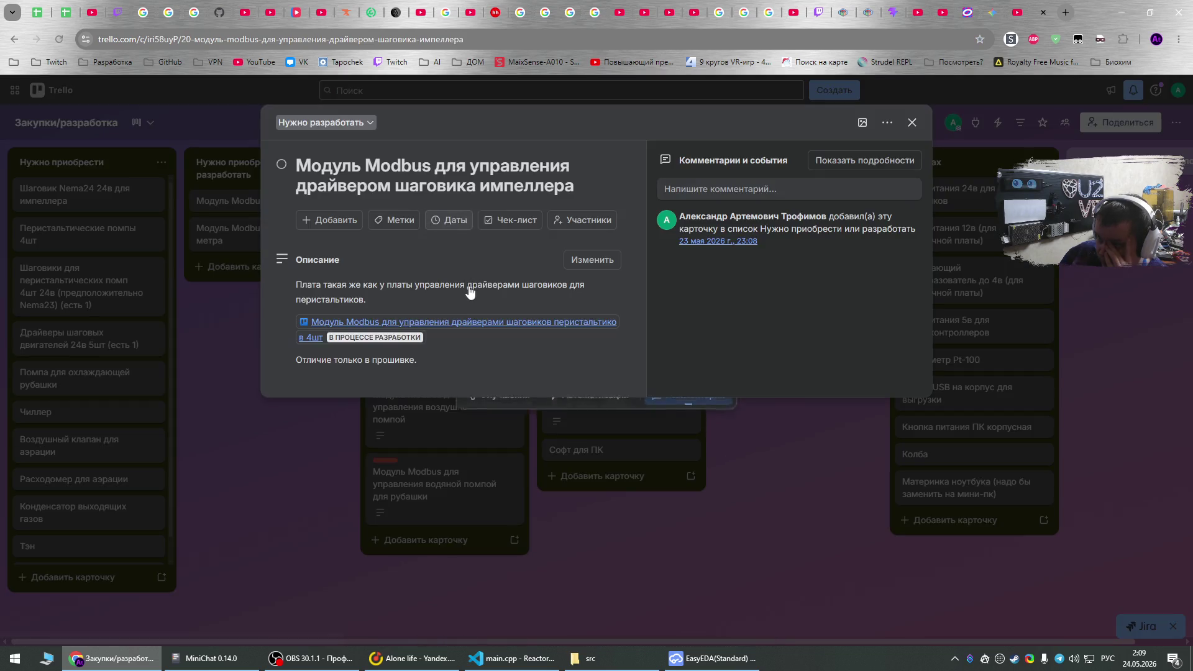
pyautogui.click(460, 325)
pyautogui.scroll(-5, 493, 418)
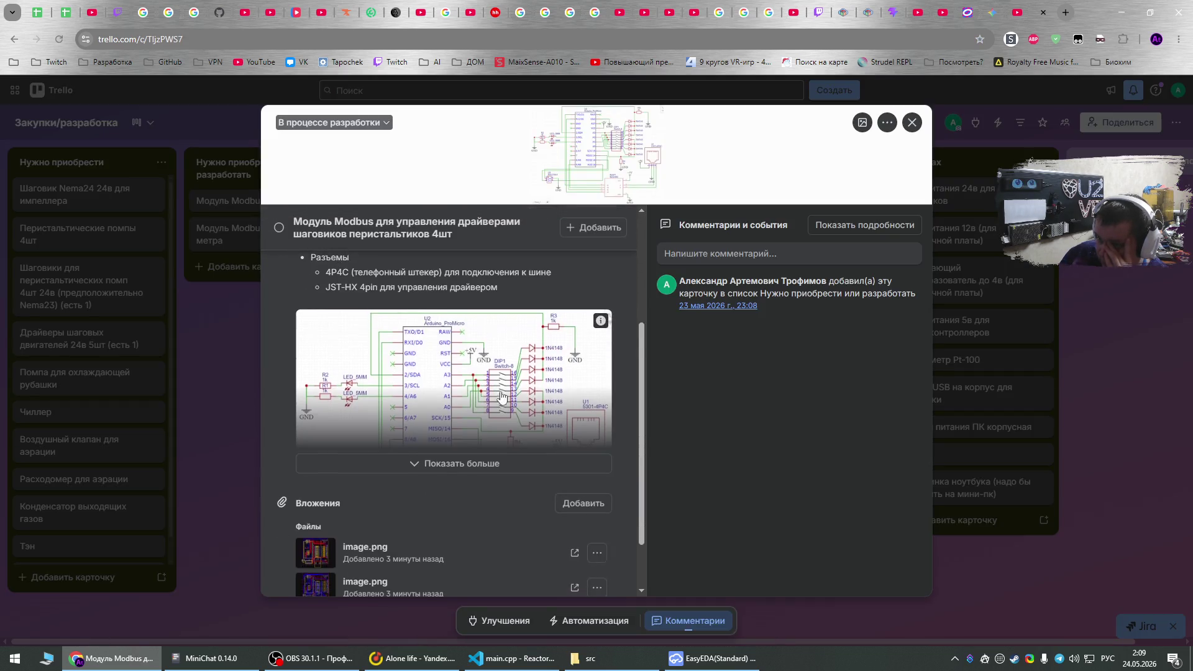
pyautogui.click(1073, 457)
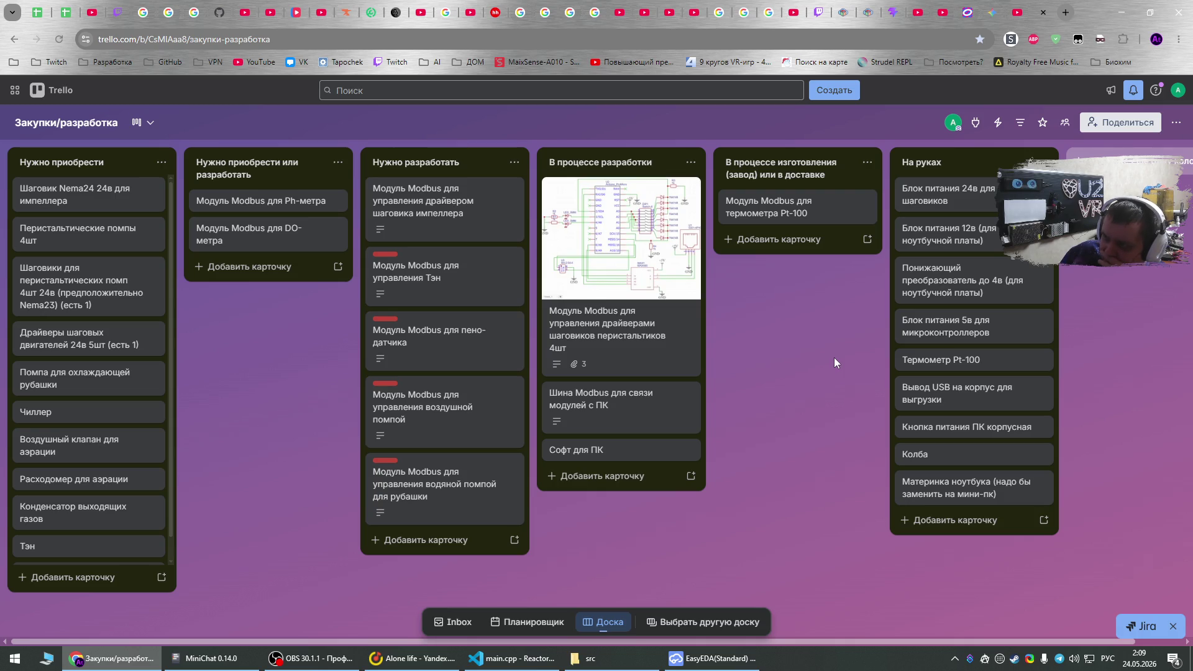
pyautogui.click(1061, 11)
pyautogui.click(859, 44)
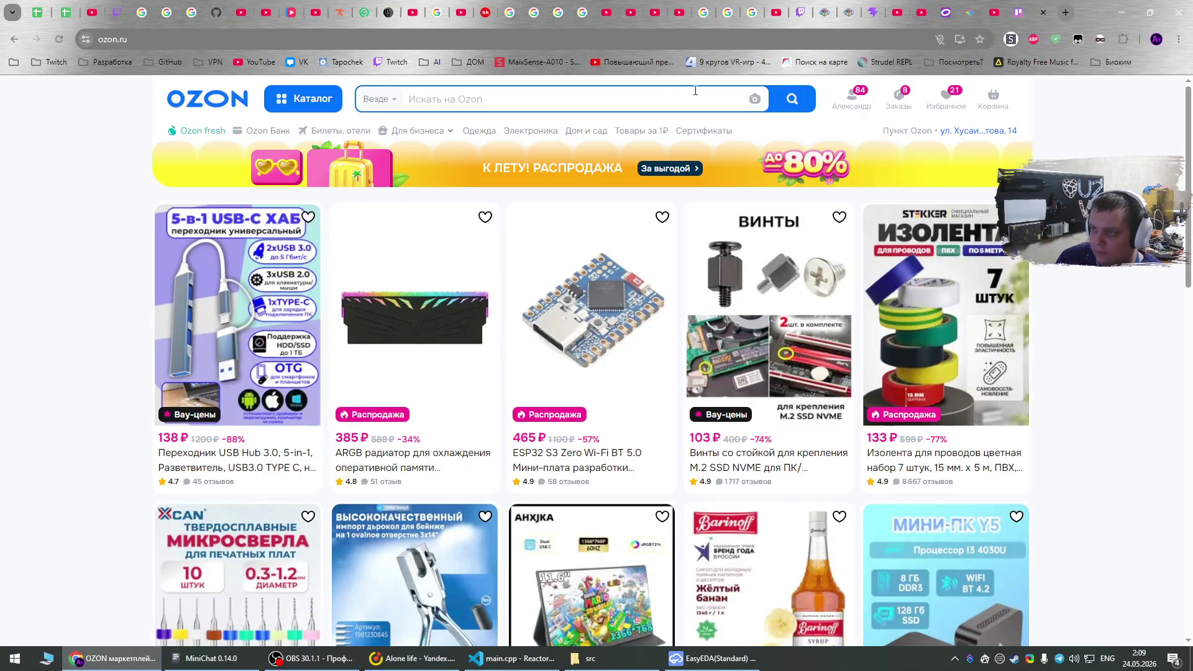
# Search Ozon in Russian for 'настольный сверлильный стенд для плат'.
pyautogui.click(663, 97)
pyautogui.hotkey('alt', 'shift')
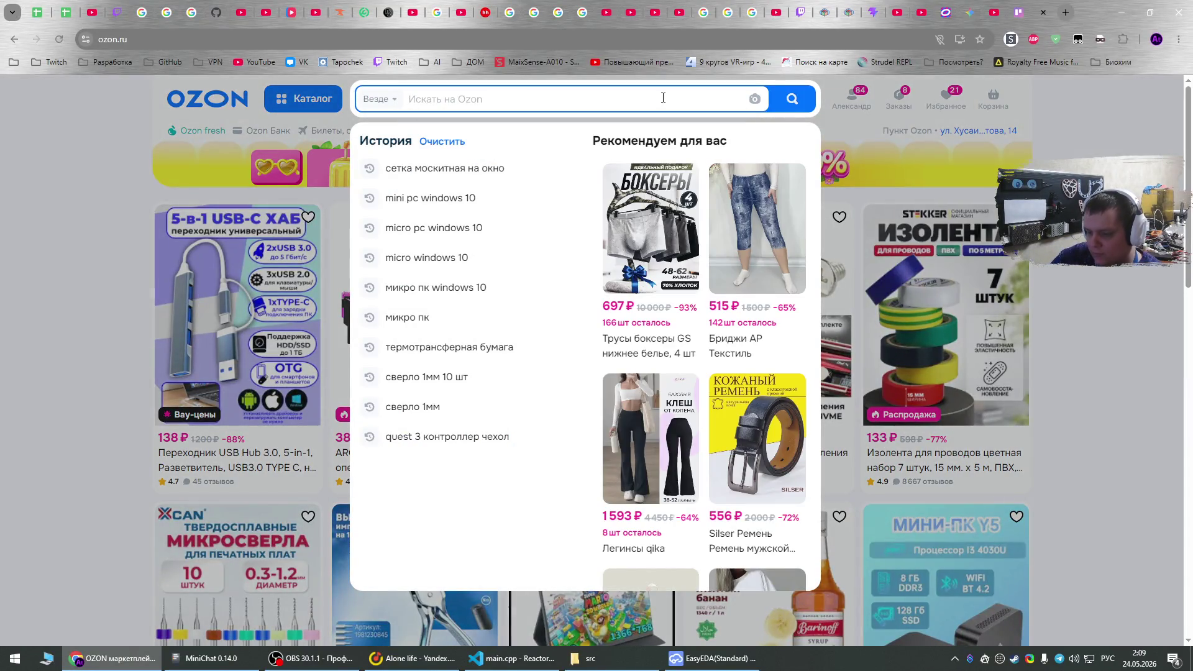
pyautogui.write('настоль')
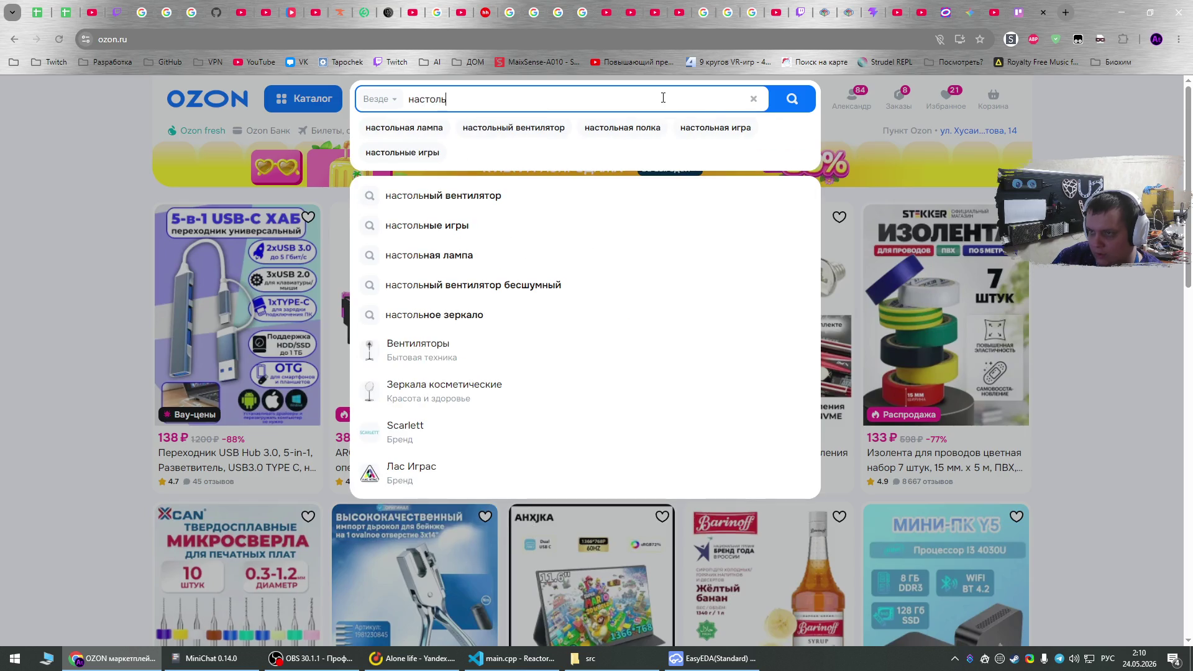
pyautogui.write('ный сверли')
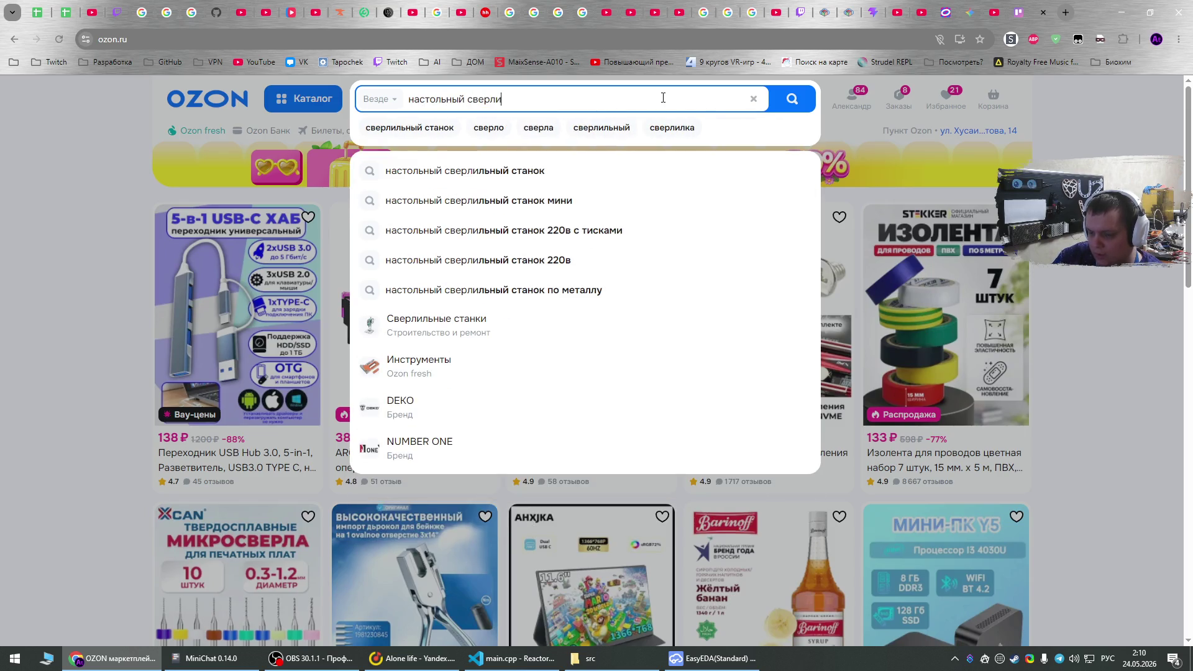
pyautogui.write('льный ')
pyautogui.write('с')
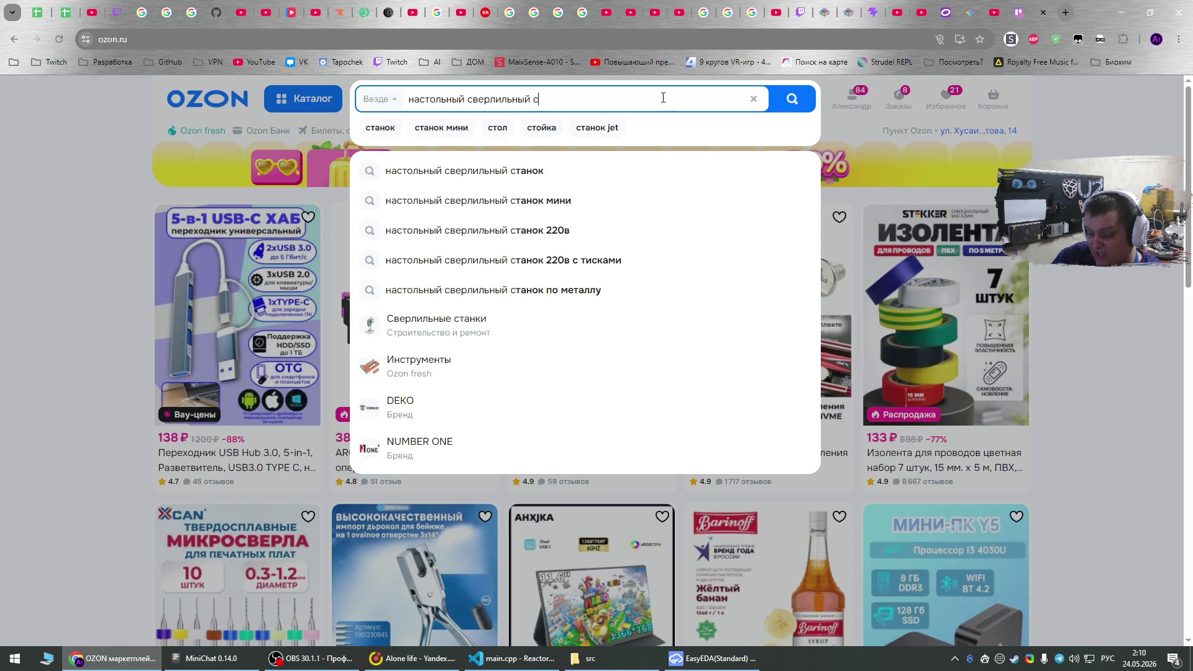
pyautogui.write('тенд для плат')
pyautogui.press('Return')
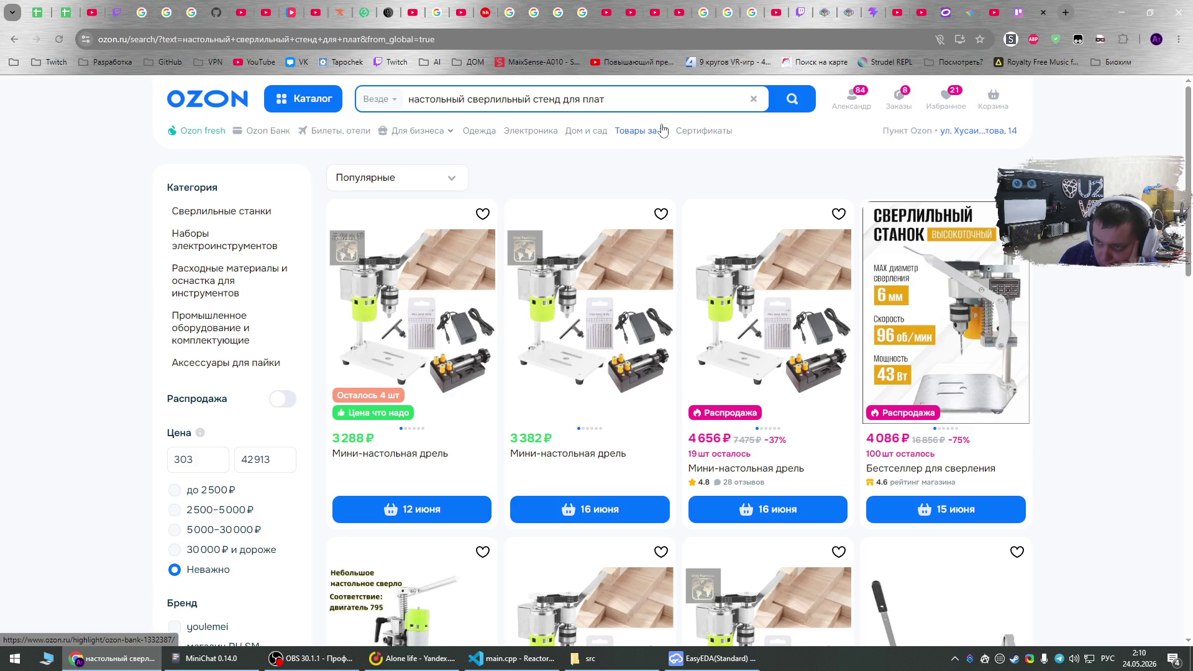
pyautogui.scroll(-3, 722, 115)
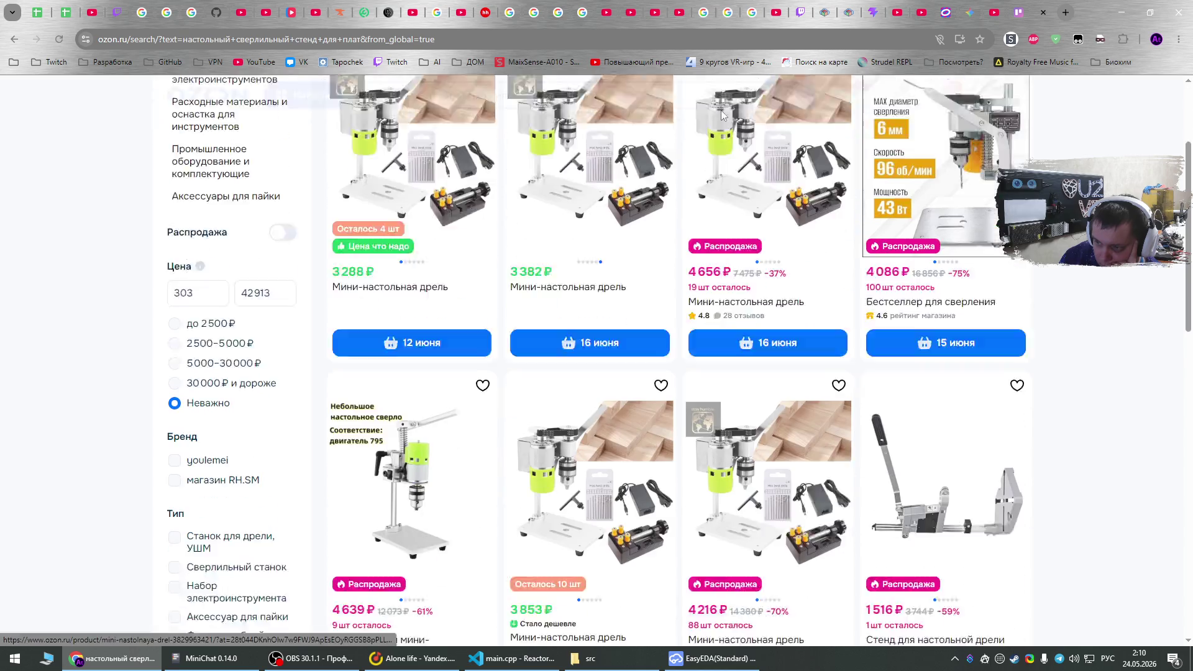
pyautogui.scroll(-3, 1143, 347)
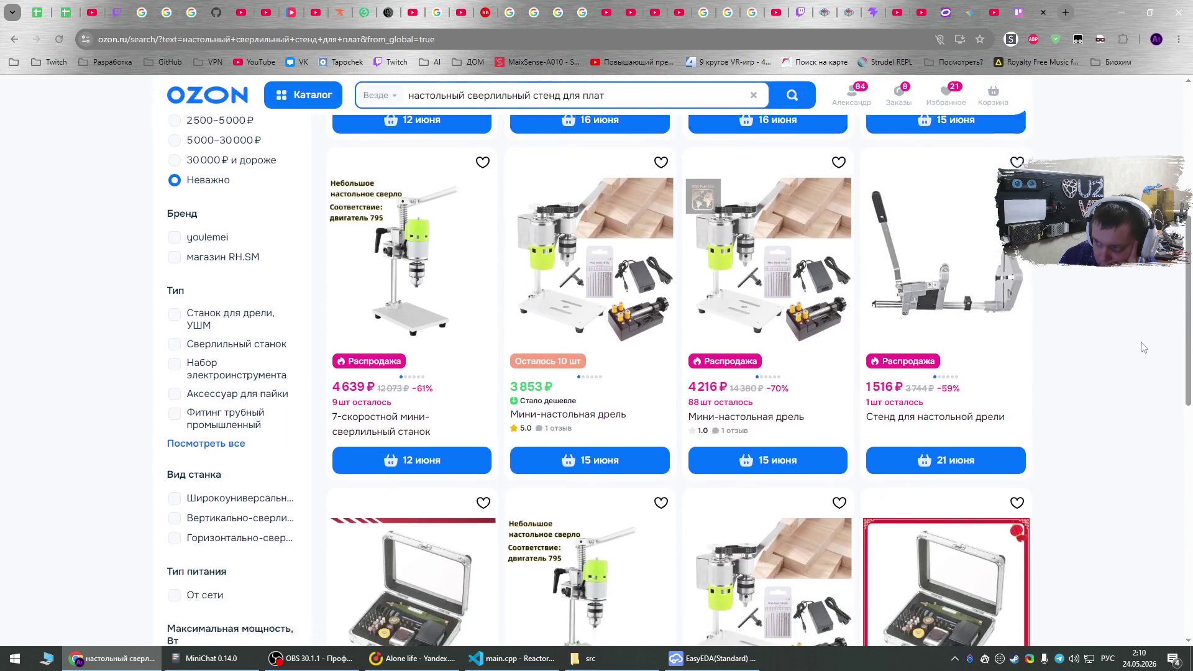
pyautogui.scroll(-3, 1143, 346)
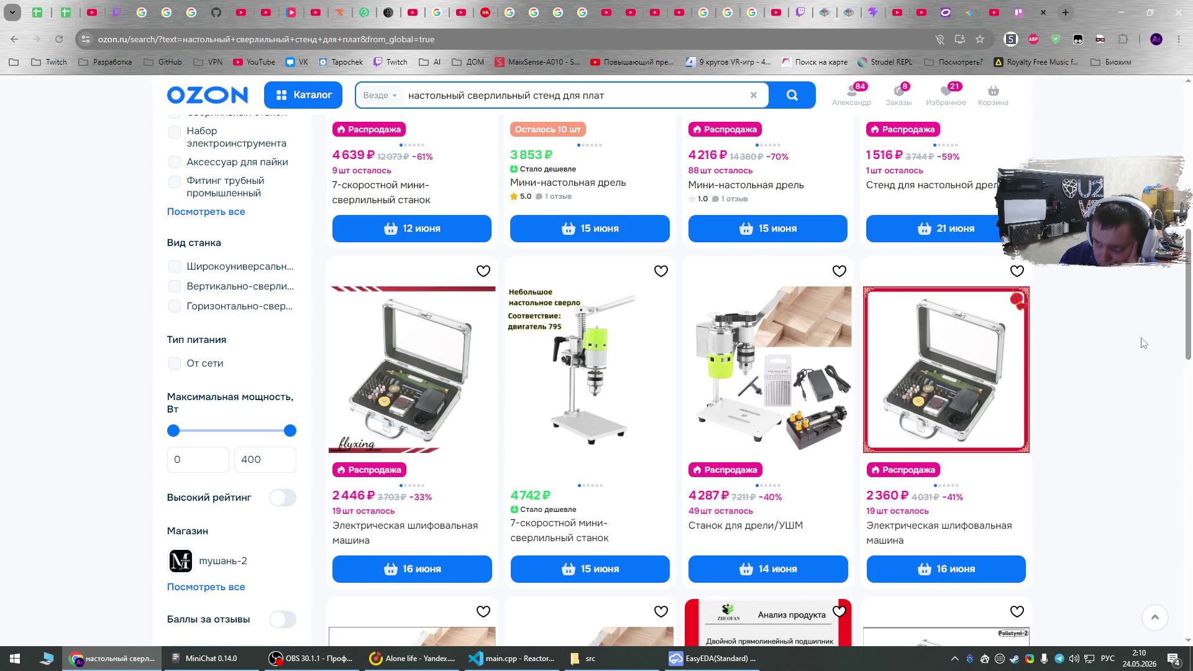
pyautogui.scroll(5, 1144, 343)
pyautogui.scroll(3, 549, 318)
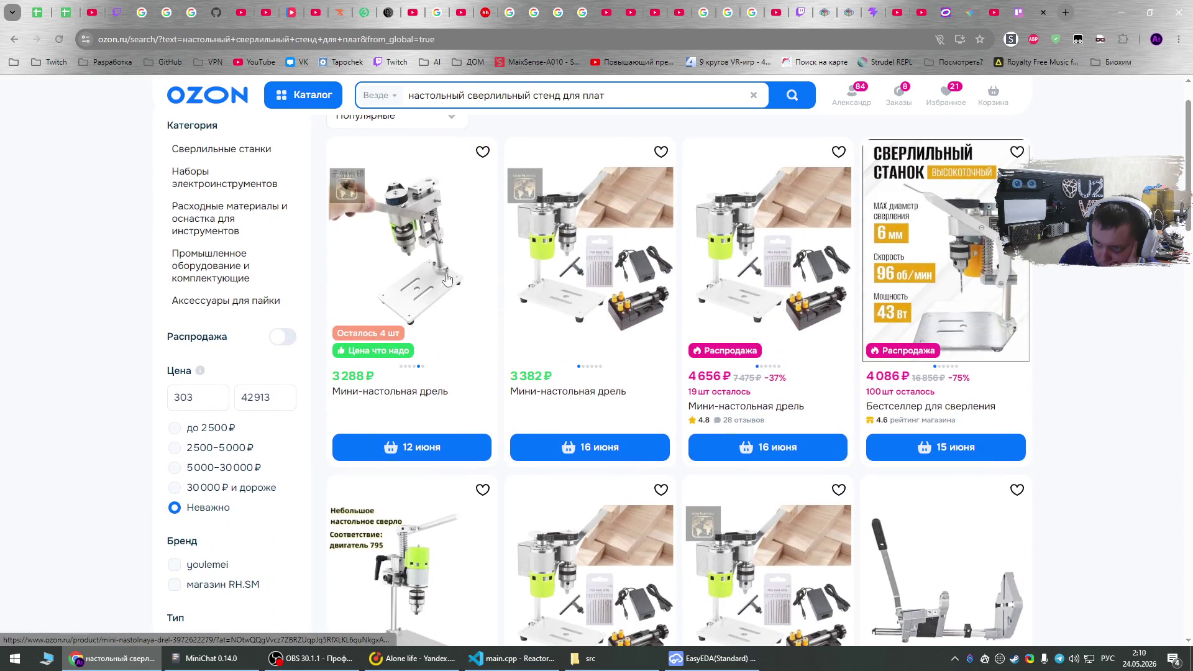
pyautogui.click(410, 249)
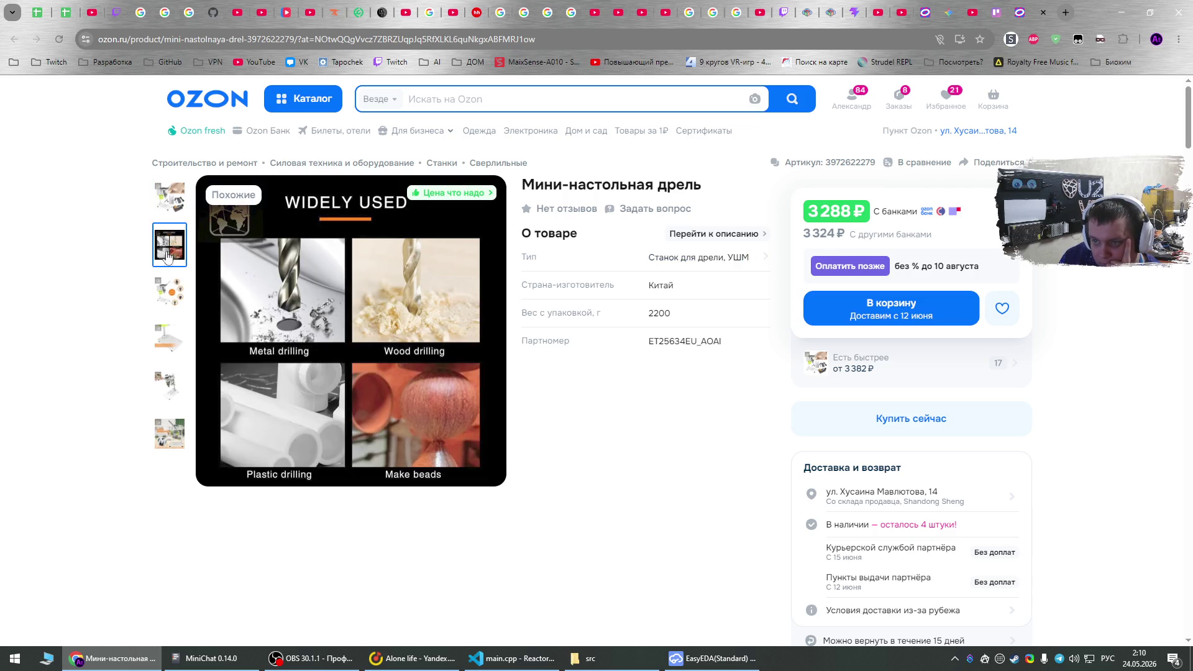
pyautogui.click(166, 284)
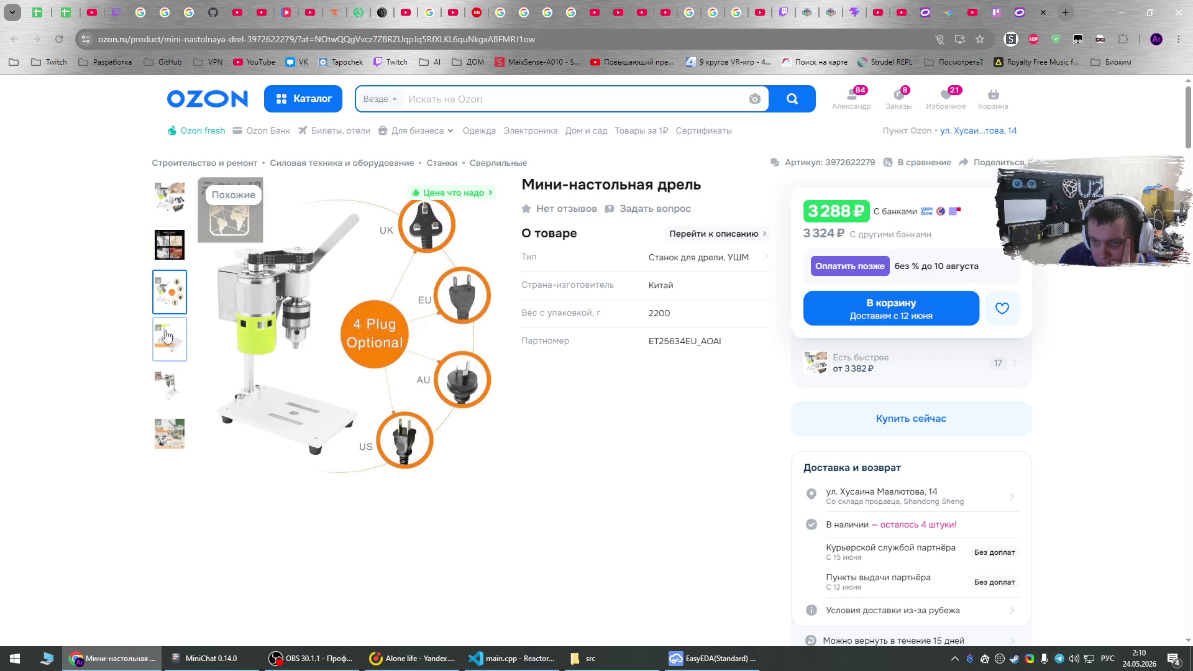
pyautogui.click(166, 335)
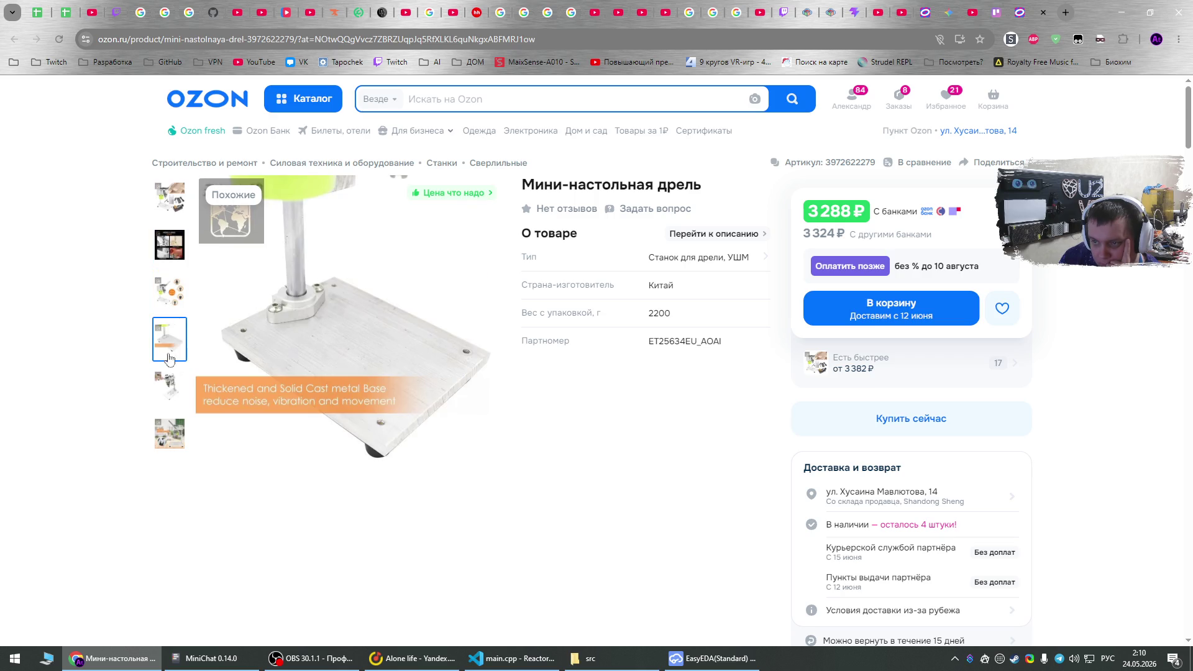
pyautogui.click(1044, 12)
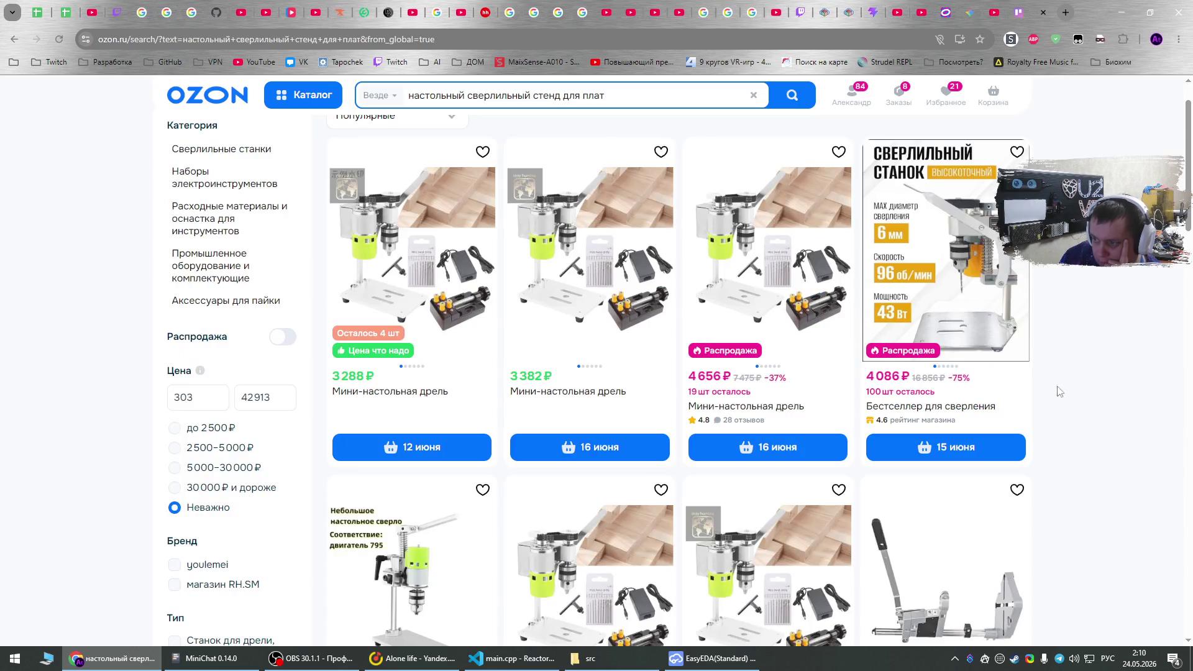
pyautogui.scroll(-1, 1061, 393)
pyautogui.scroll(2, 1061, 392)
pyautogui.scroll(-6, 211, 373)
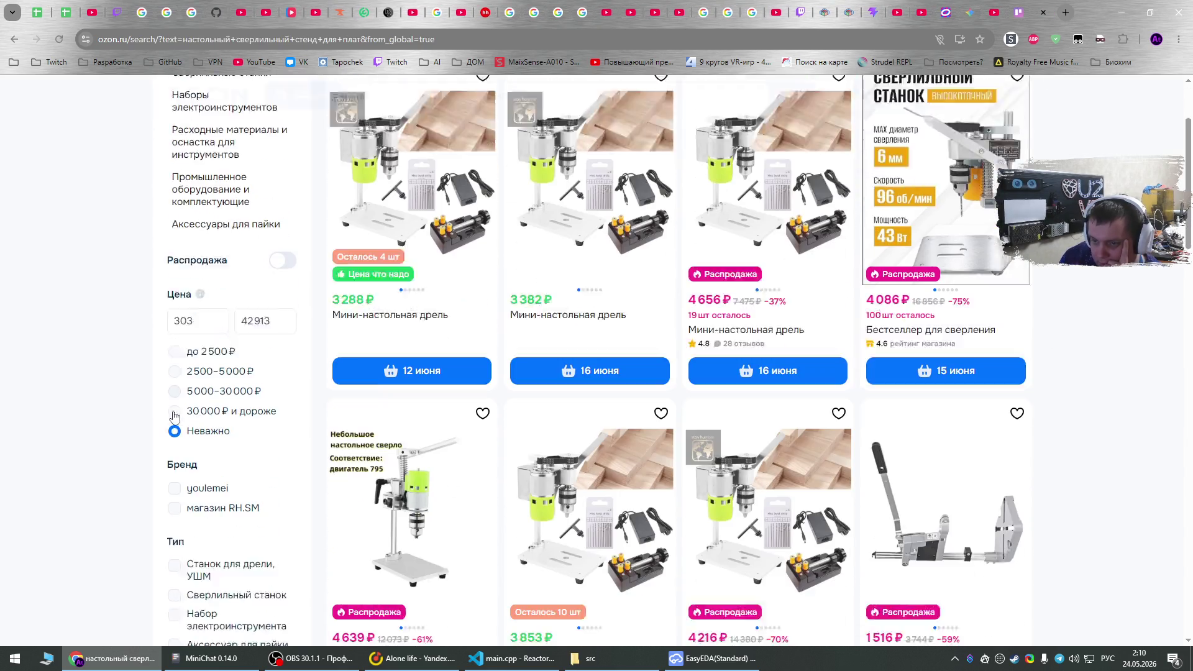
pyautogui.scroll(-8, 196, 488)
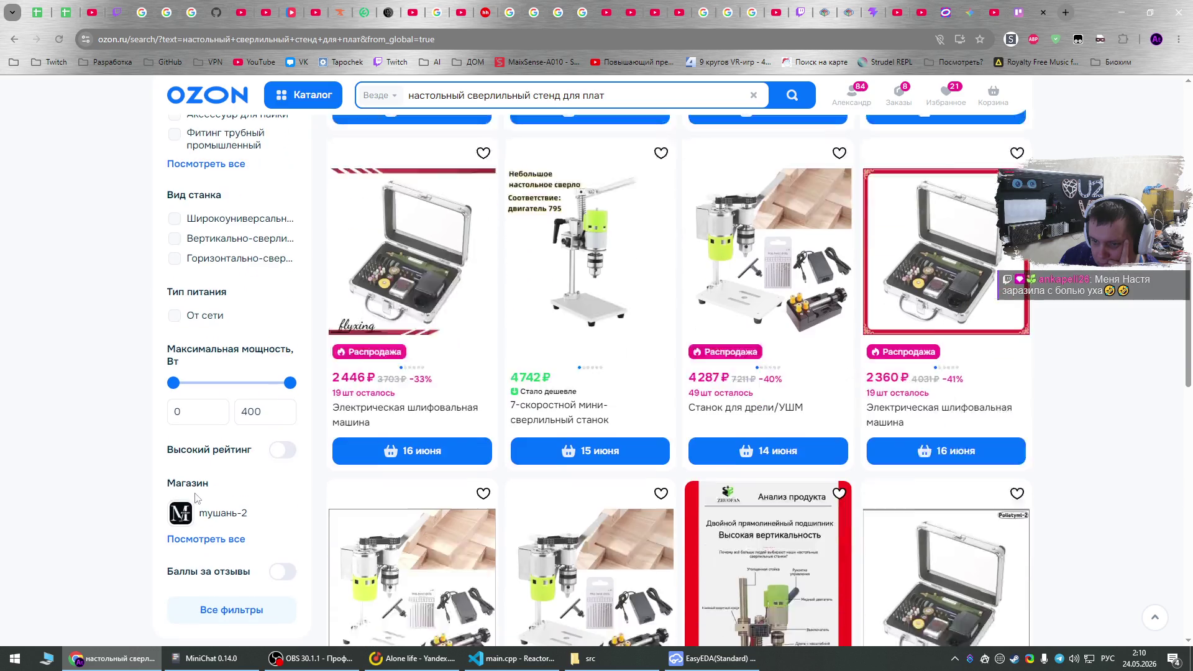
pyautogui.scroll(12, 206, 484)
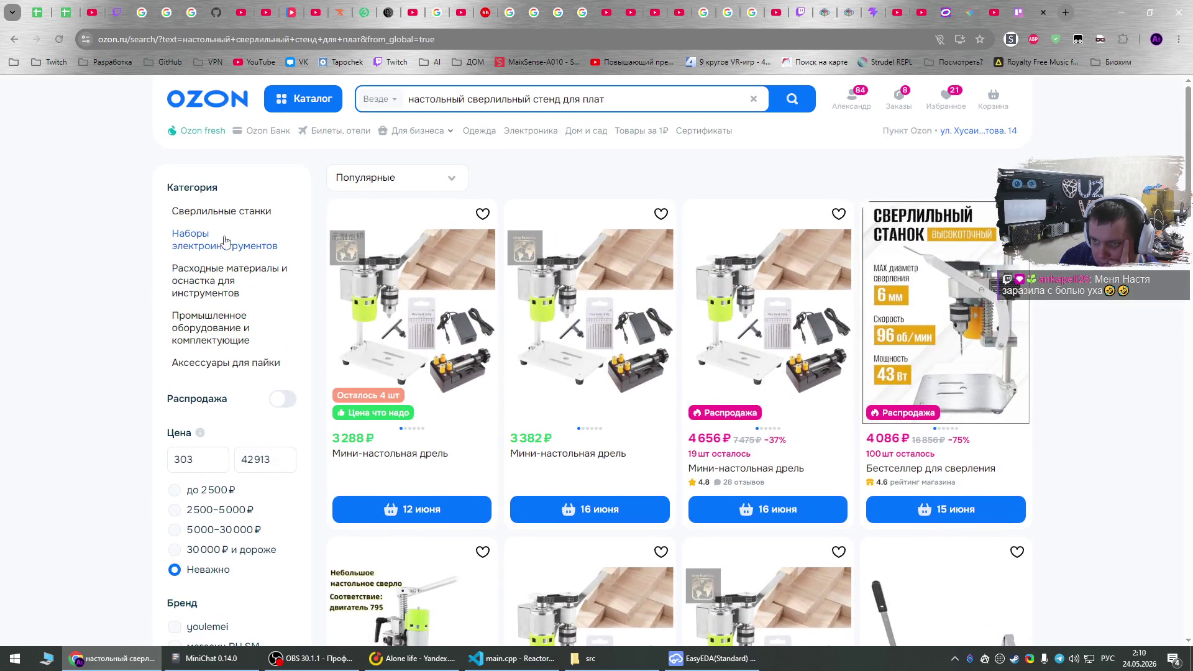
pyautogui.scroll(-5, 220, 401)
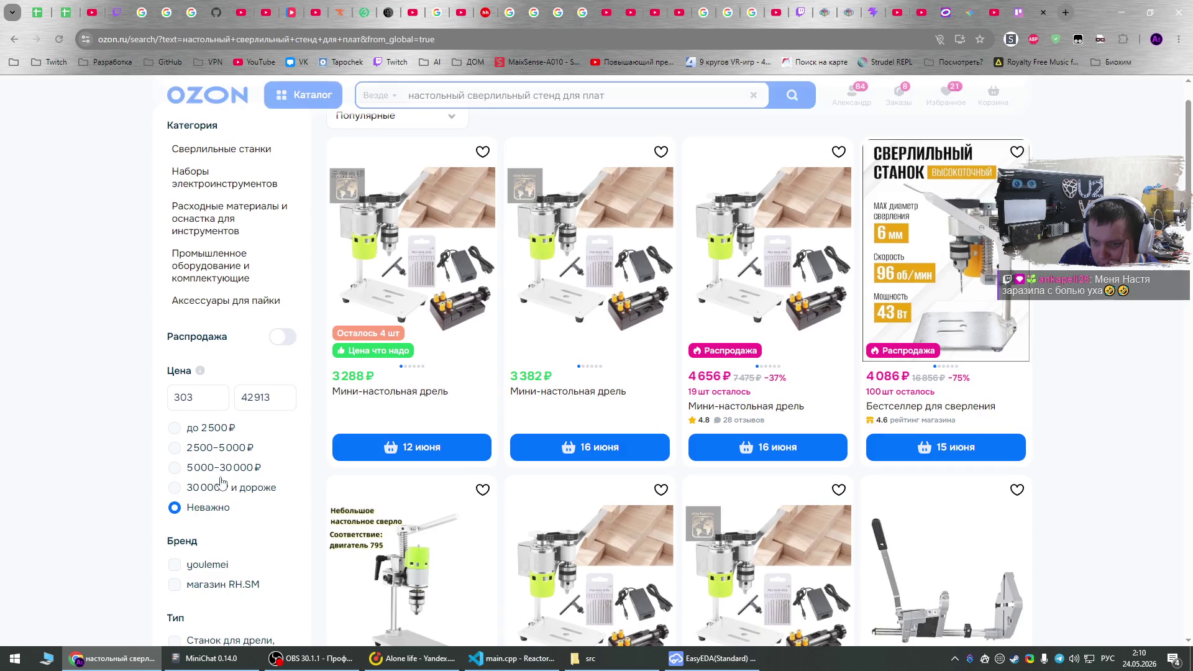
pyautogui.scroll(-8, 221, 484)
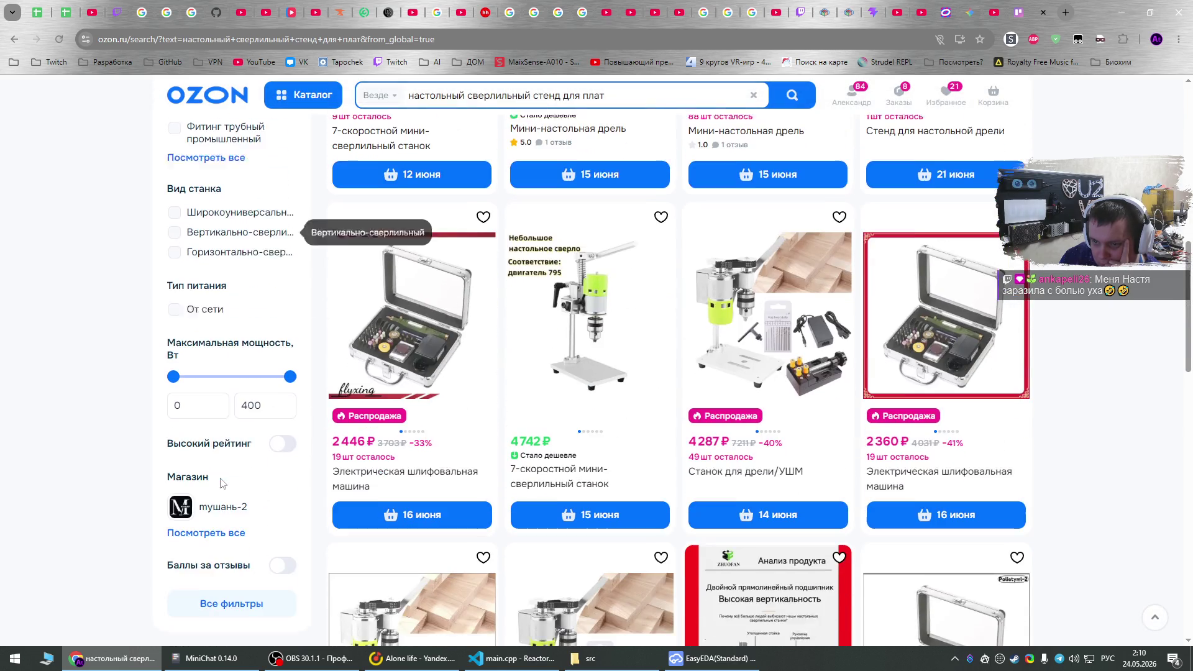
pyautogui.scroll(13, 220, 482)
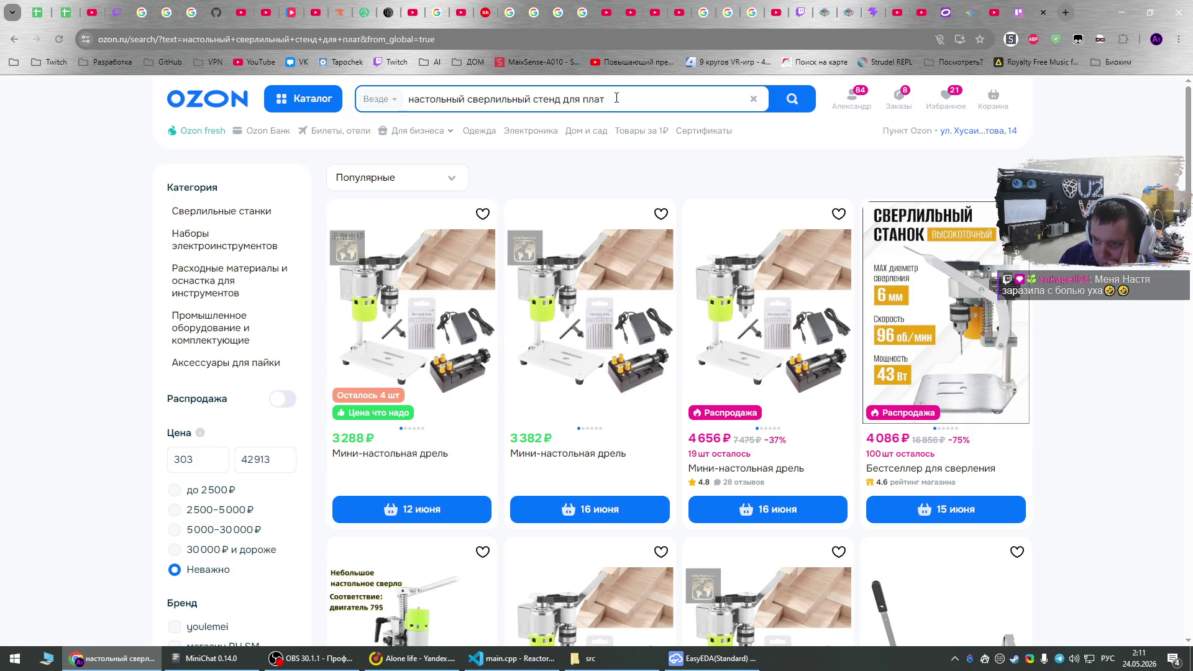
# Change the Ozon query to 'настольный дрель' and search.
pyautogui.moveTo(617, 98)
pyautogui.mouseDown()
pyautogui.moveTo(429, 98)
pyautogui.moveTo(468, 92)
pyautogui.mouseUp()
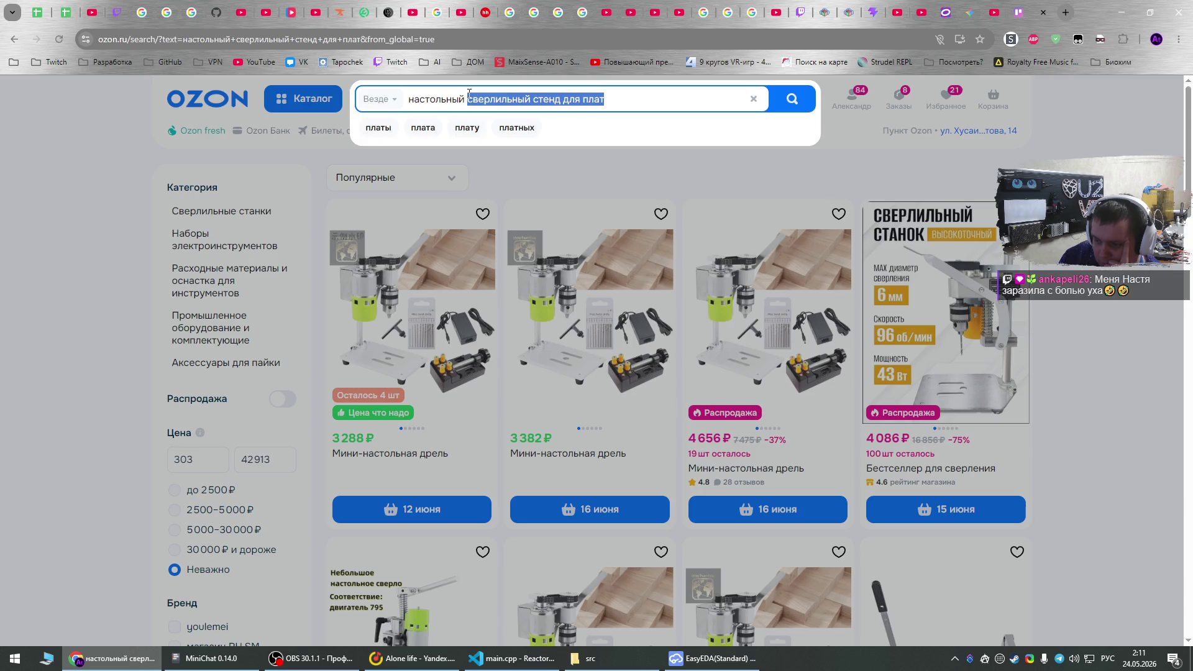
pyautogui.write('дрель')
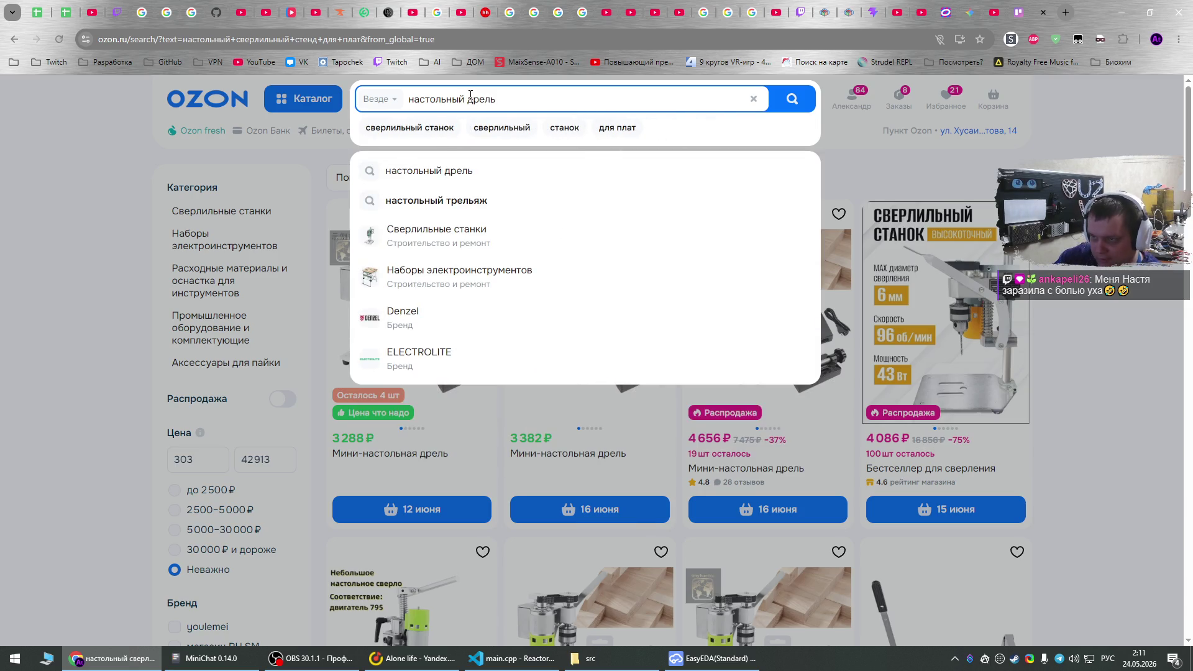
pyautogui.press('Return')
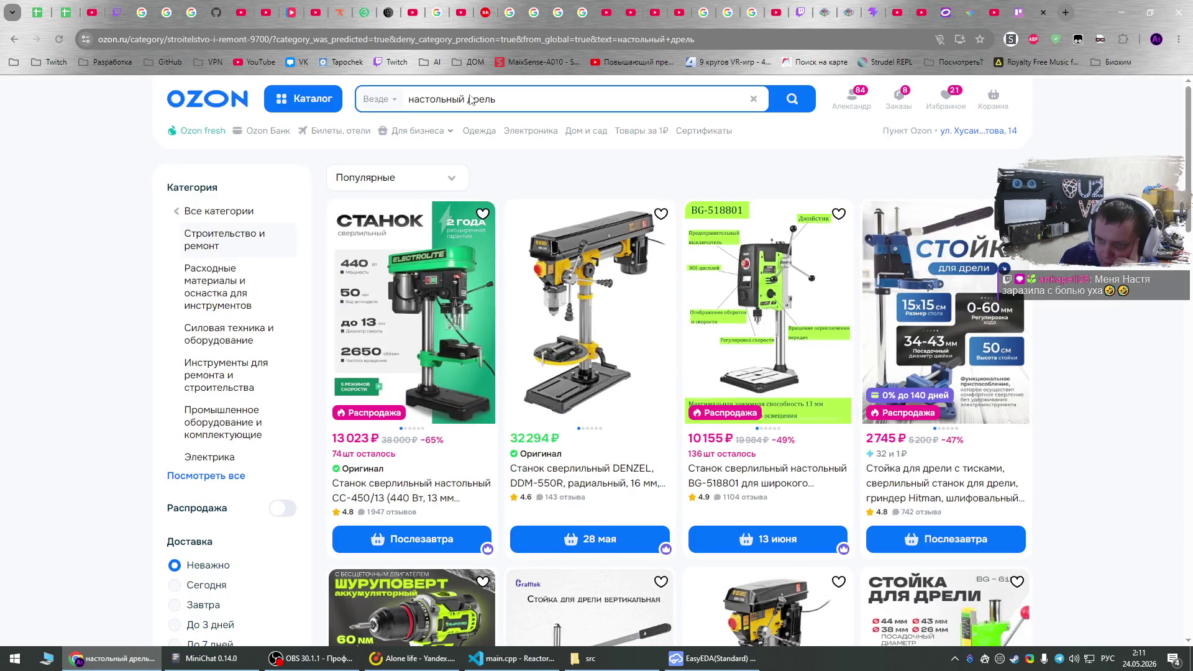
# Limit results to 'До 7 дней' delivery and sort them 'Дешевле' (cheapest first).
pyautogui.scroll(-1, 283, 323)
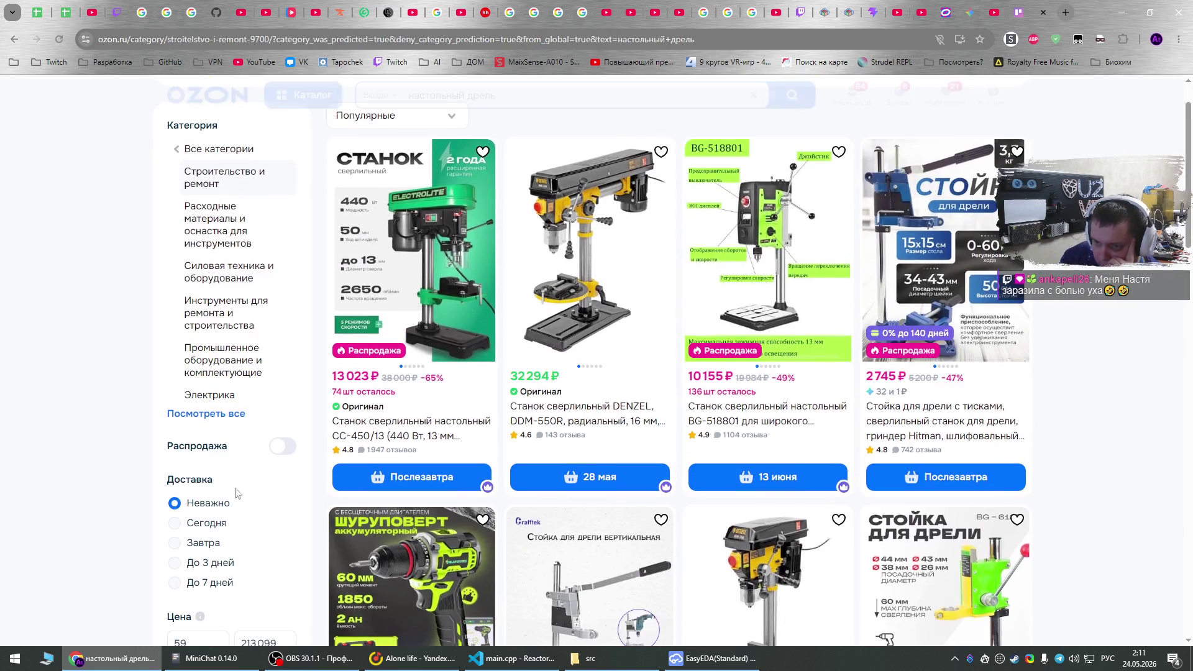
pyautogui.click(174, 569)
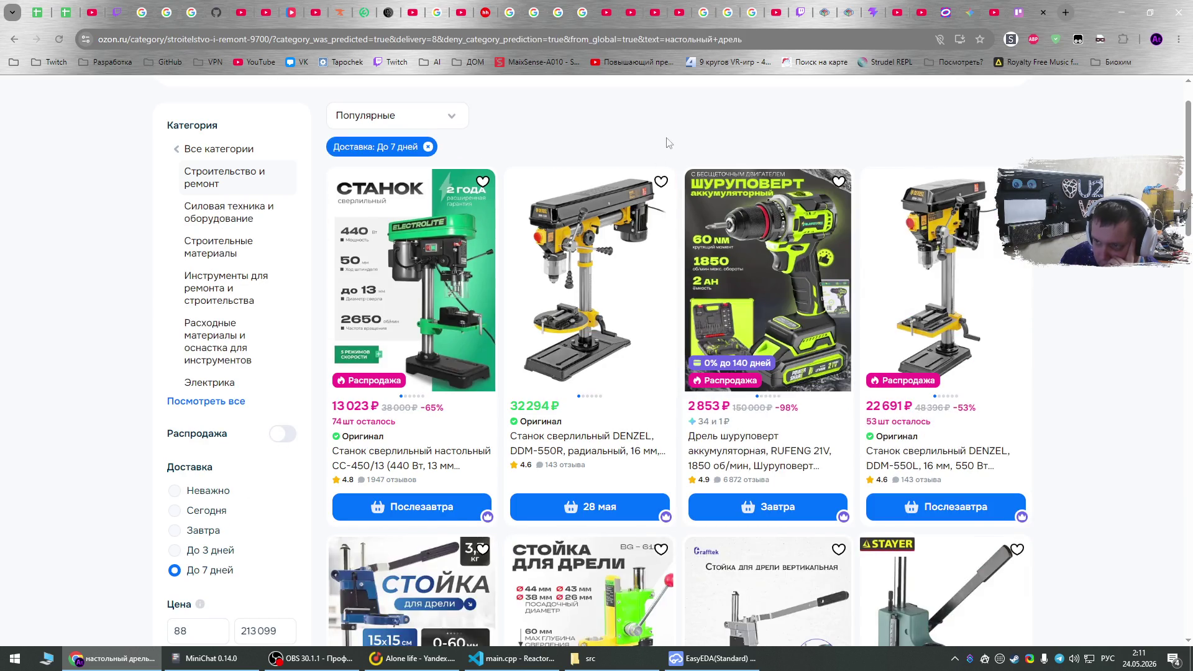
pyautogui.scroll(1, 542, 150)
pyautogui.click(435, 184)
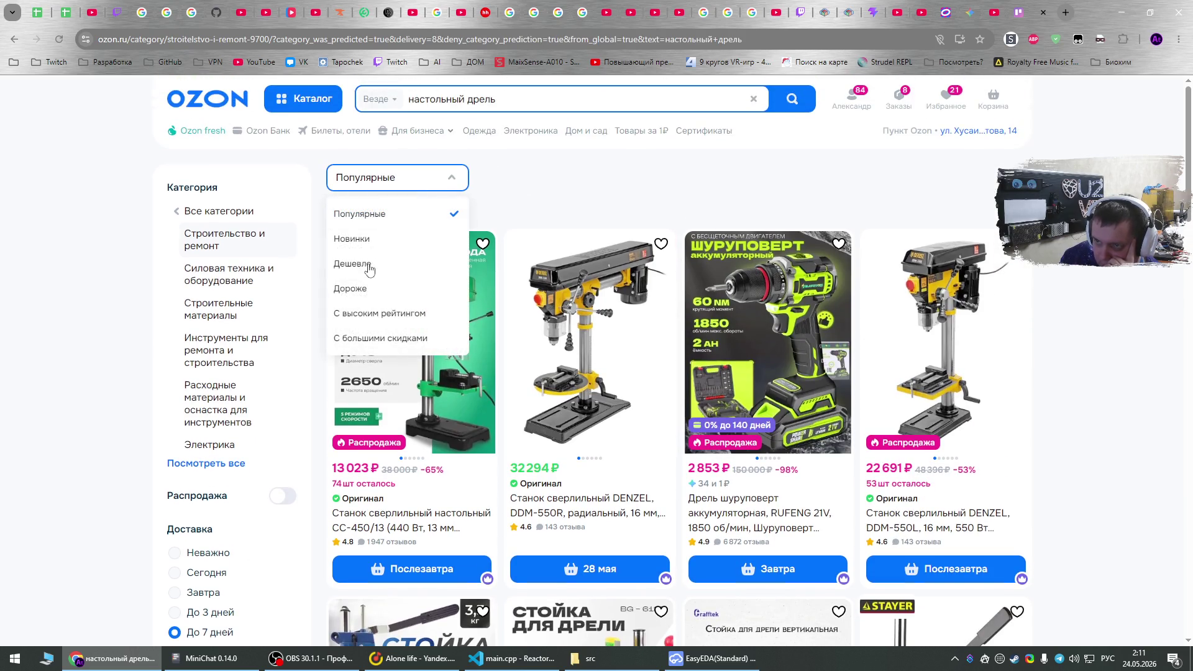
pyautogui.click(367, 266)
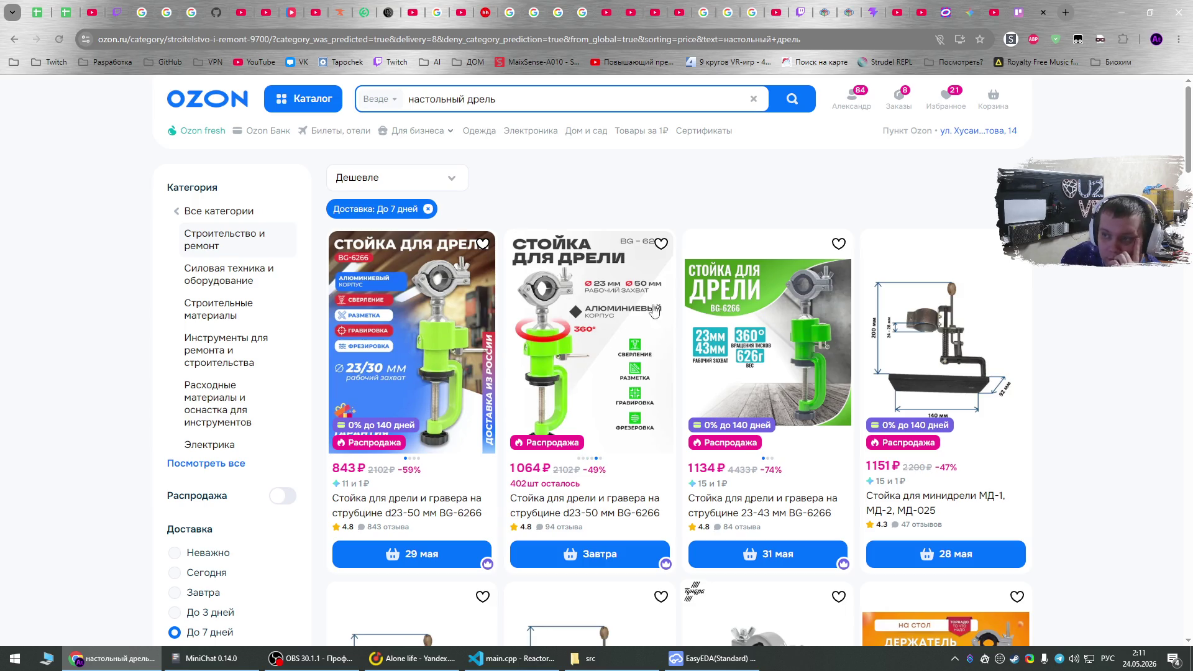
pyautogui.scroll(-2, 524, 231)
pyautogui.scroll(-3, 677, 360)
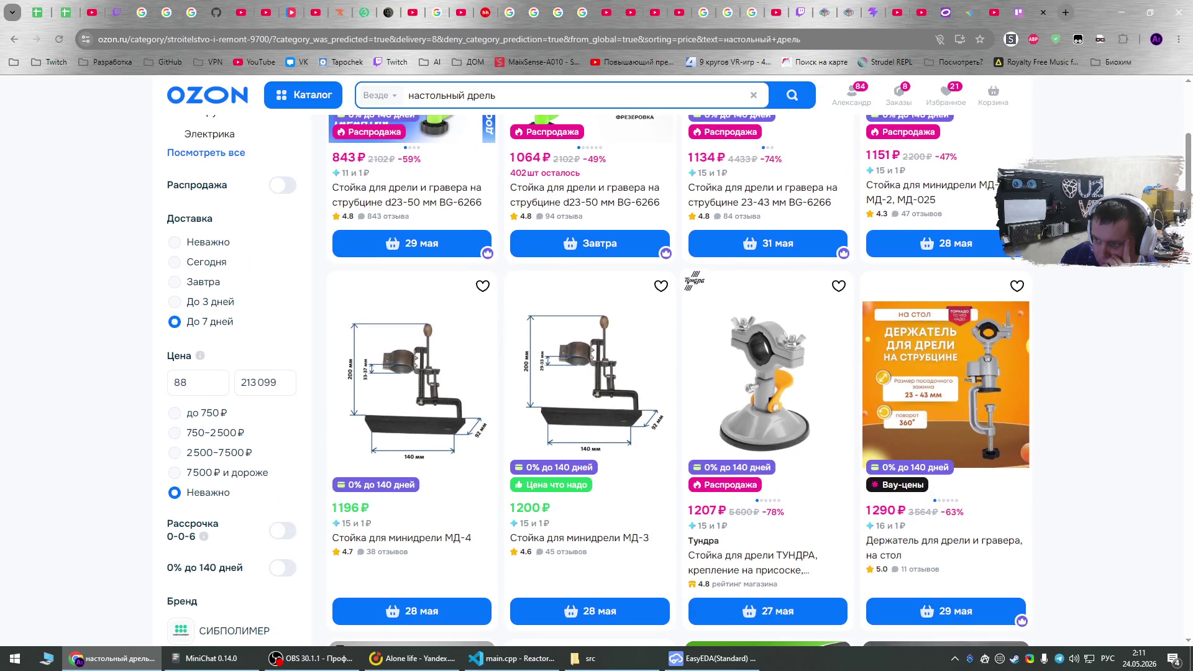
pyautogui.scroll(-5, 777, 372)
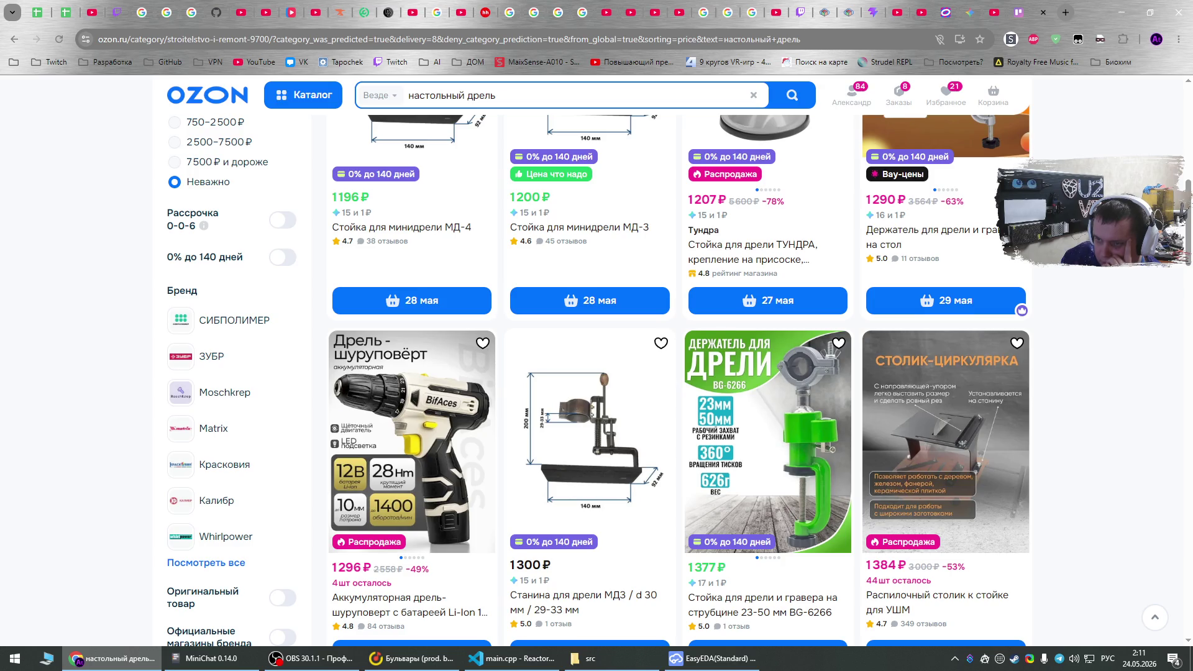
pyautogui.scroll(-2, 599, 377)
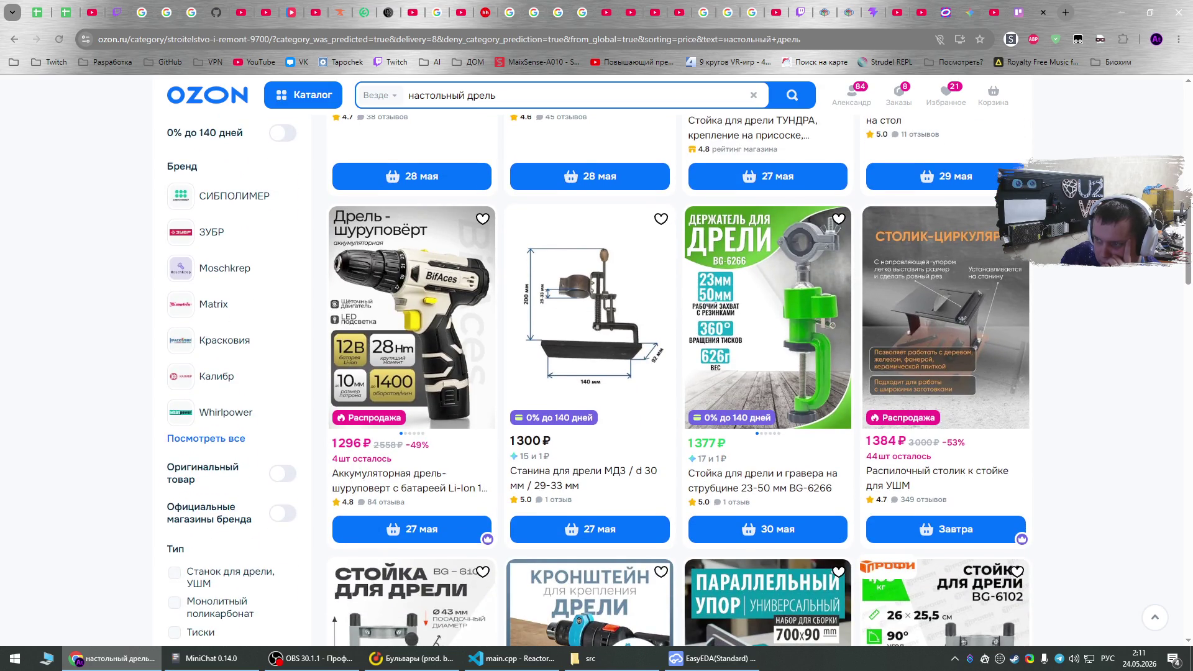
pyautogui.scroll(-4, 599, 376)
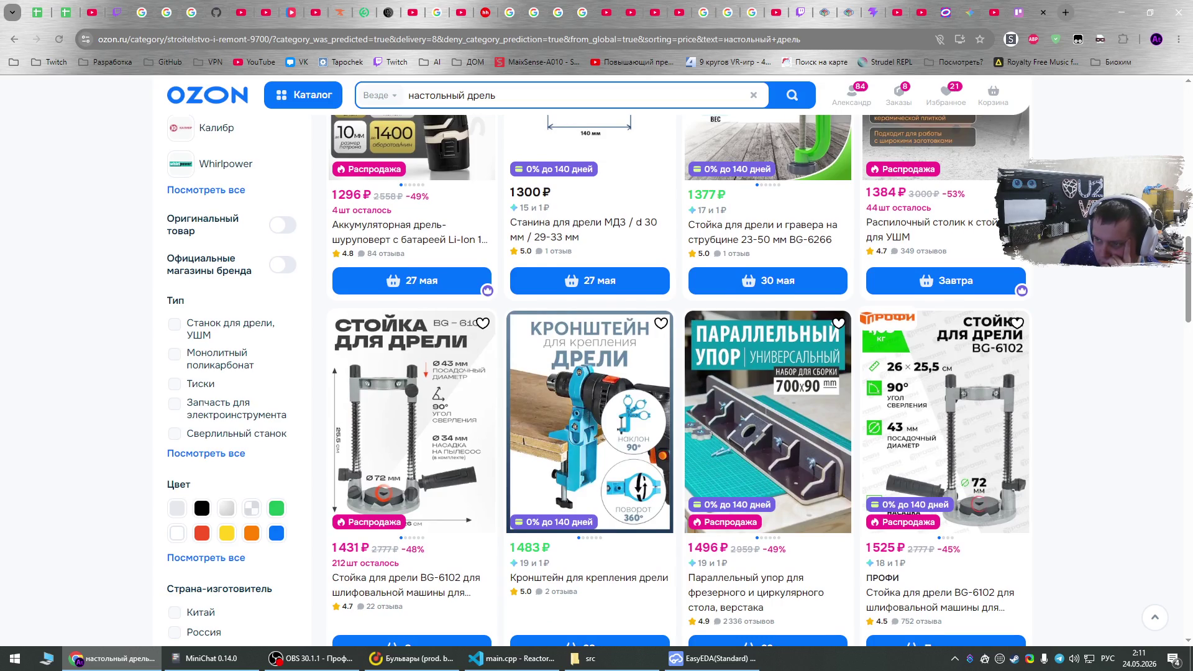
pyautogui.scroll(-4, 599, 376)
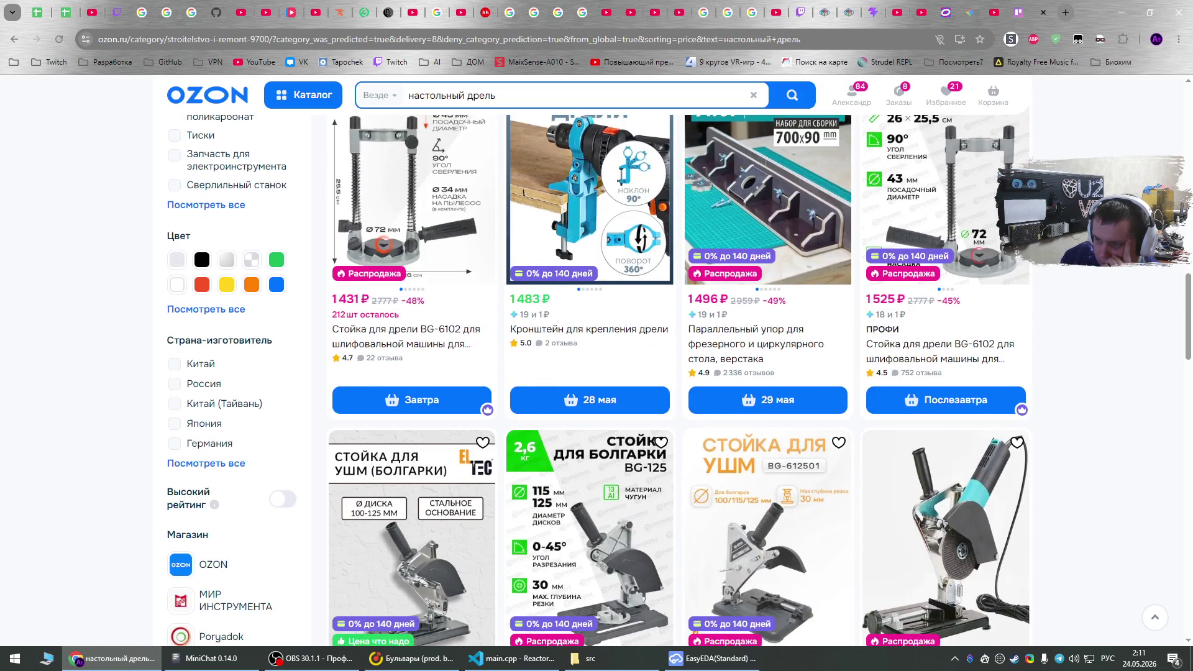
pyautogui.scroll(-3, 599, 377)
pyautogui.scroll(-2, 599, 376)
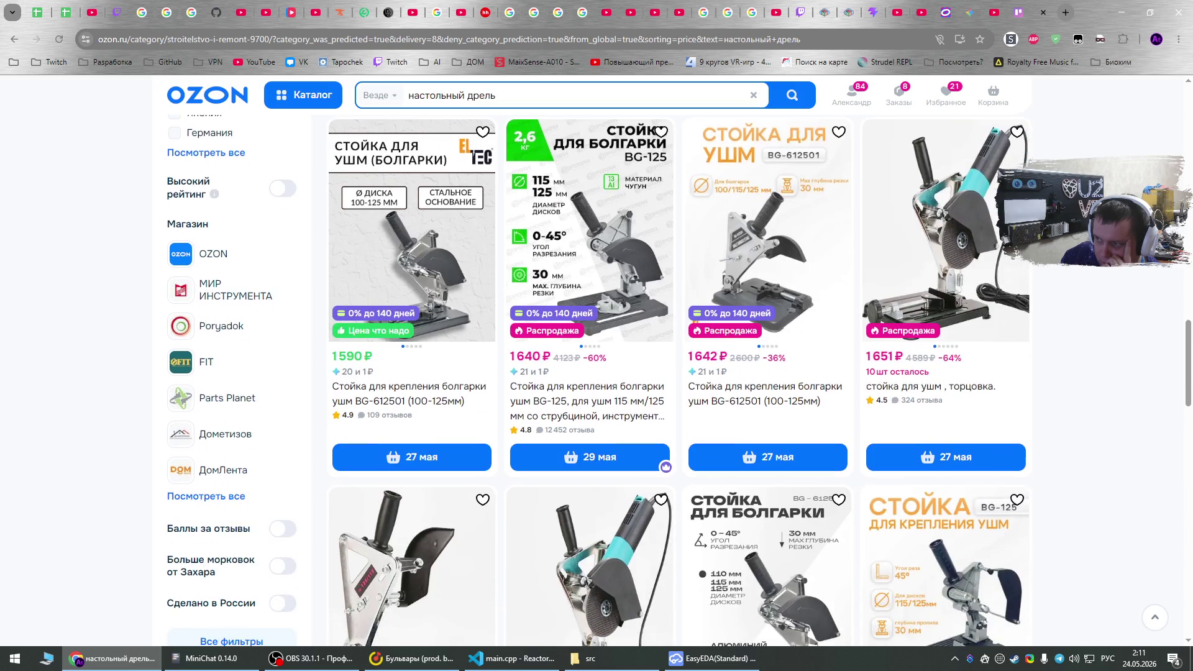
pyautogui.scroll(-5, 599, 376)
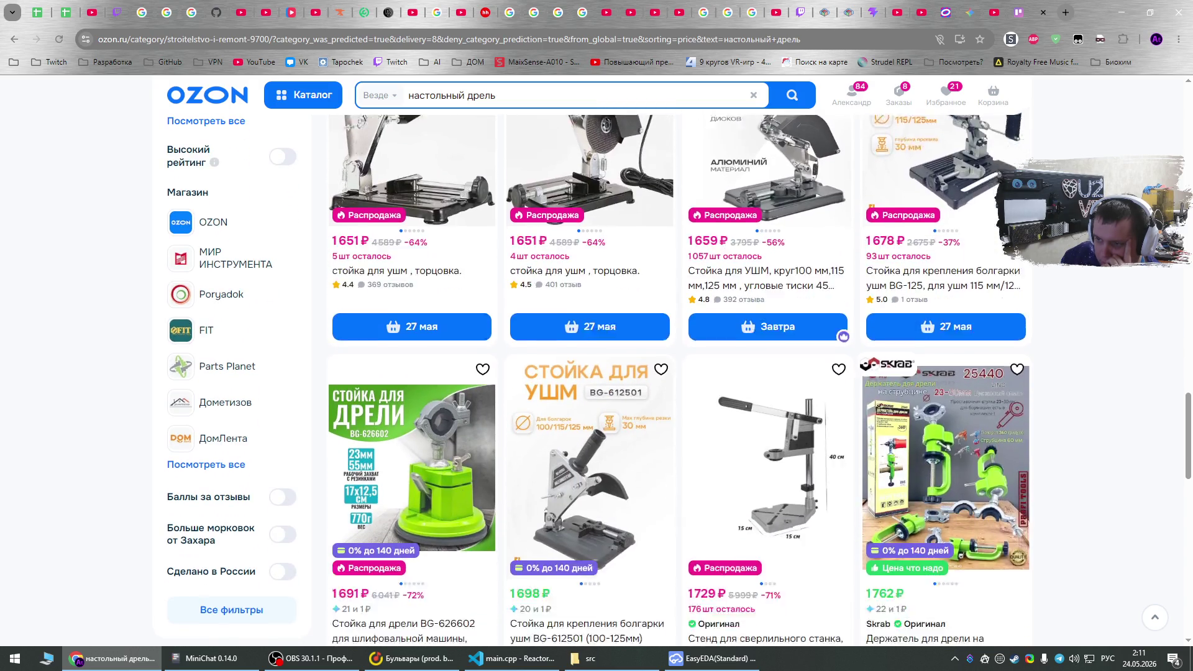
pyautogui.scroll(-7, 599, 377)
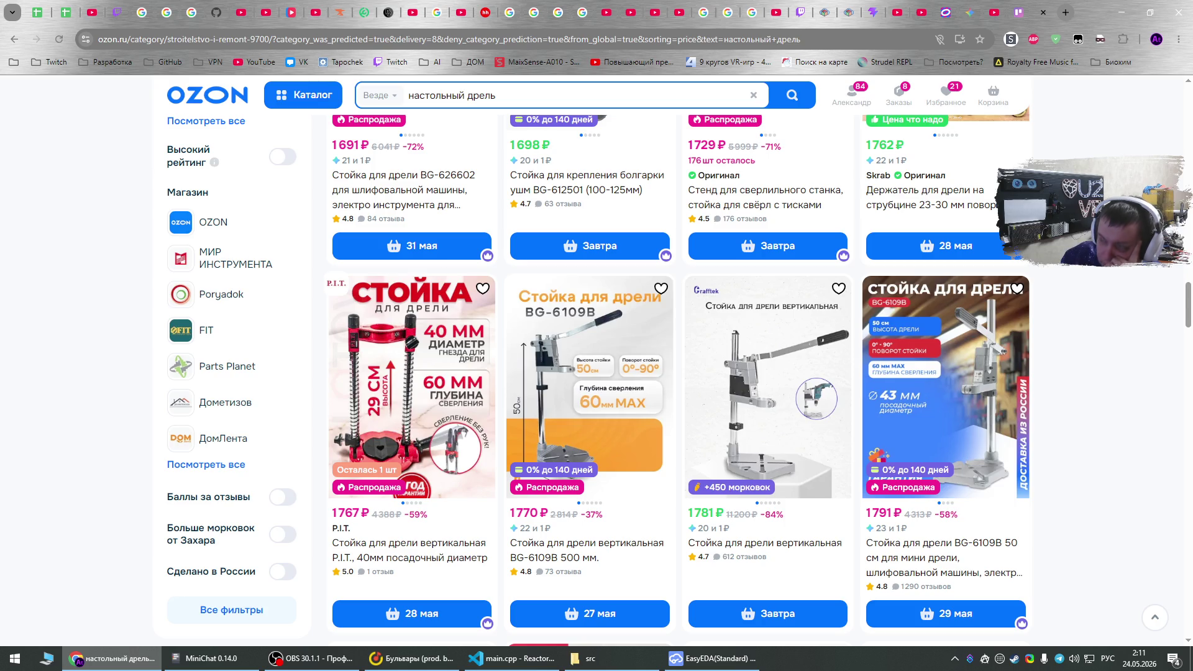
pyautogui.scroll(-2, 677, 373)
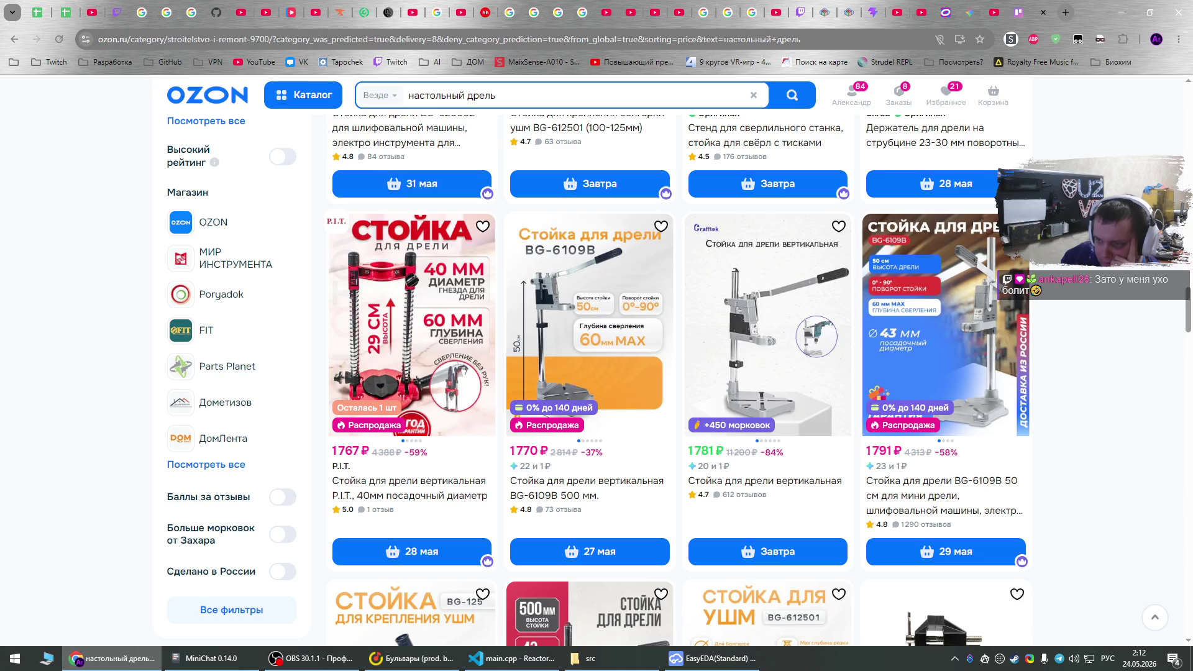
pyautogui.scroll(-3, 679, 377)
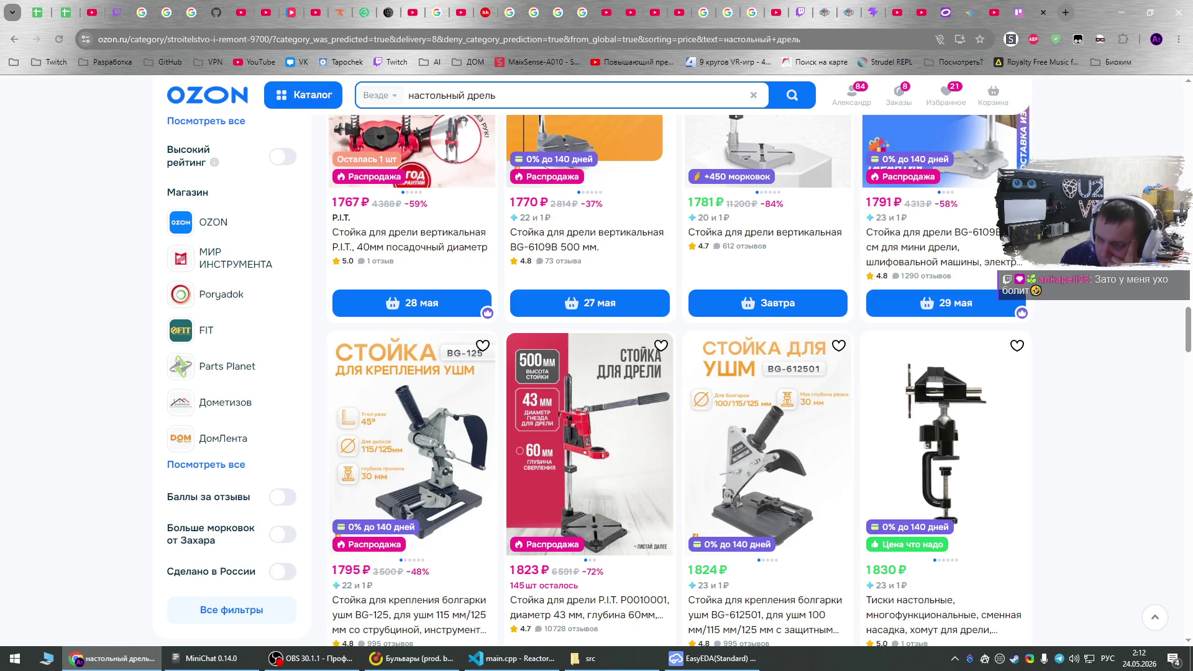
pyautogui.scroll(-4, 680, 377)
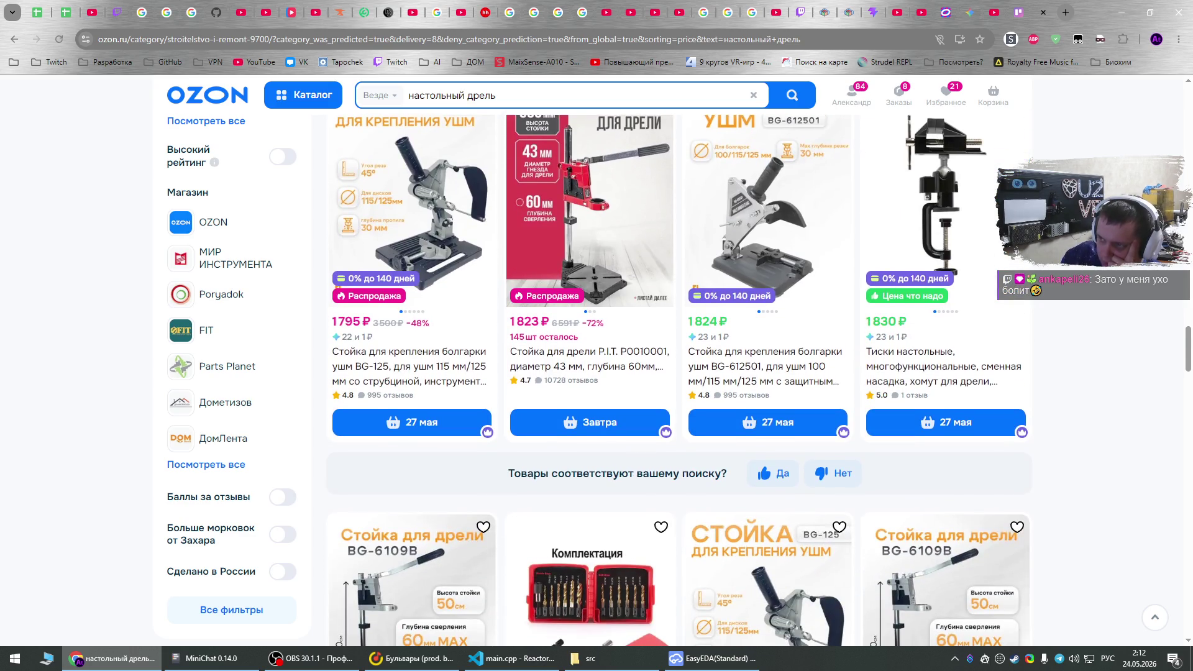
pyautogui.scroll(-4, 679, 376)
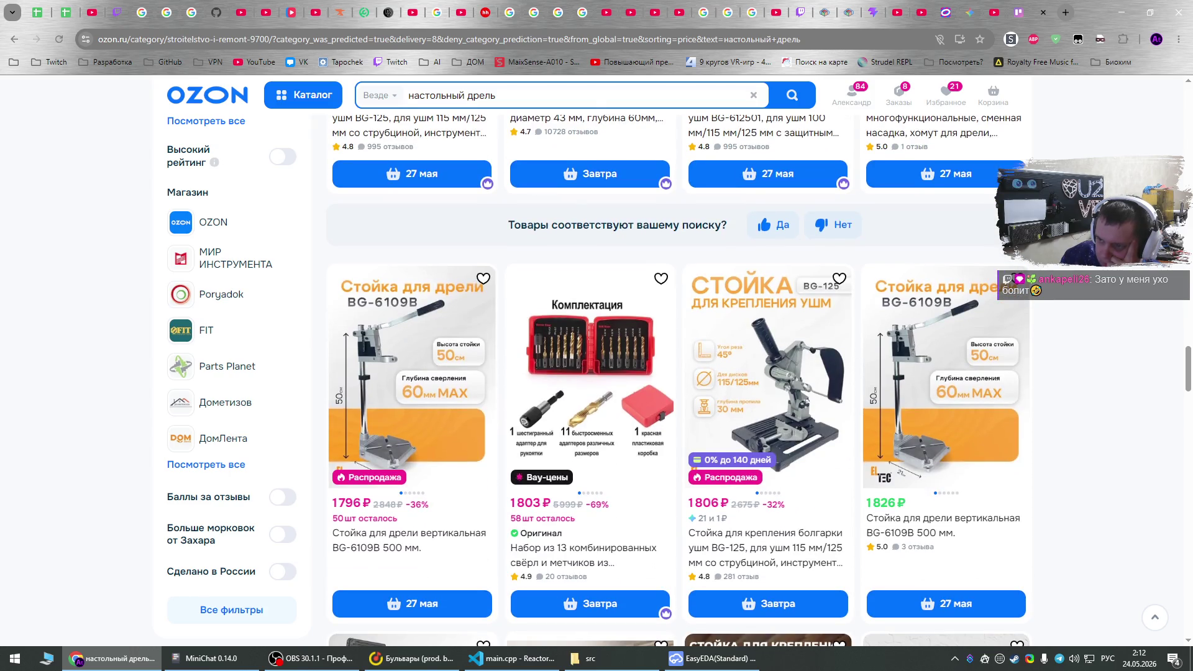
pyautogui.scroll(-9, 680, 376)
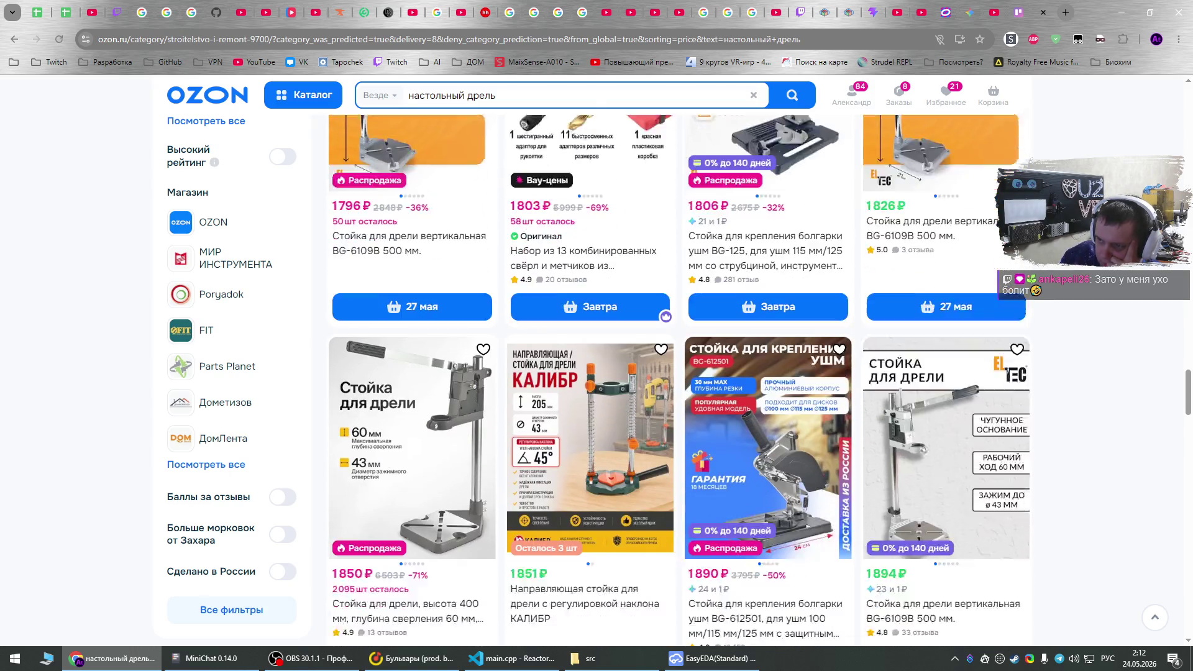
pyautogui.scroll(-6, 679, 376)
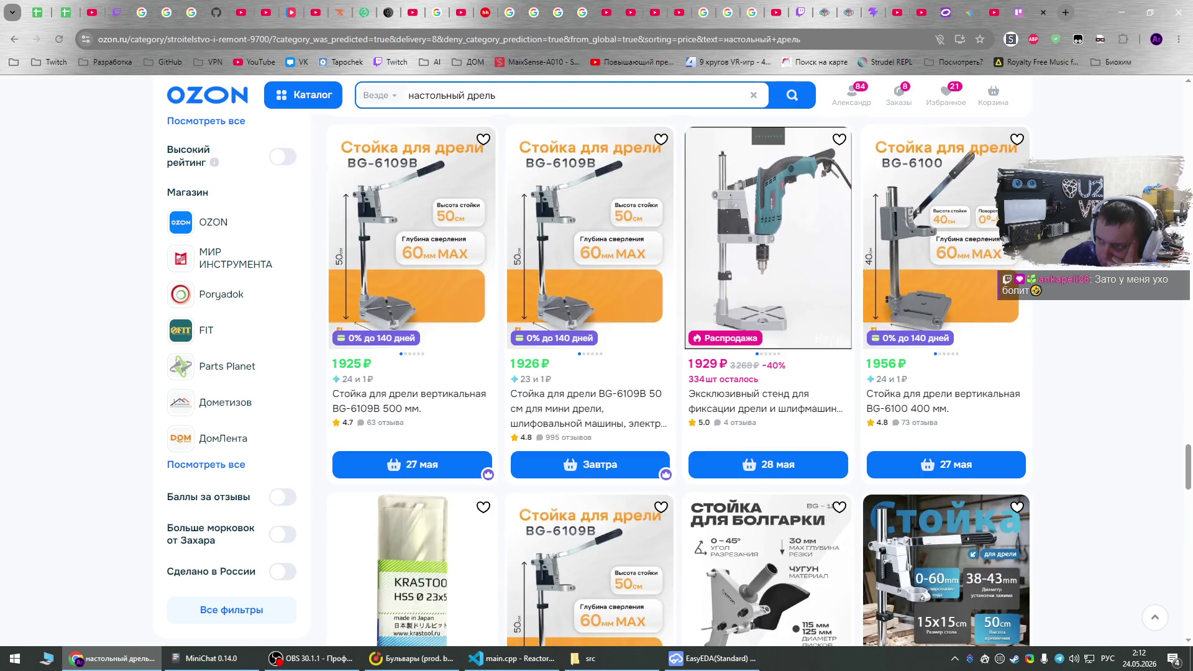
pyautogui.scroll(-20, 680, 377)
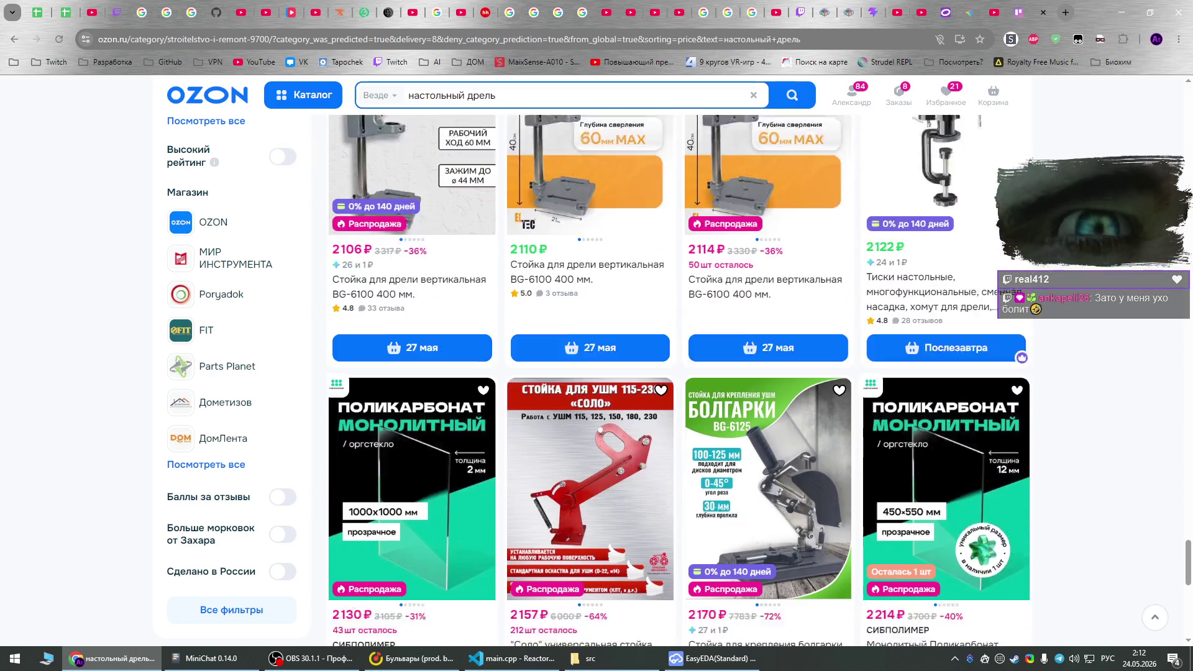
pyautogui.scroll(-2, 679, 376)
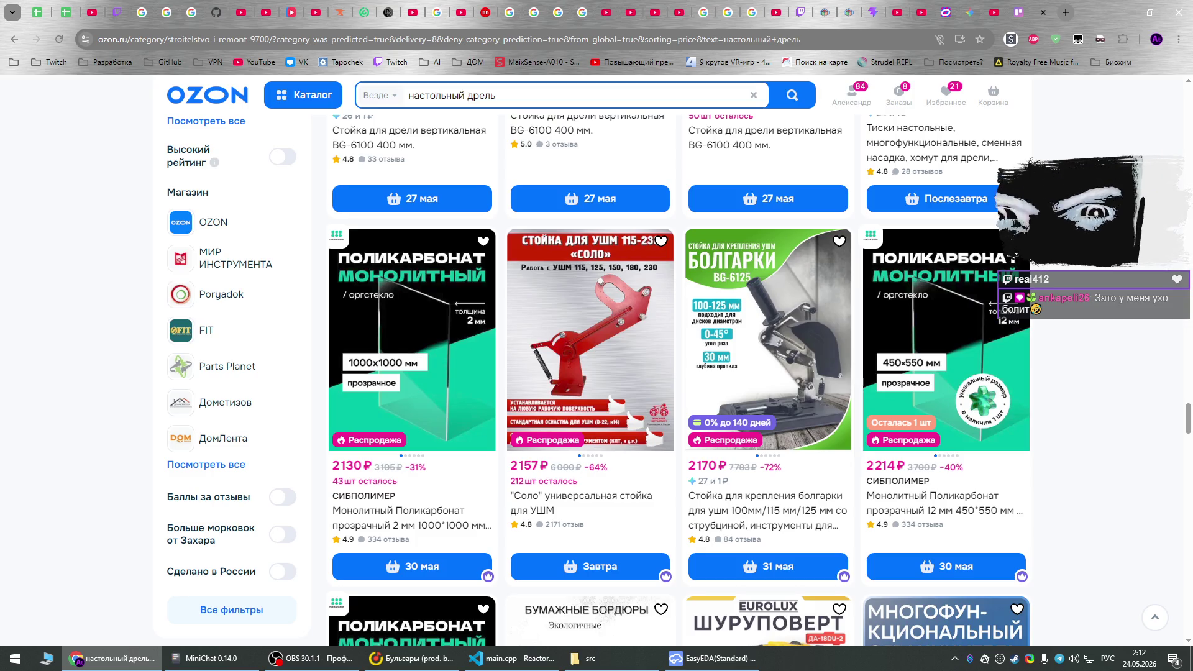
pyautogui.scroll(-7, 679, 377)
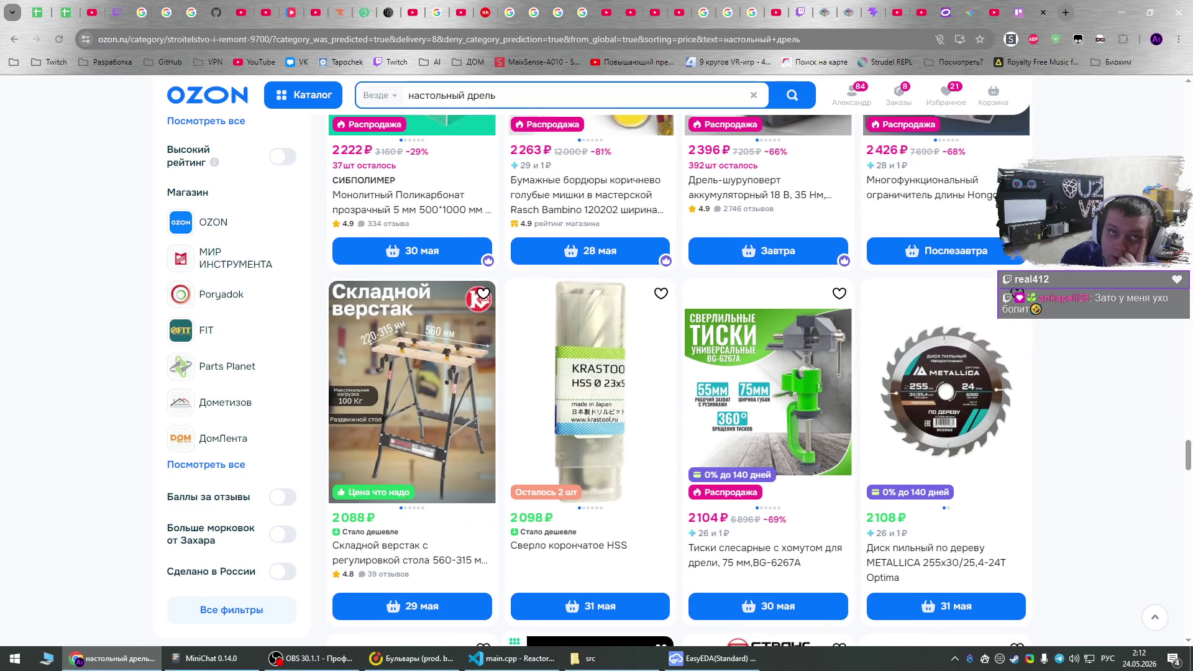
pyautogui.scroll(-2, 679, 376)
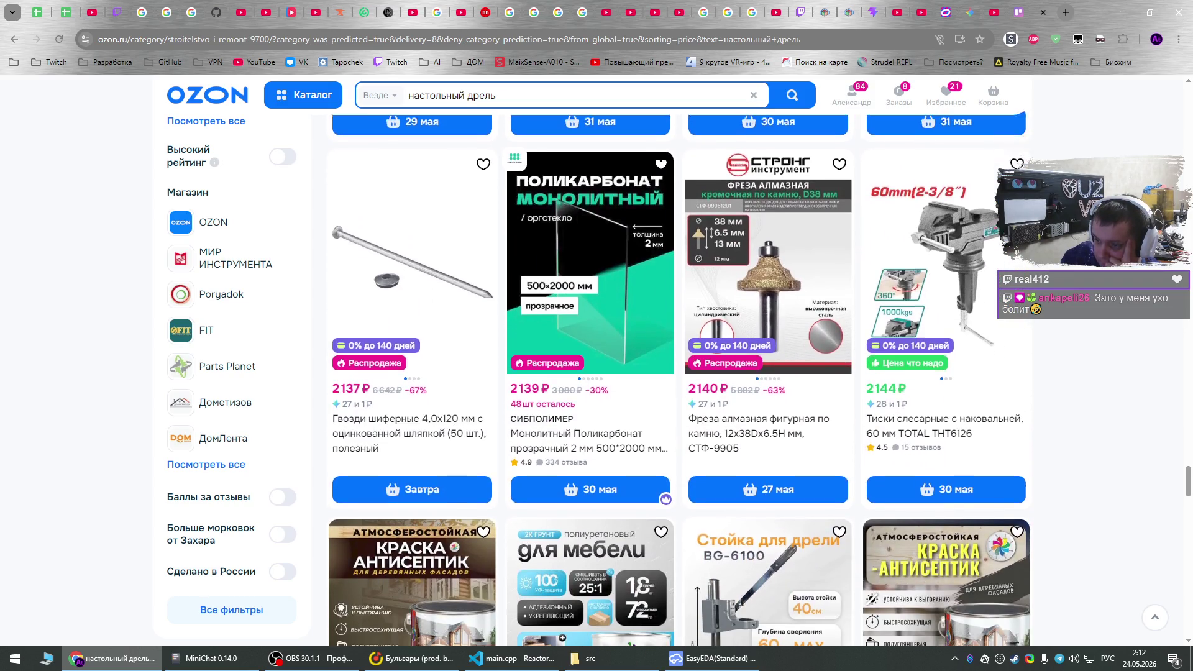
pyautogui.scroll(-2, 679, 377)
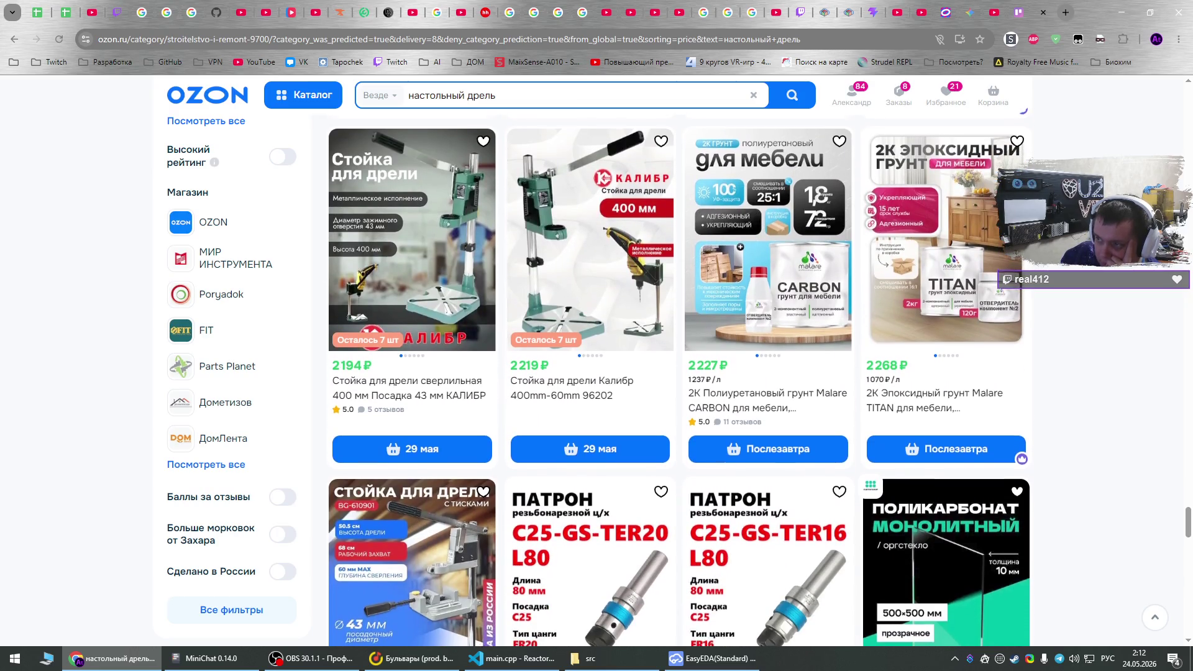
pyautogui.scroll(-4, 679, 376)
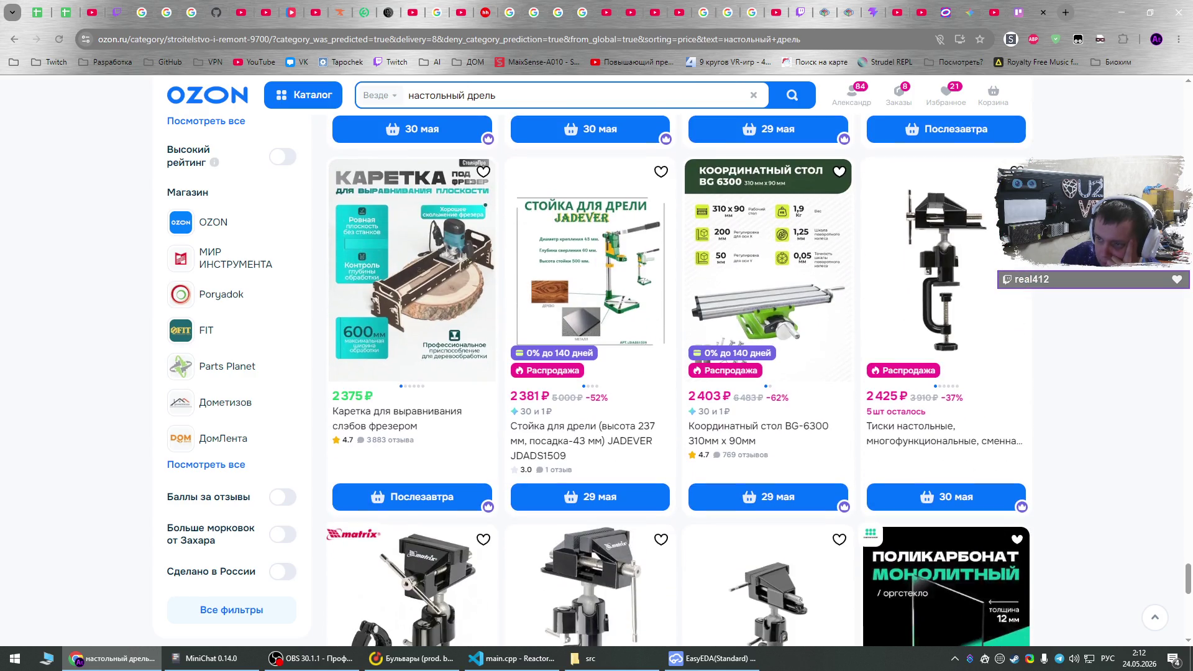
pyautogui.scroll(-4, 679, 376)
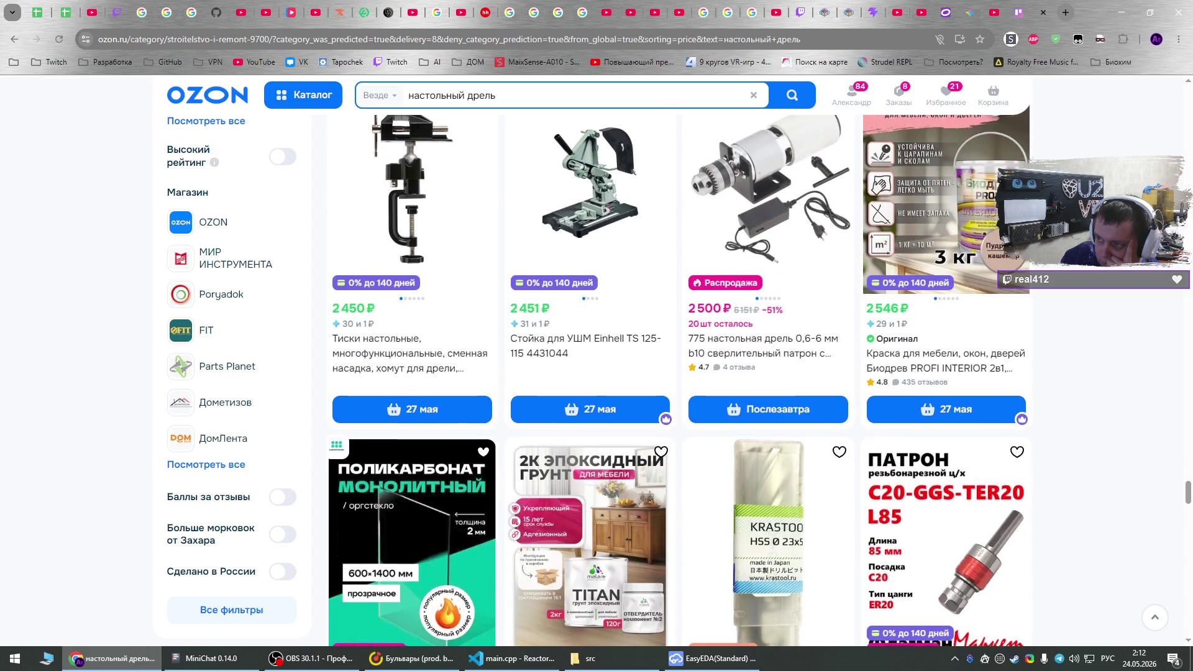
pyautogui.scroll(-3, 679, 377)
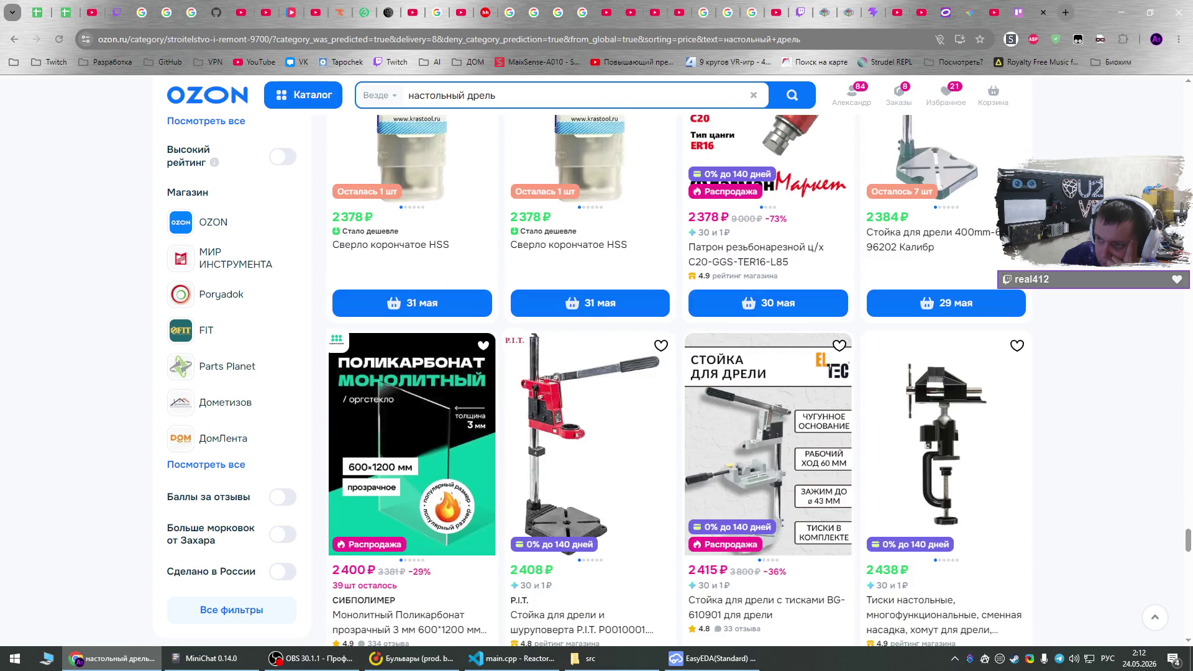
pyautogui.scroll(-6, 679, 377)
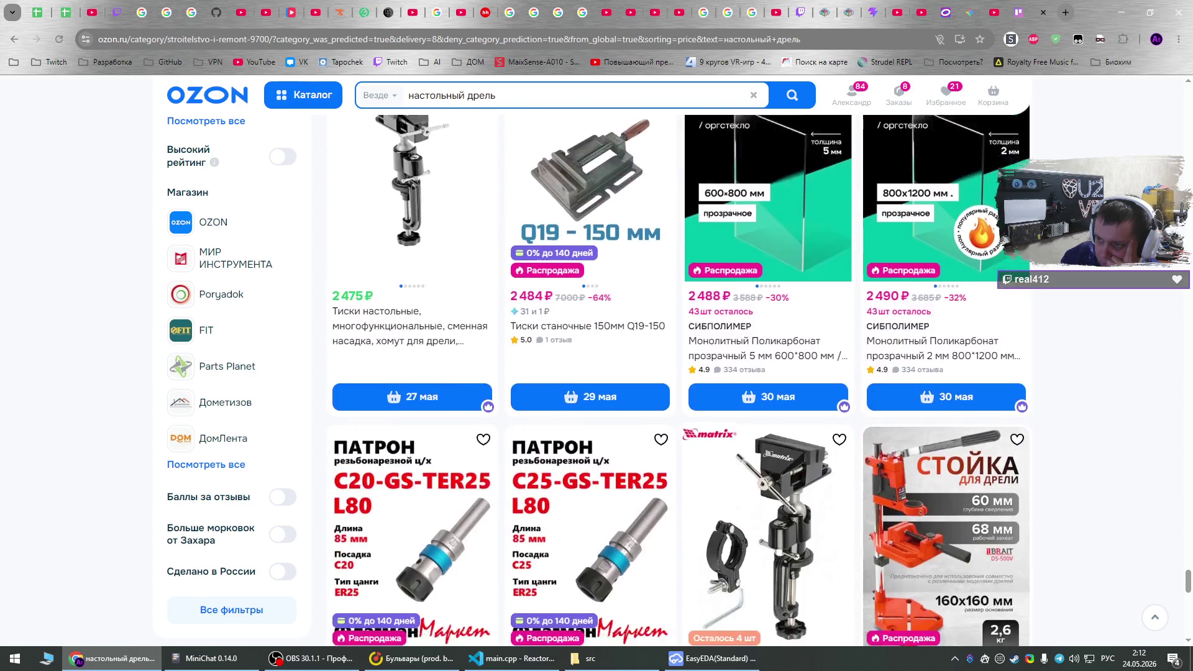
pyautogui.scroll(-15, 679, 377)
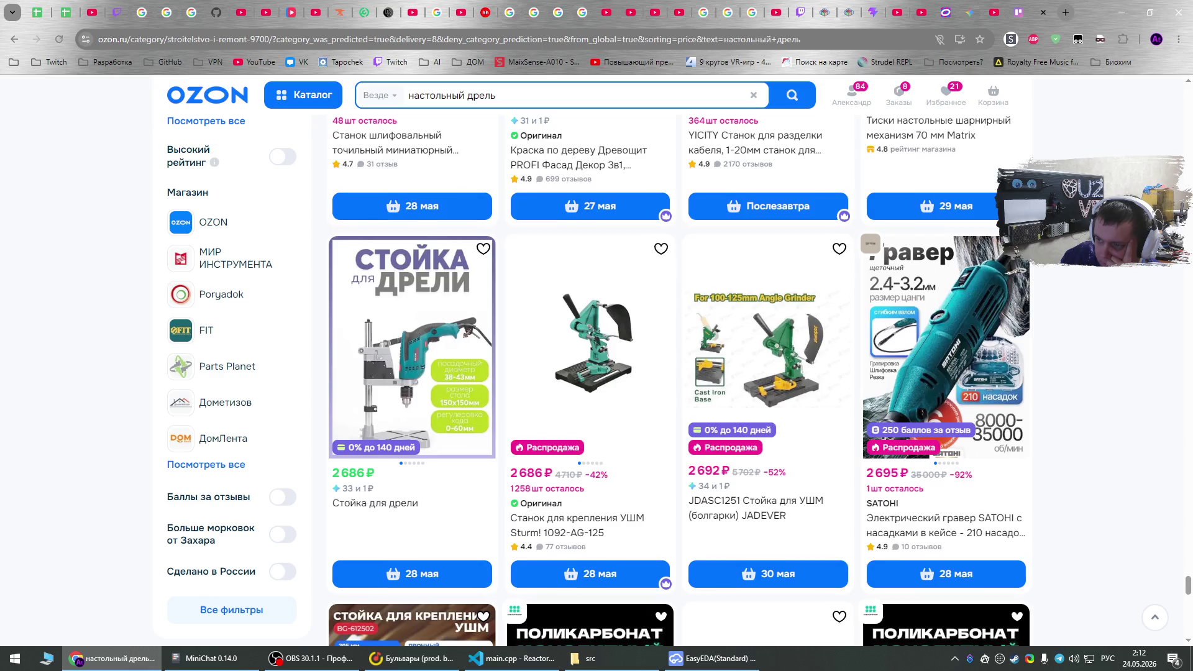
pyautogui.scroll(-6, 679, 377)
pyautogui.scroll(7, 680, 377)
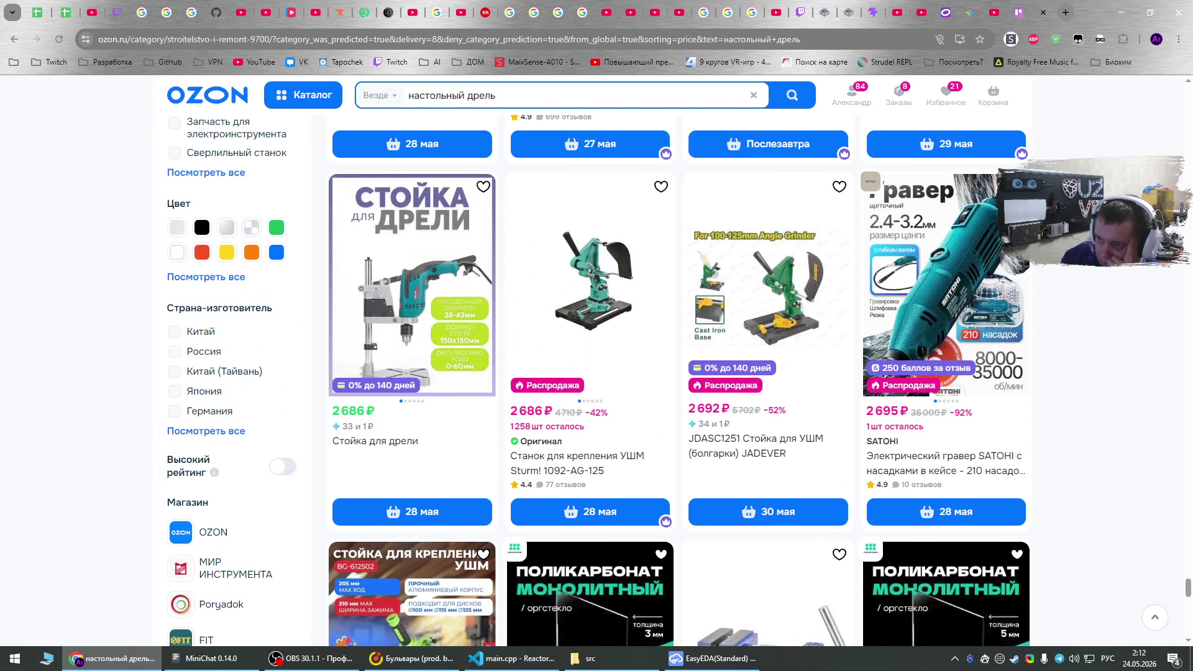
pyautogui.scroll(-13, 679, 377)
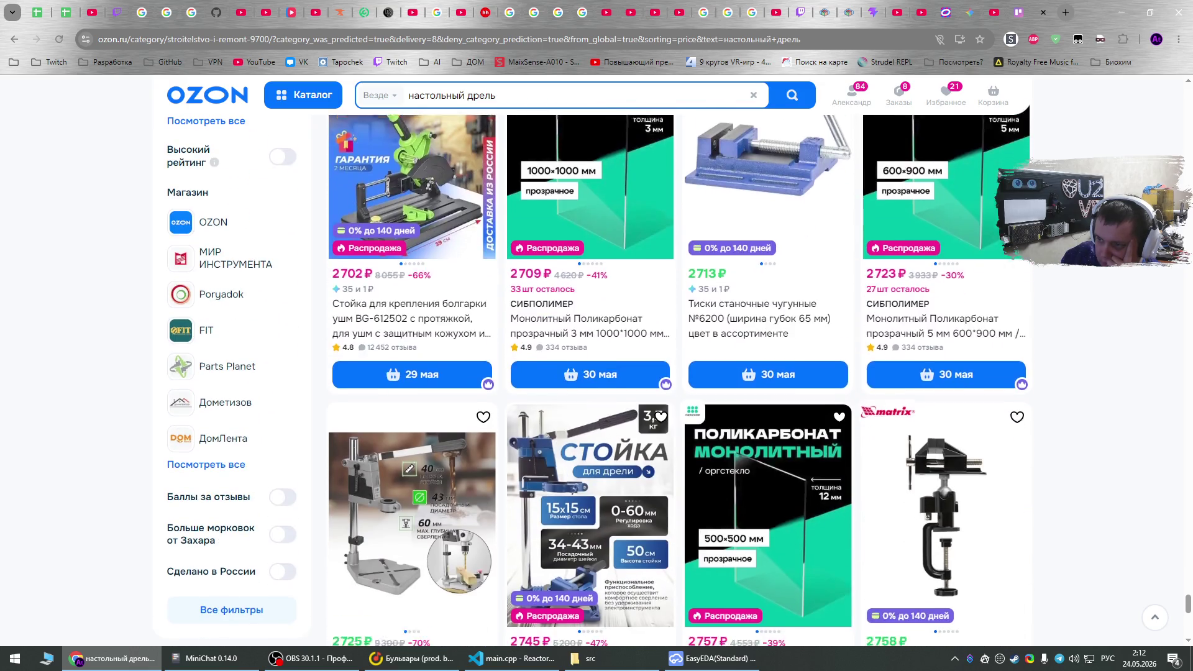
pyautogui.scroll(3, 679, 376)
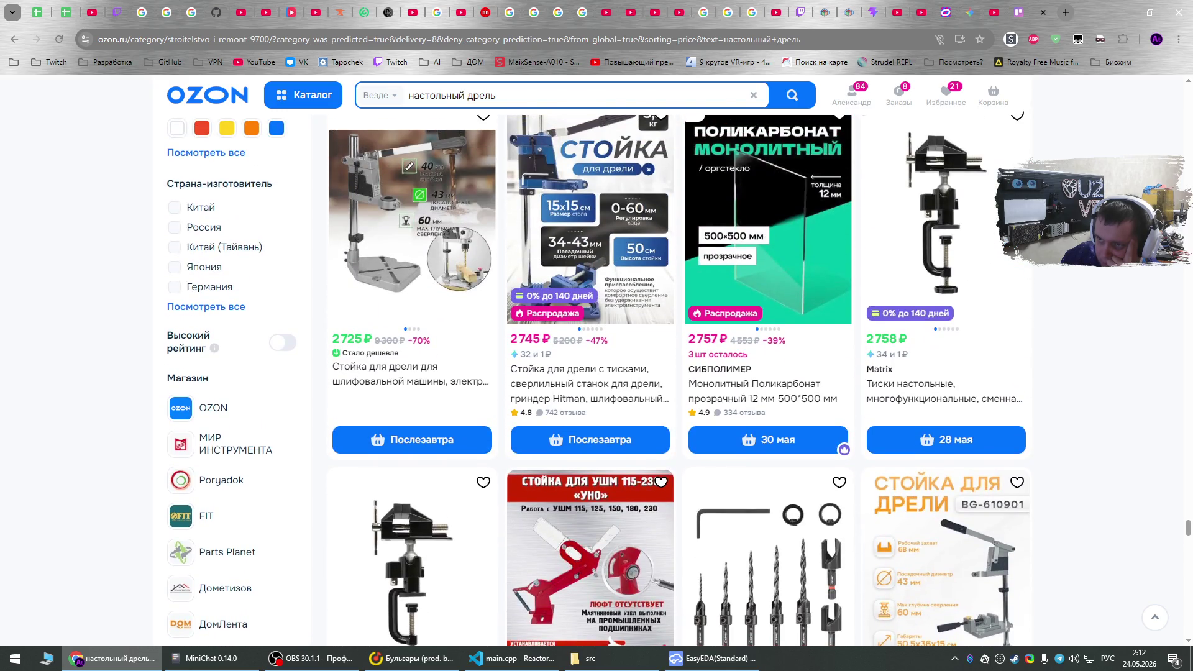
pyautogui.scroll(-4, 680, 376)
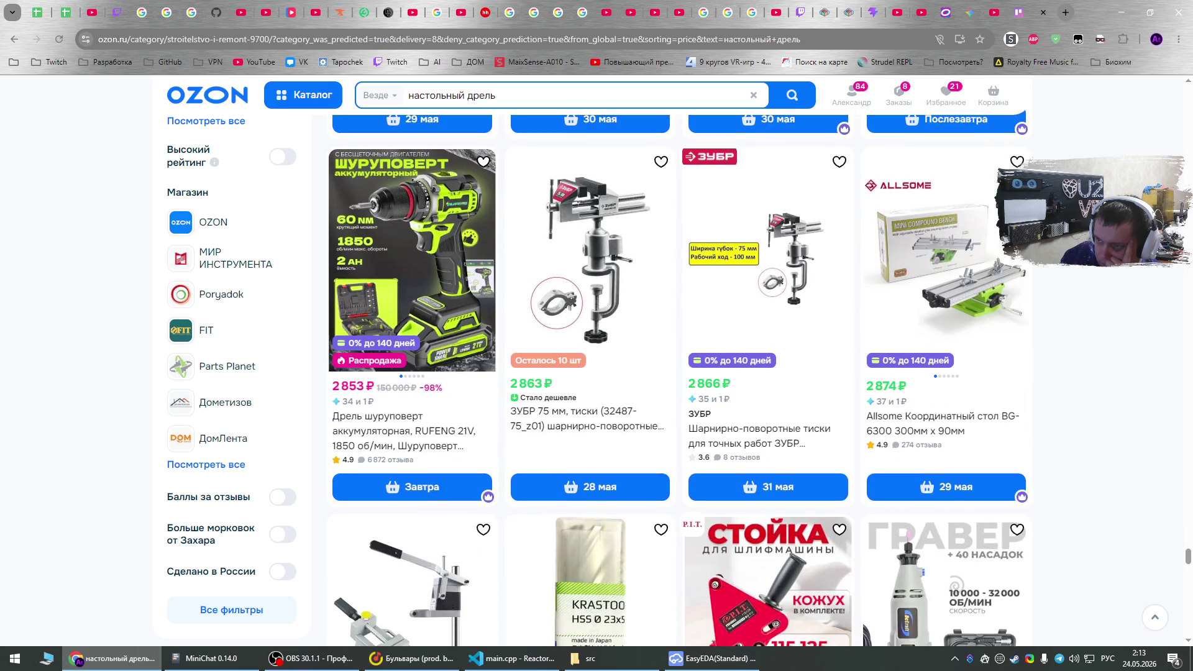
pyautogui.scroll(-2, 680, 377)
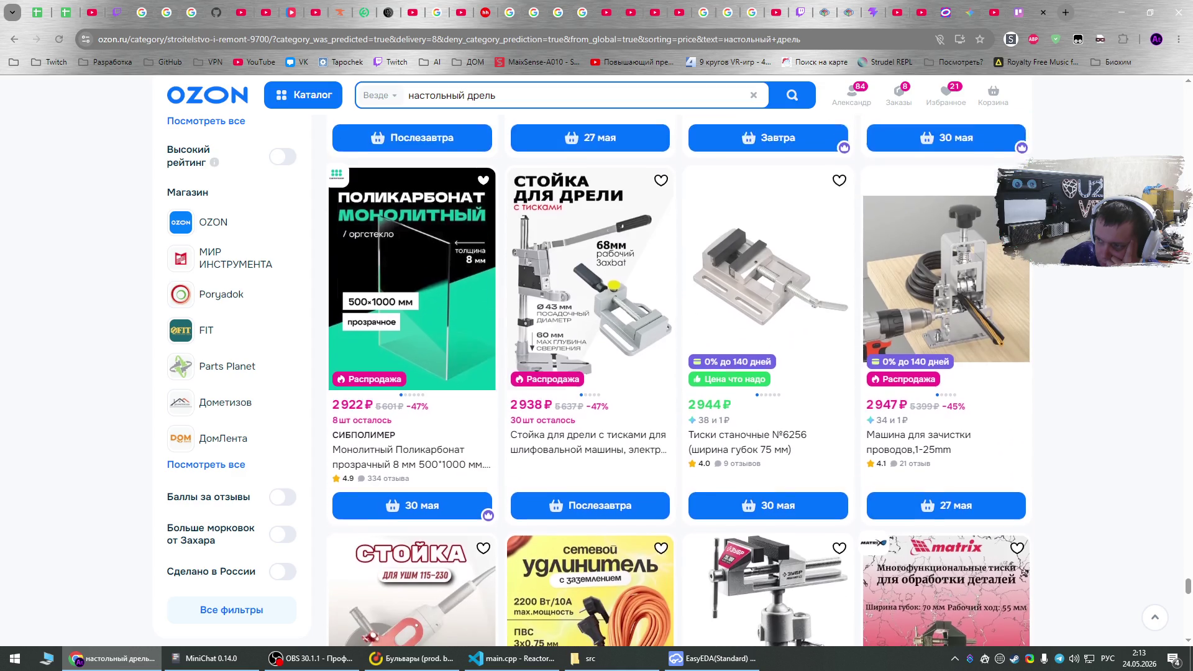
pyautogui.scroll(-5, 679, 377)
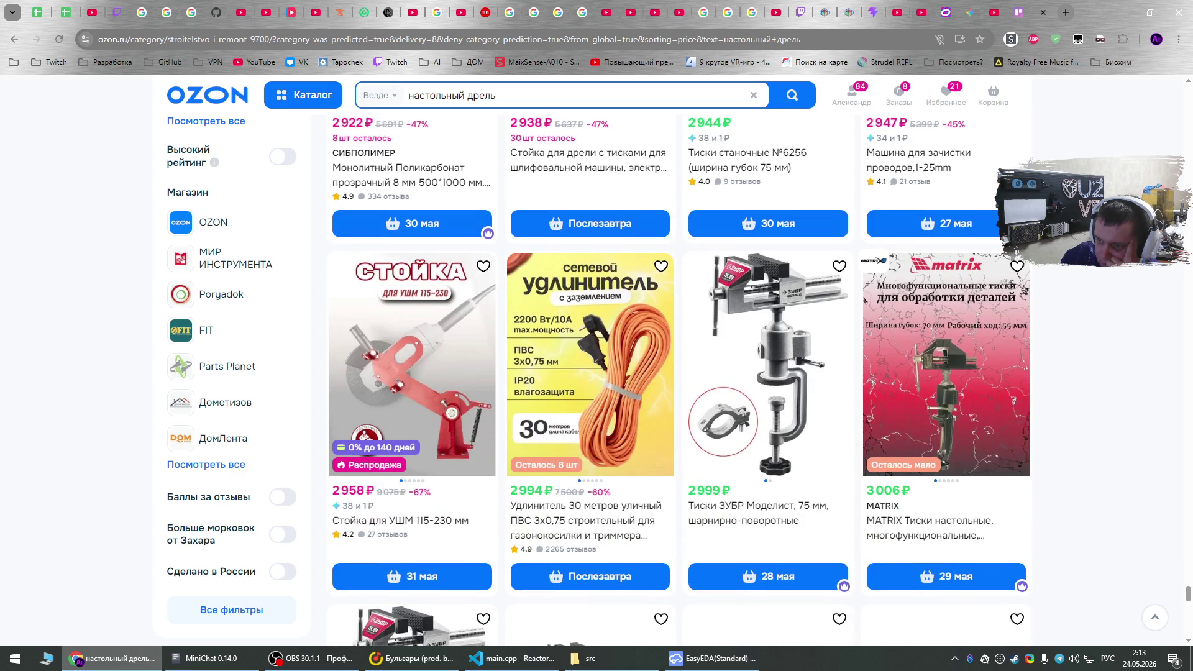
pyautogui.scroll(-6, 679, 376)
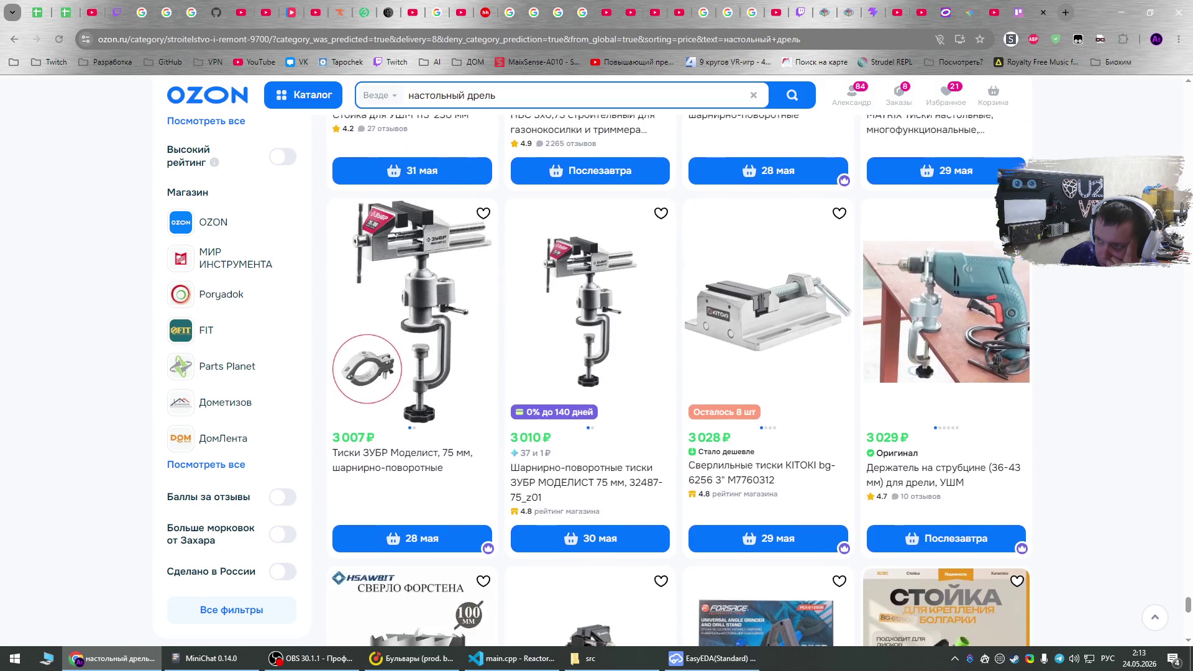
pyautogui.scroll(-6, 680, 376)
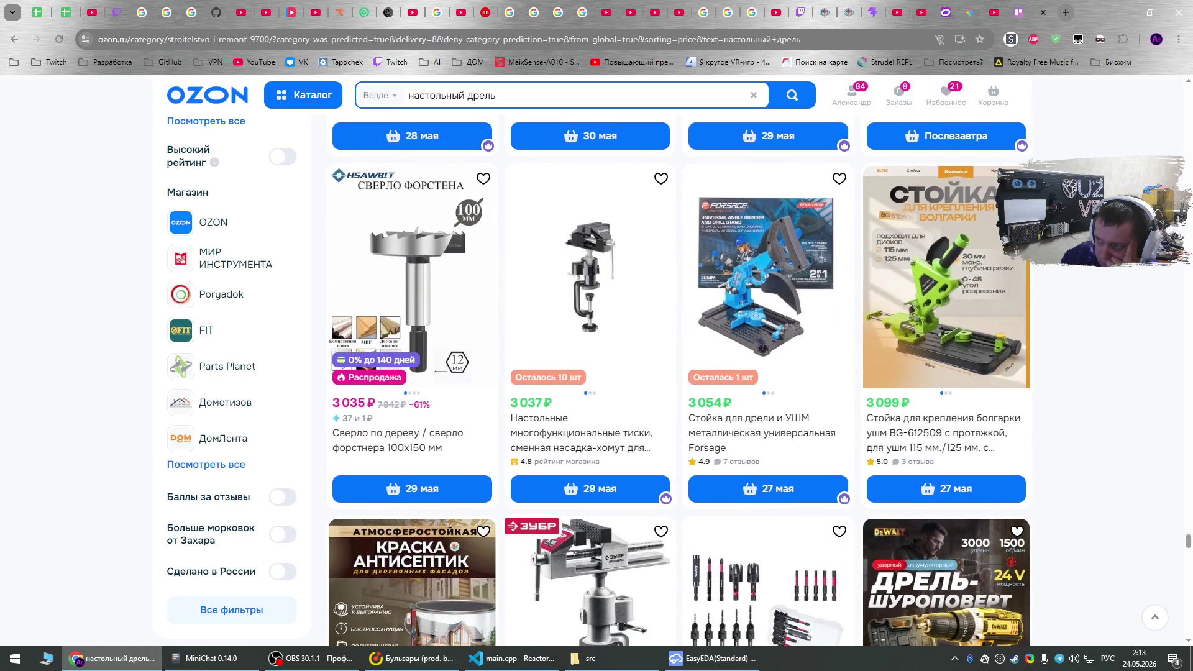
pyautogui.scroll(-5, 679, 377)
pyautogui.scroll(-8, 679, 376)
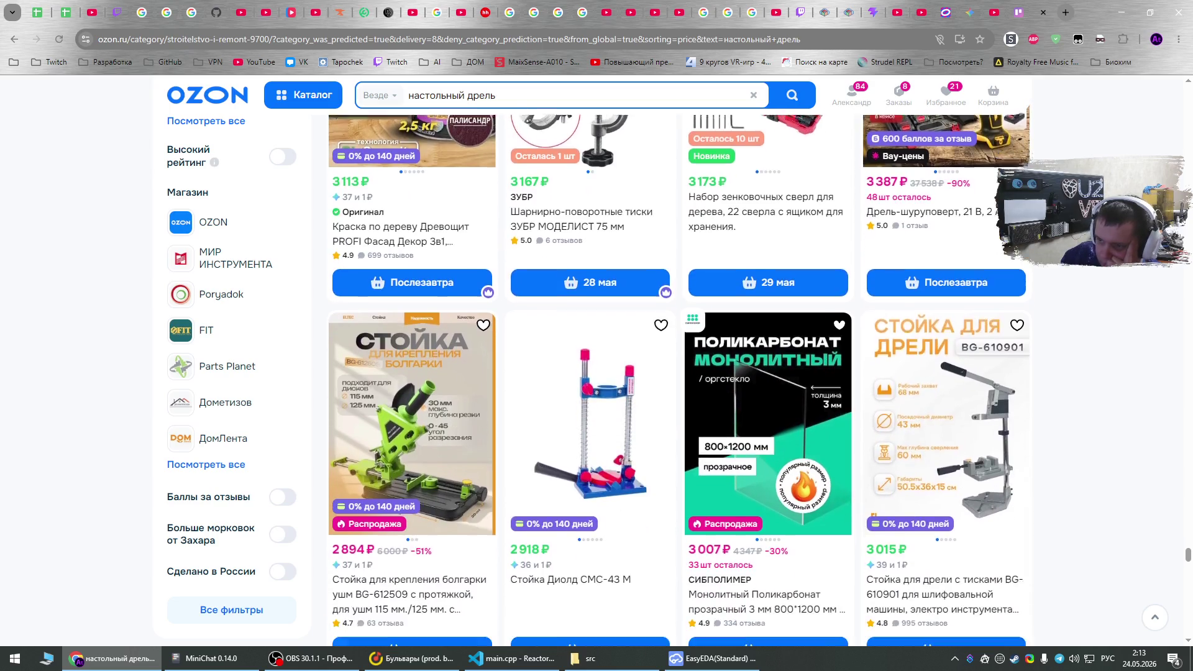
pyautogui.scroll(-8, 679, 376)
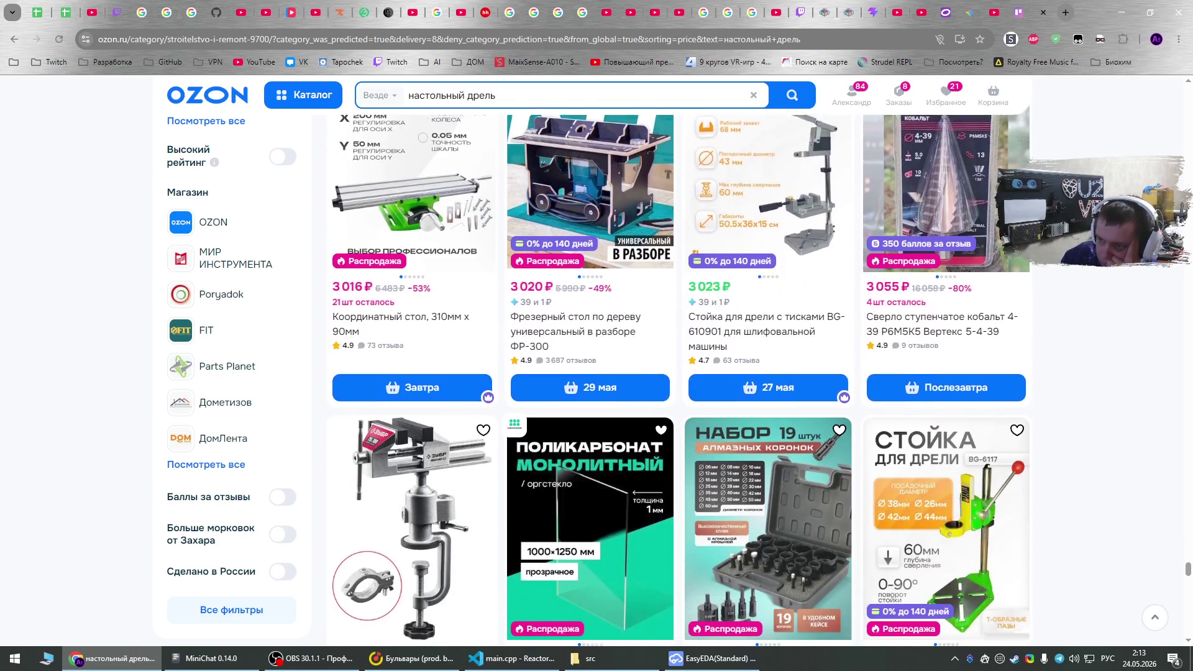
pyautogui.scroll(-12, 680, 380)
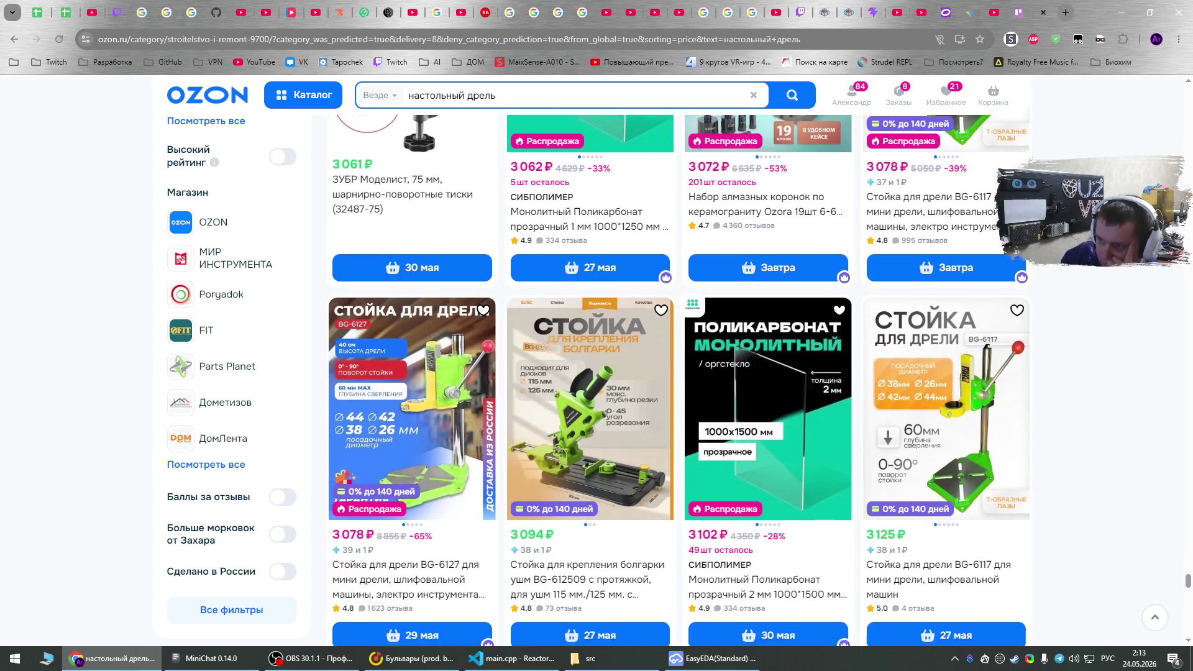
pyautogui.scroll(-2, 679, 377)
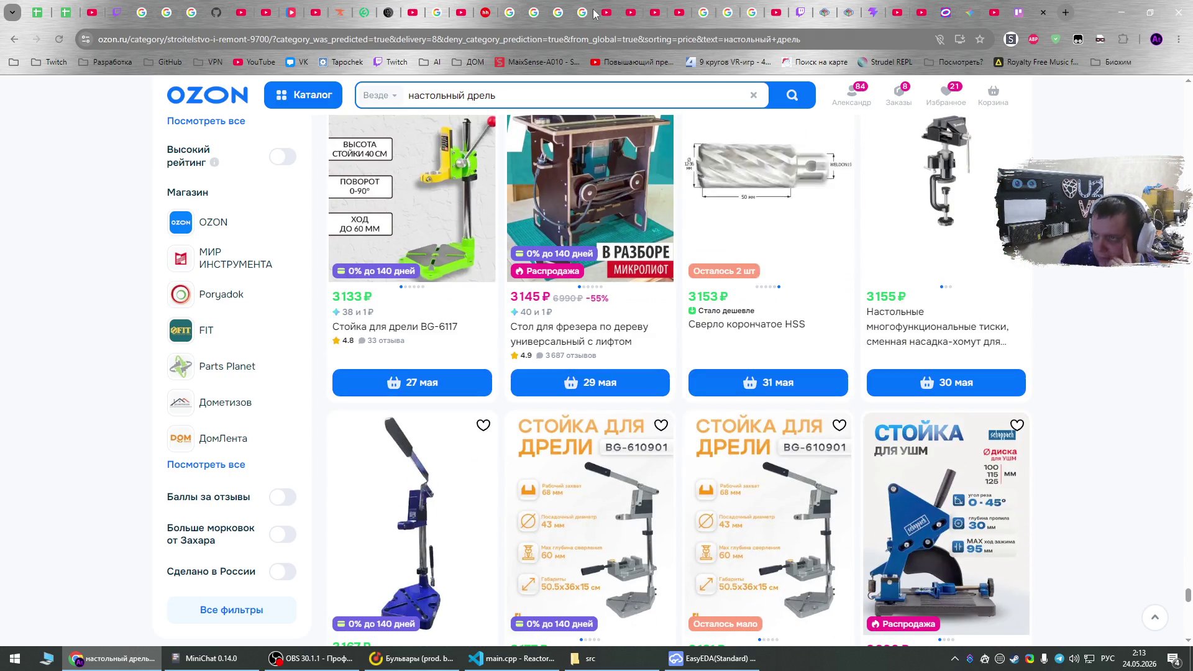
pyautogui.click(624, 44)
# Google 'DIY drill for plate' in English and look through the first results page.
pyautogui.hotkey('alt', 'shift')
pyautogui.write('DIY ')
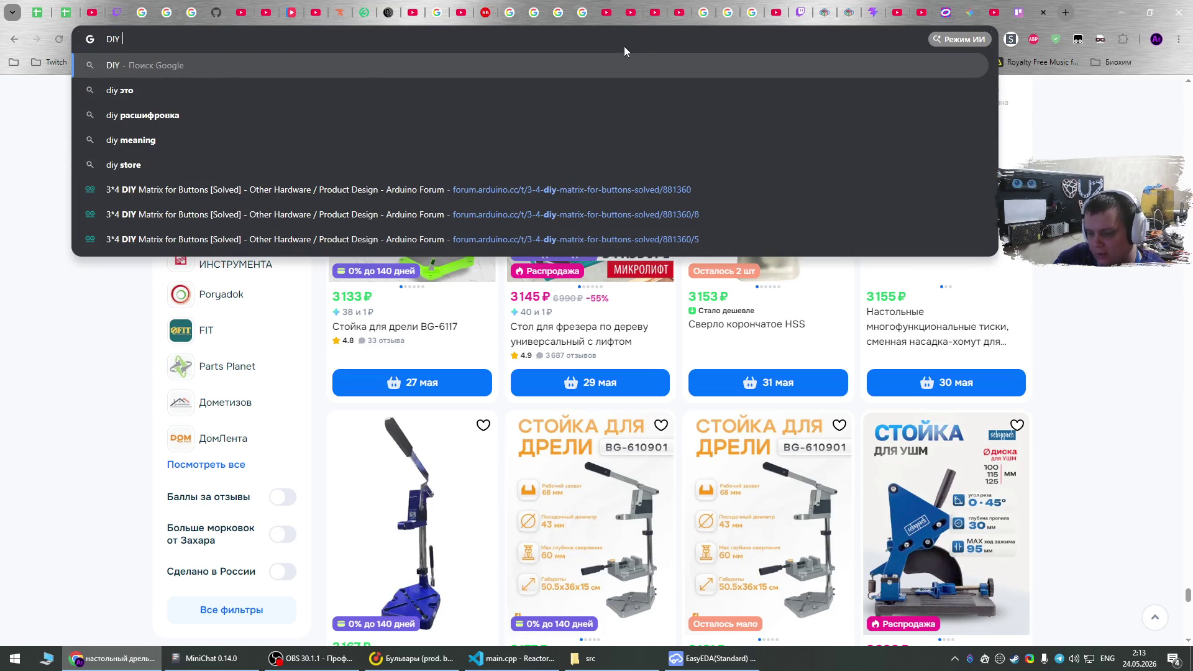
pyautogui.write('drill for pla')
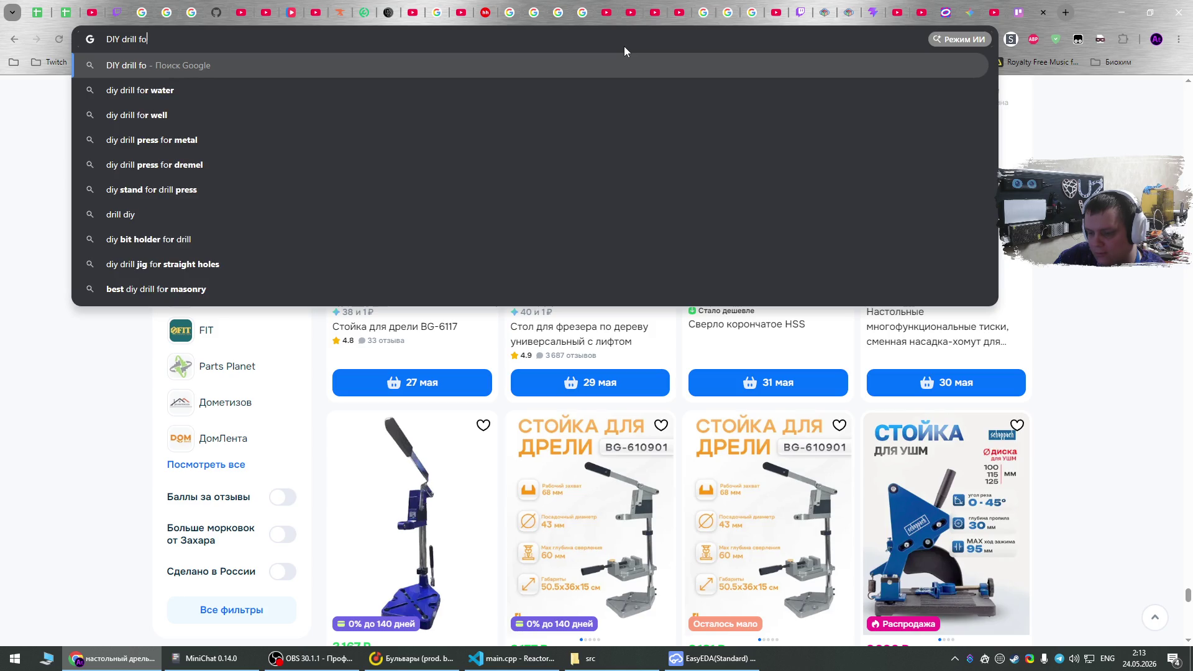
pyautogui.write('te')
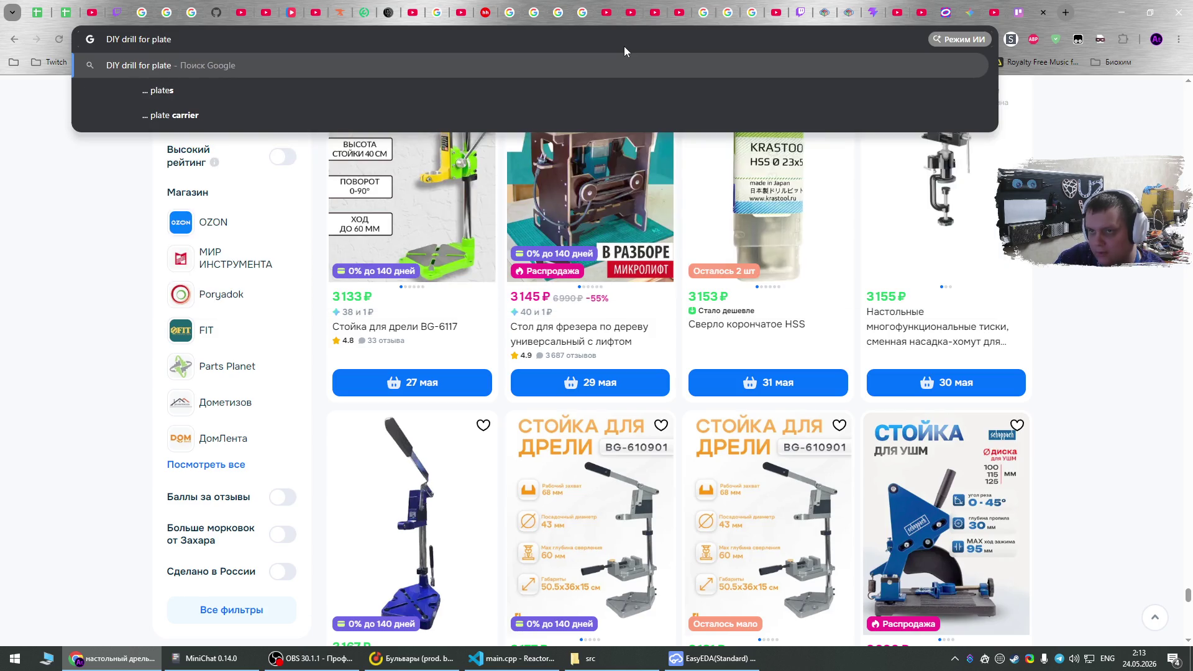
pyautogui.press('Return')
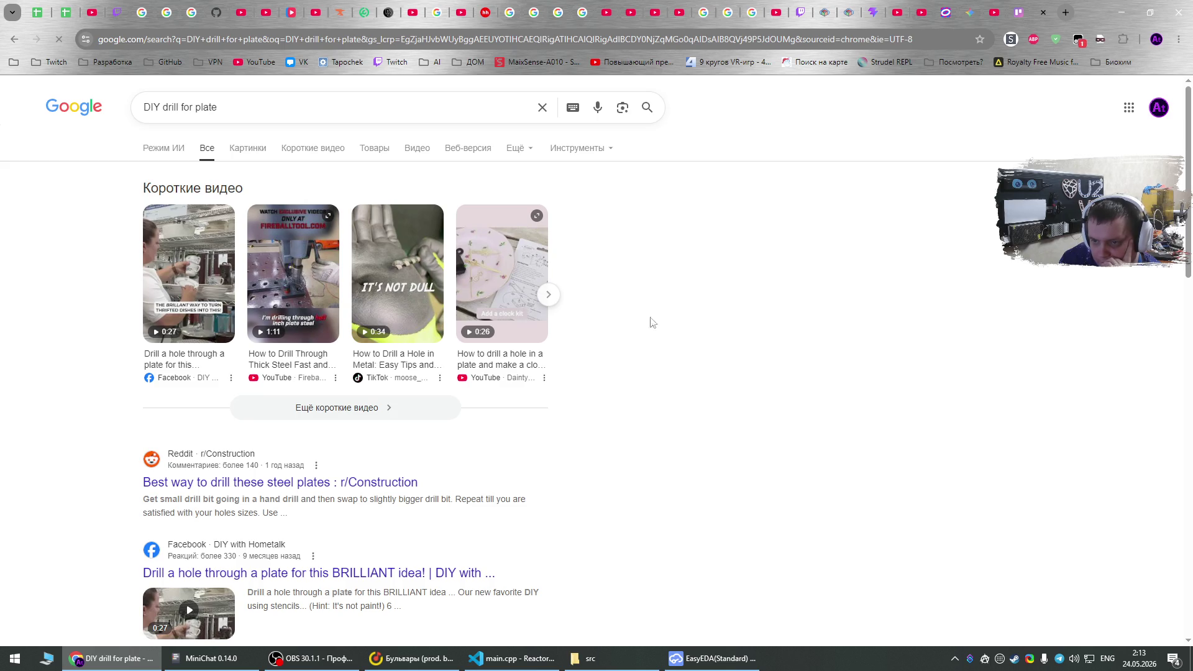
pyautogui.scroll(-3, 644, 334)
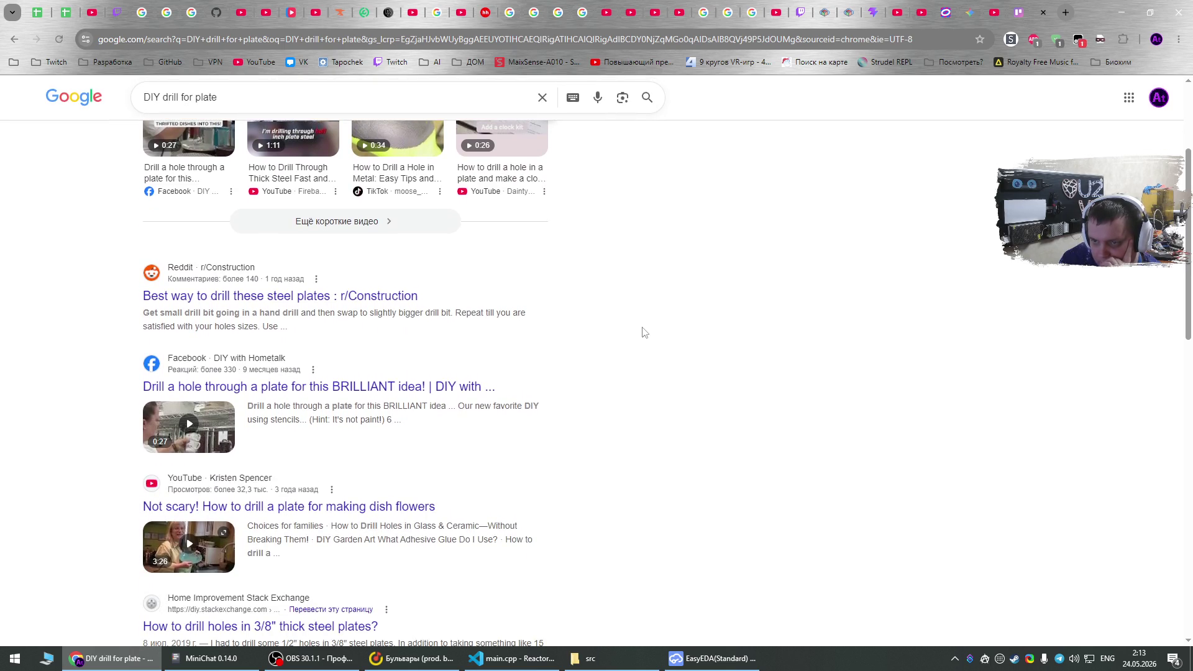
pyautogui.scroll(-4, 581, 358)
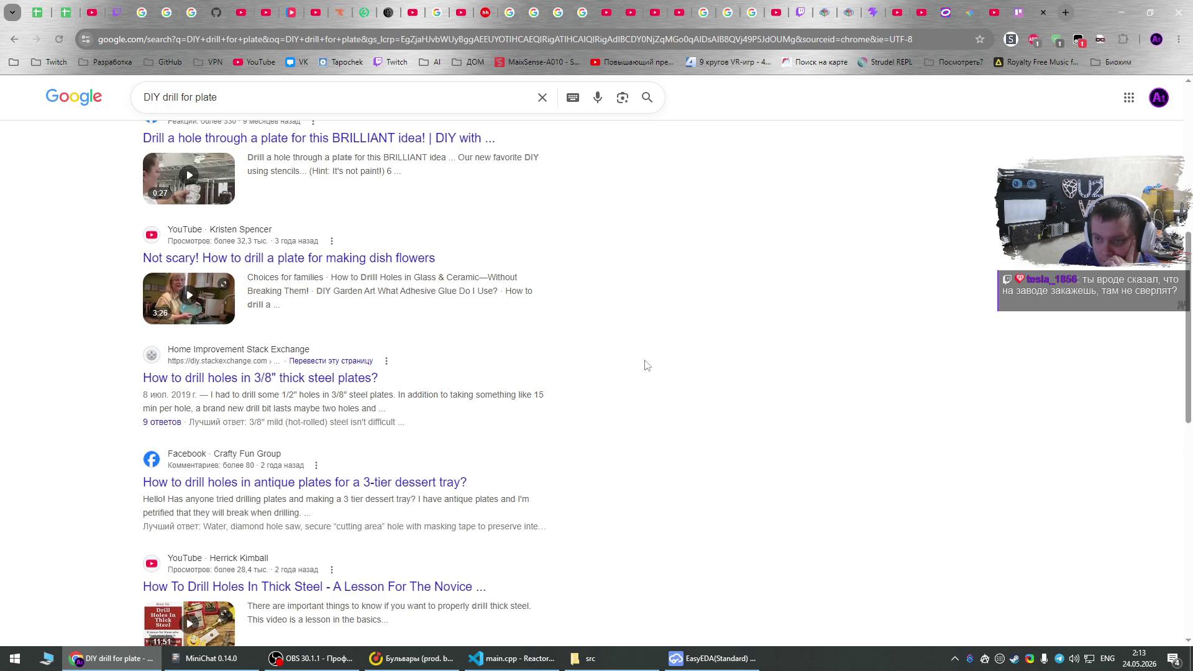
pyautogui.scroll(-2, 644, 365)
pyautogui.scroll(-6, 644, 365)
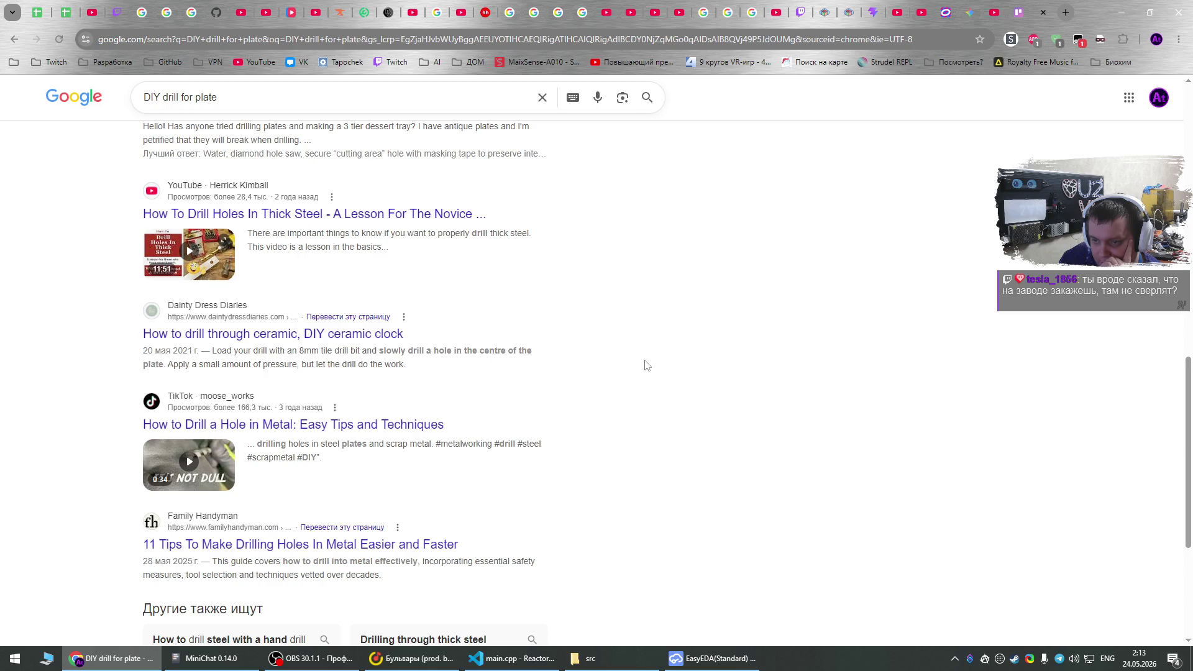
pyautogui.scroll(-2, 644, 364)
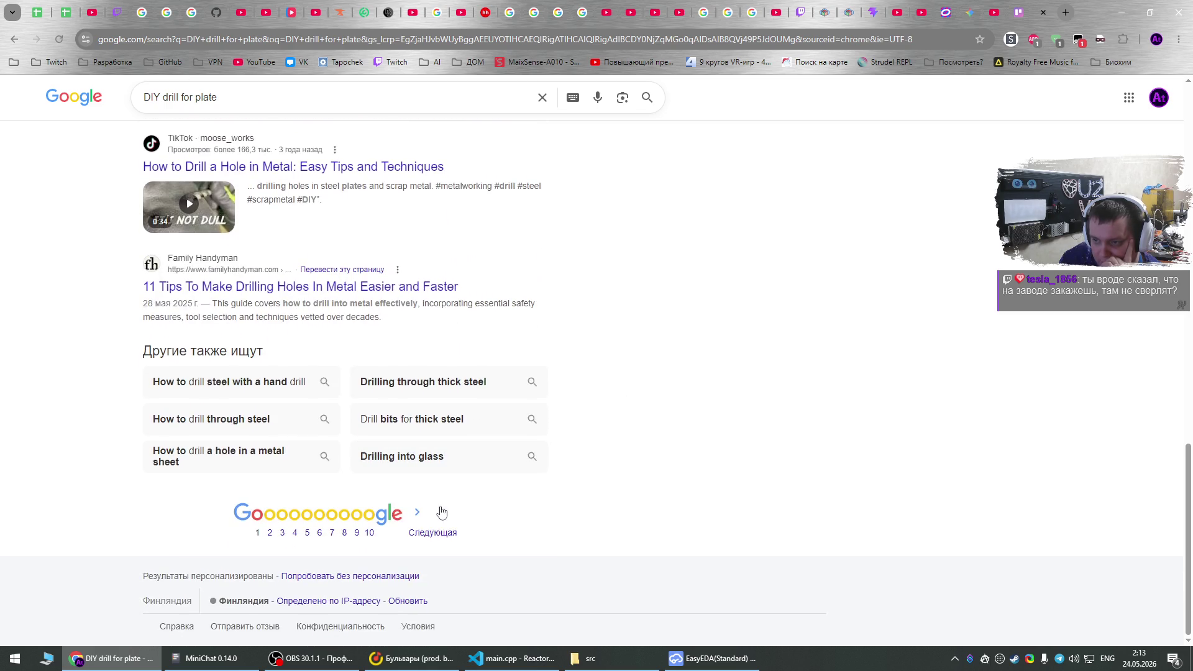
# Page forward through the results to the third page.
pyautogui.click(417, 525)
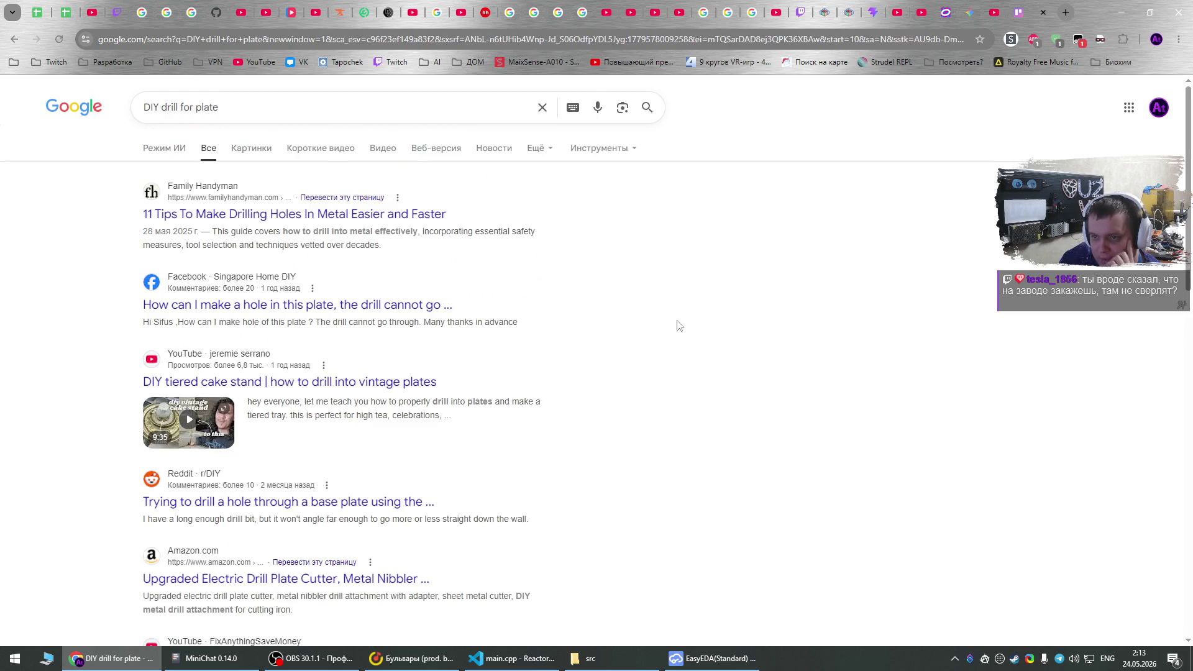
pyautogui.scroll(-2, 677, 325)
pyautogui.scroll(-10, 670, 339)
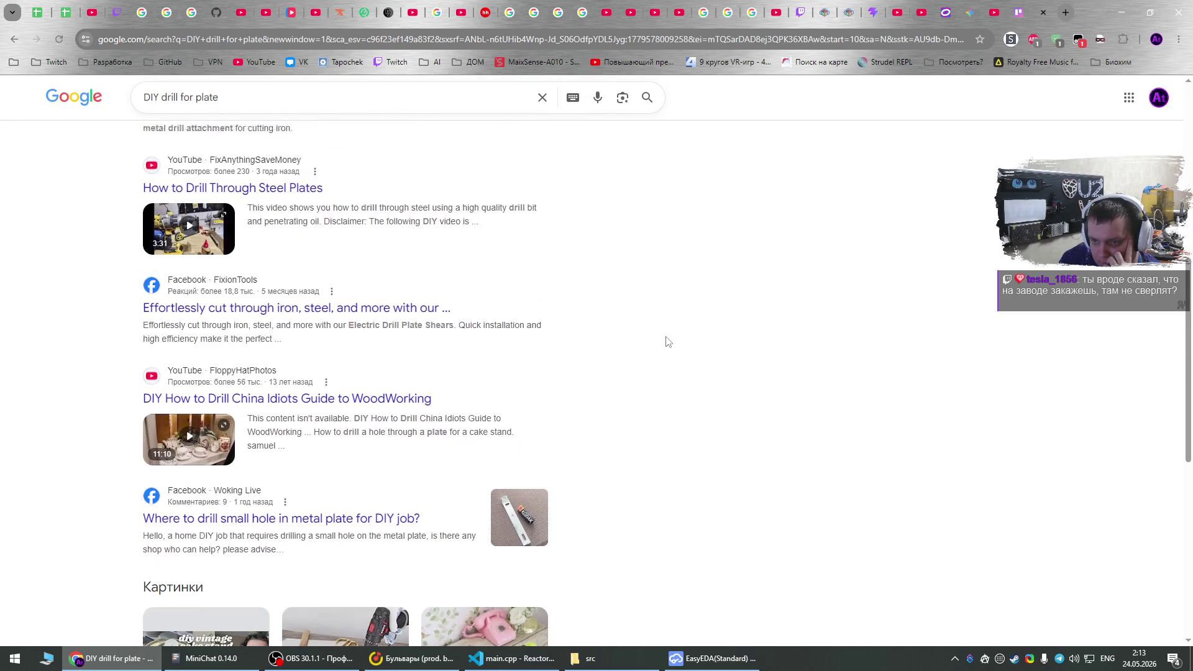
pyautogui.scroll(-6, 668, 338)
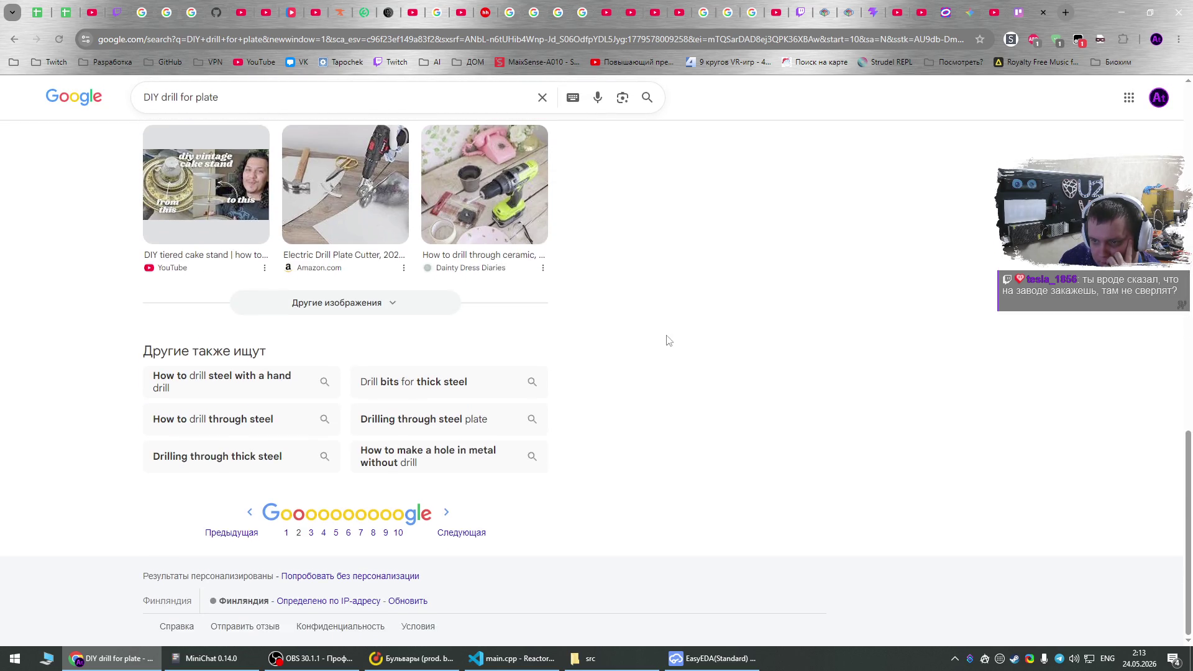
pyautogui.click(445, 516)
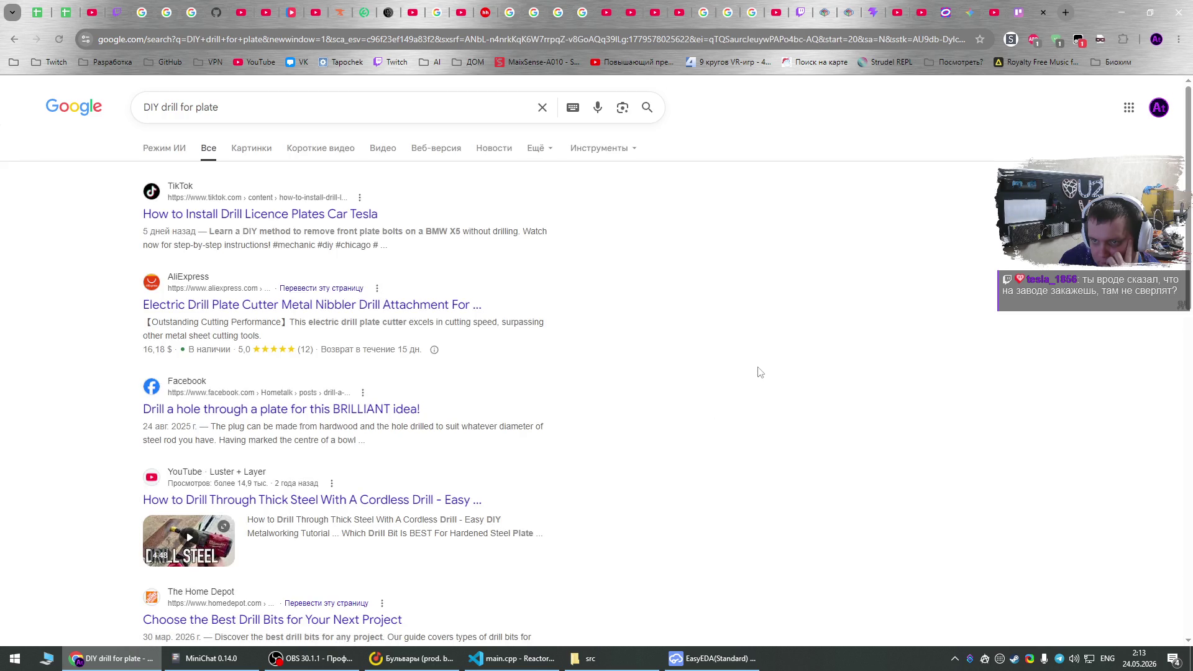
pyautogui.scroll(-4, 757, 372)
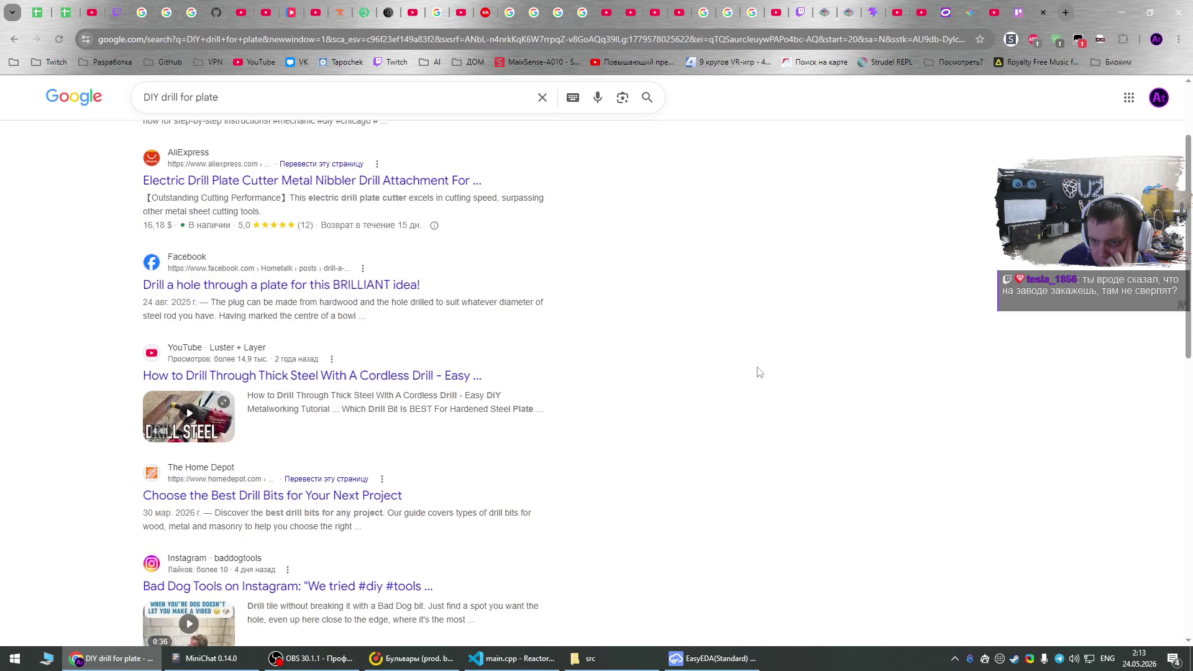
pyautogui.scroll(4, 756, 371)
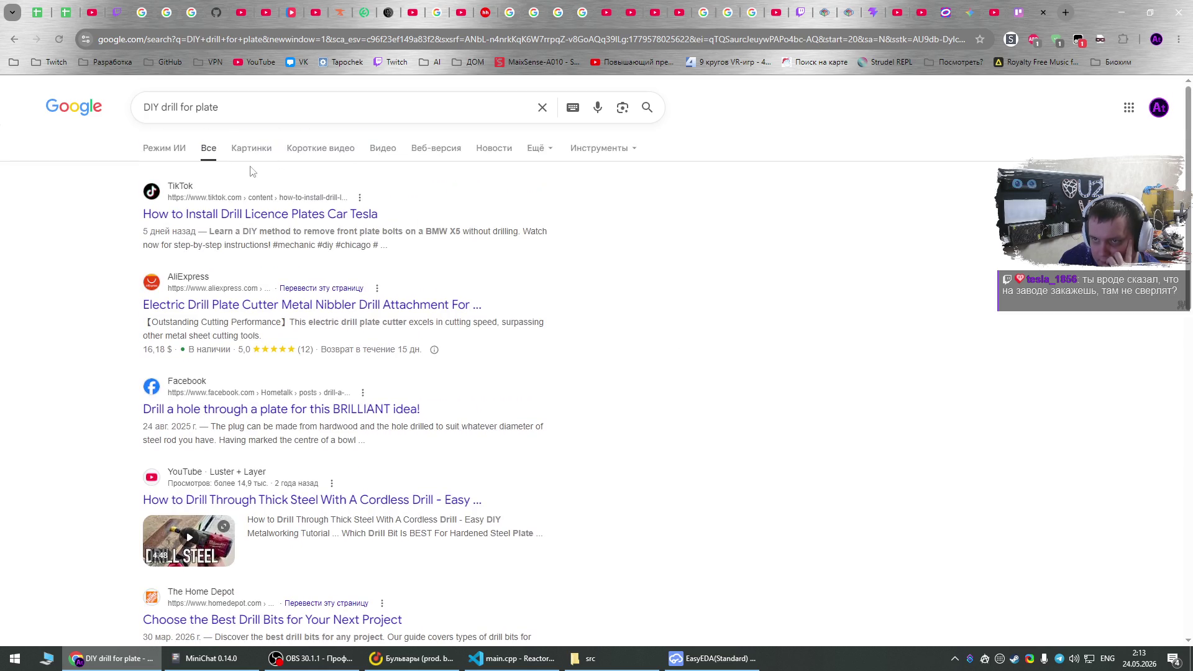
# Switch the 'DIY drill for plate' search to image results.
pyautogui.click(242, 104)
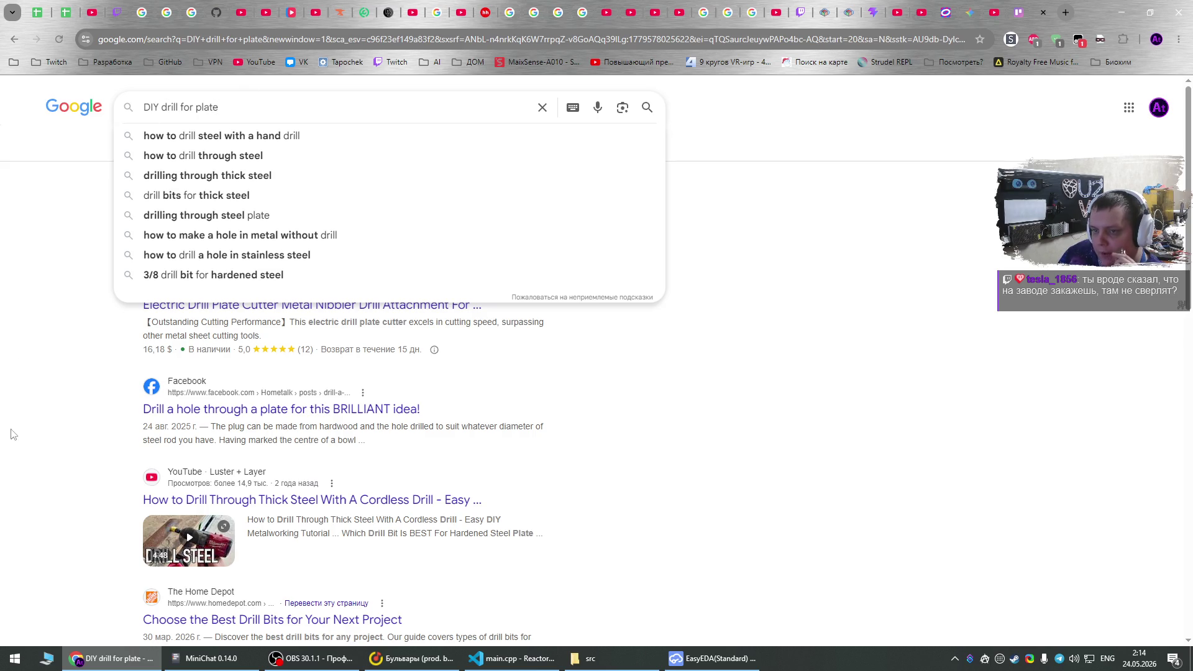
pyautogui.press('Escape')
pyautogui.click(247, 156)
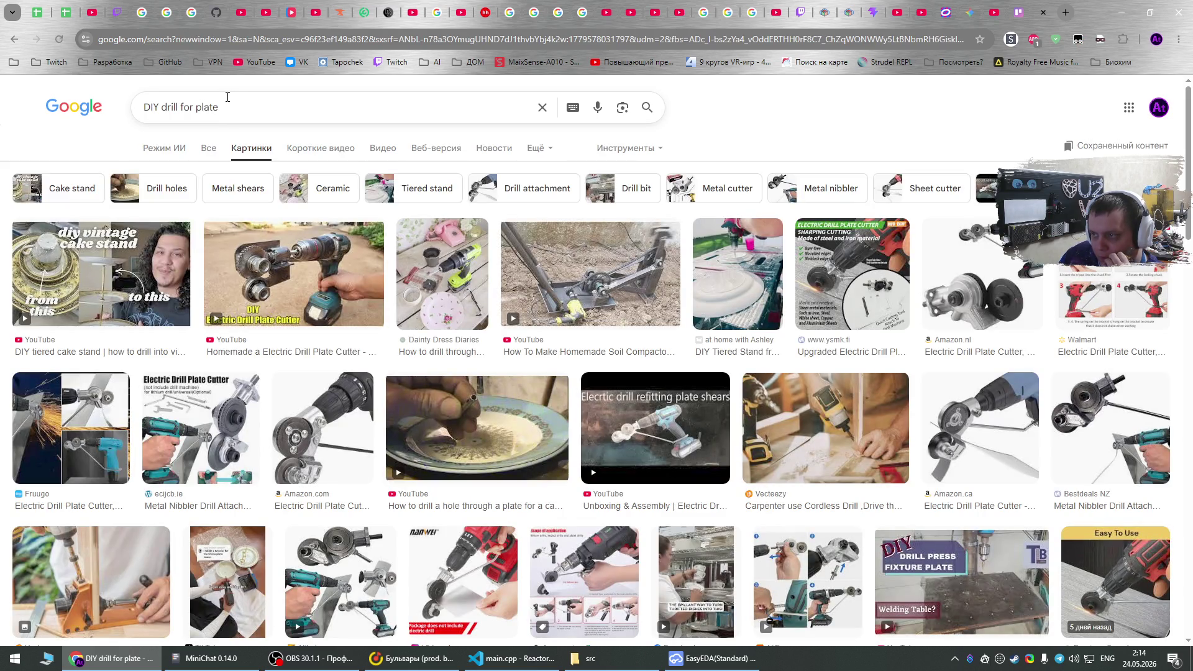
# Change the query to 'DIY сверлильный станок' and keep the DIY PCB Drill Press video in a background tab.
pyautogui.moveTo(246, 105); pyautogui.dragTo(144, 120)
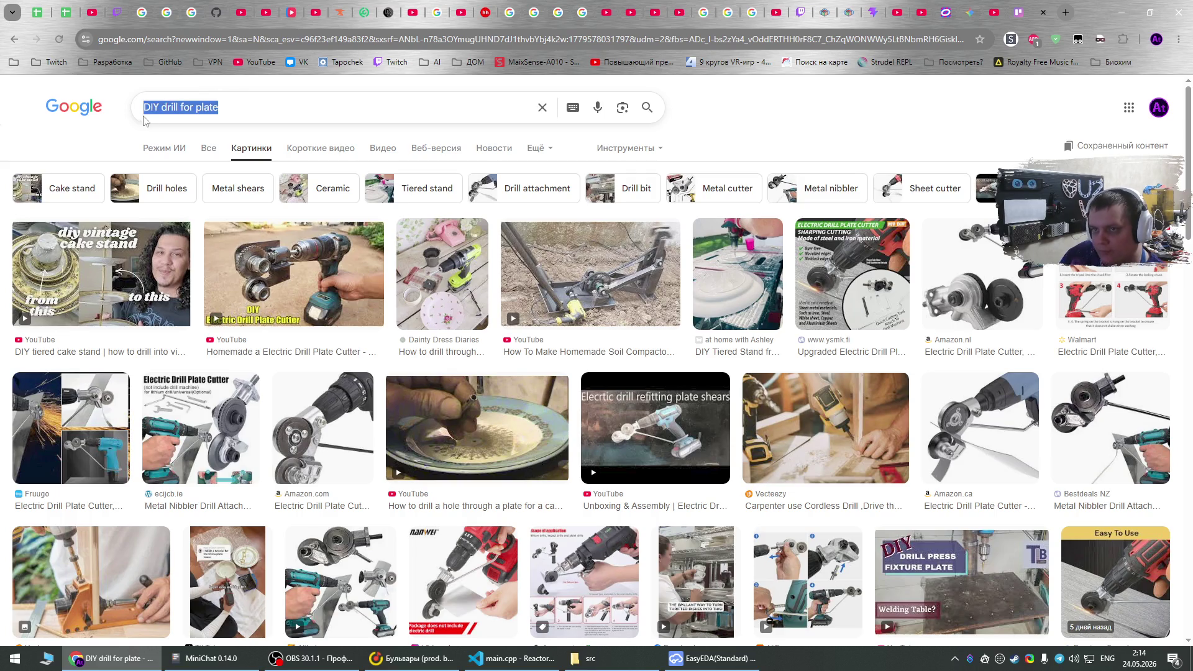
pyautogui.write('сверлильный станок')
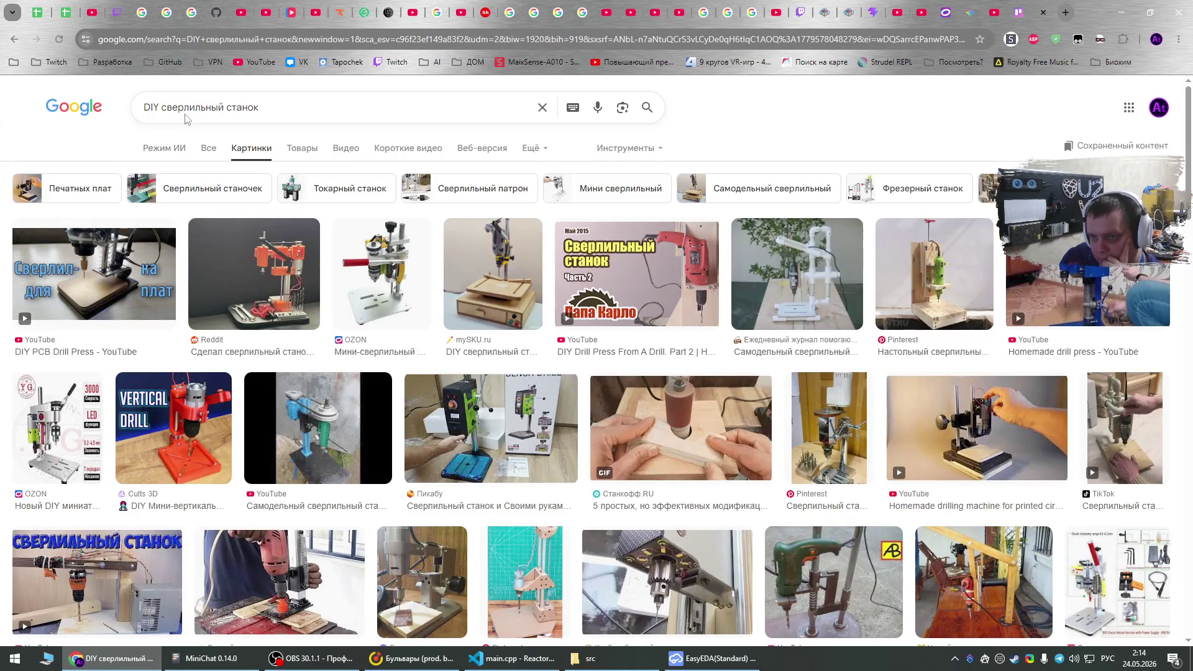
pyautogui.middleClick(96, 357)
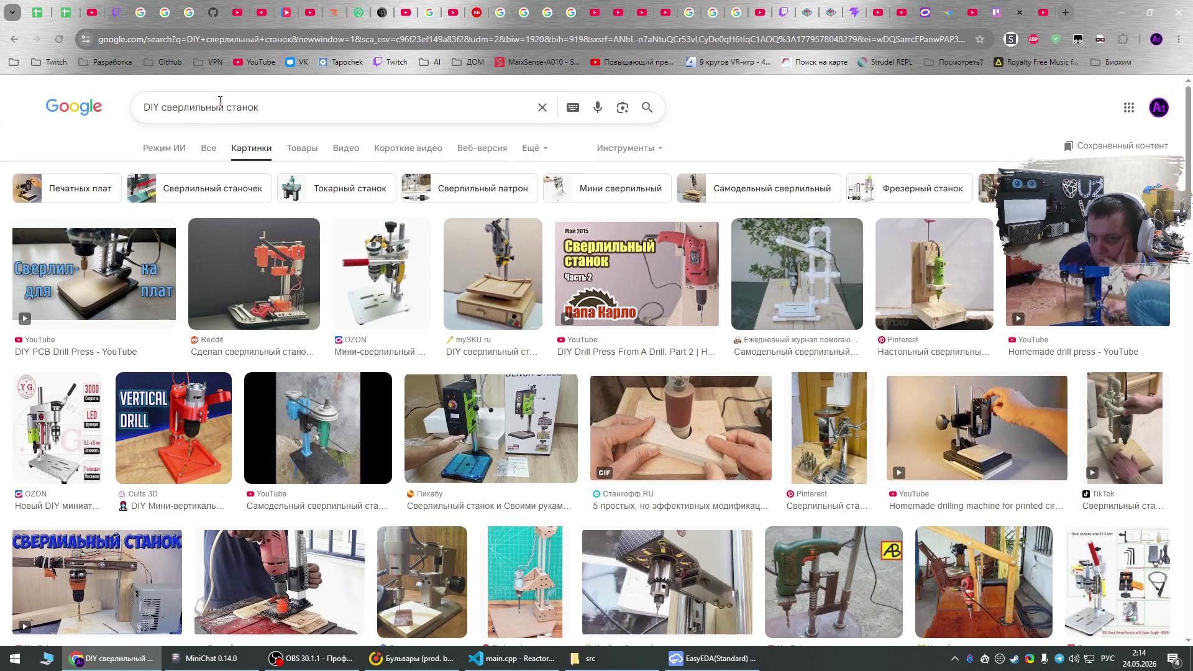
# Search images for the suggested query 'diy pcb drill press'.
pyautogui.moveTo(162, 108); pyautogui.dragTo(396, 114)
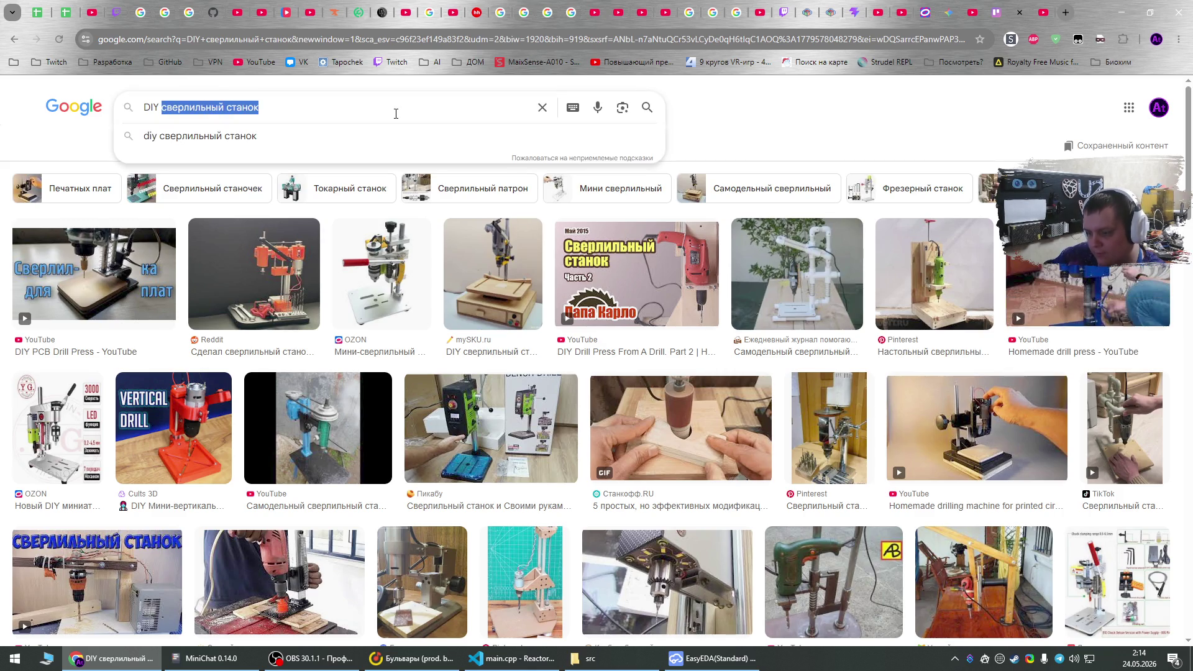
pyautogui.write('PCB DRI')
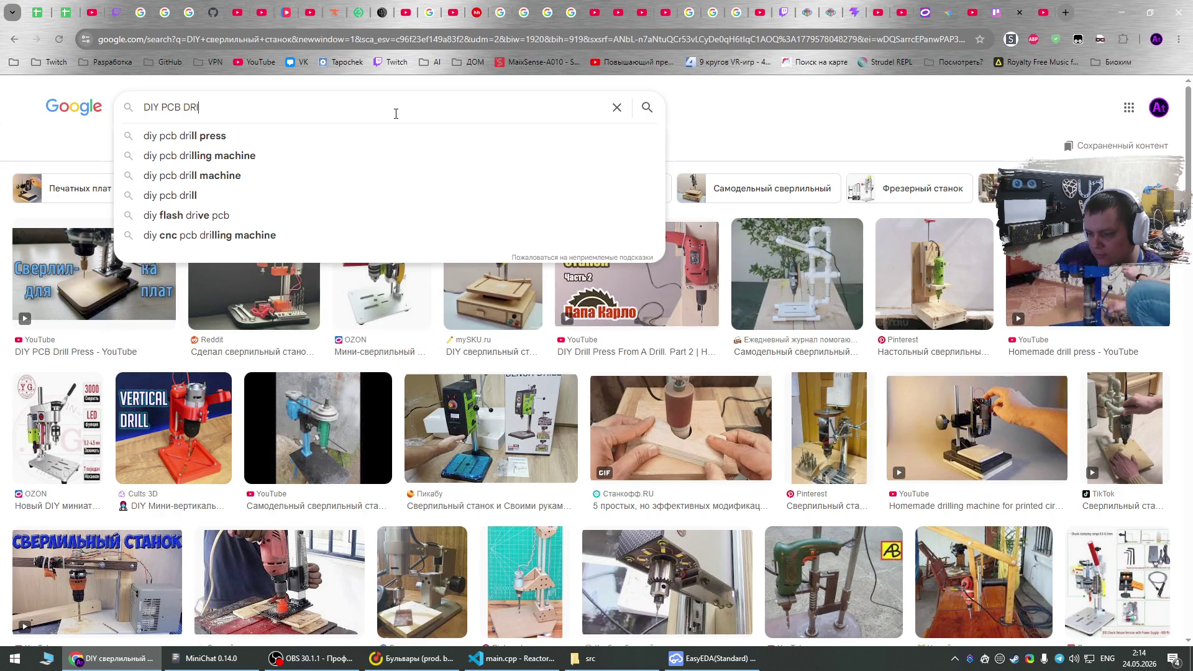
pyautogui.write('LL')
pyautogui.press('Down')
pyautogui.press('Return')
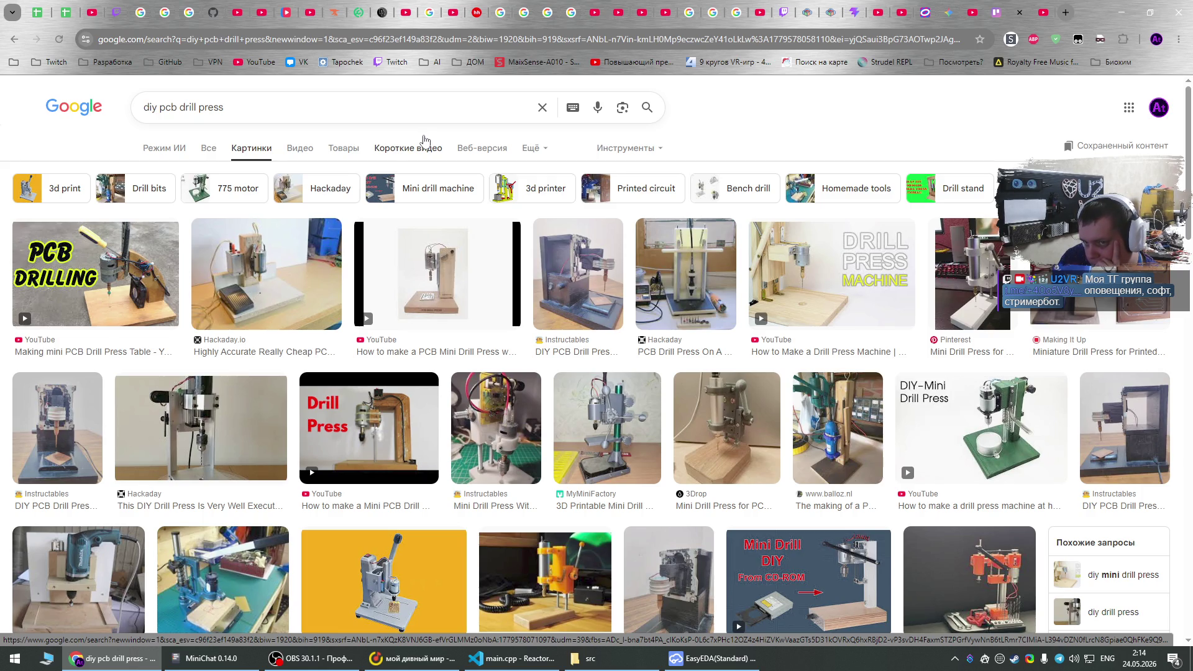
# Show all web results and open the Instructables 'DIY PCB Drill Press Machine' guide.
pyautogui.click(208, 148)
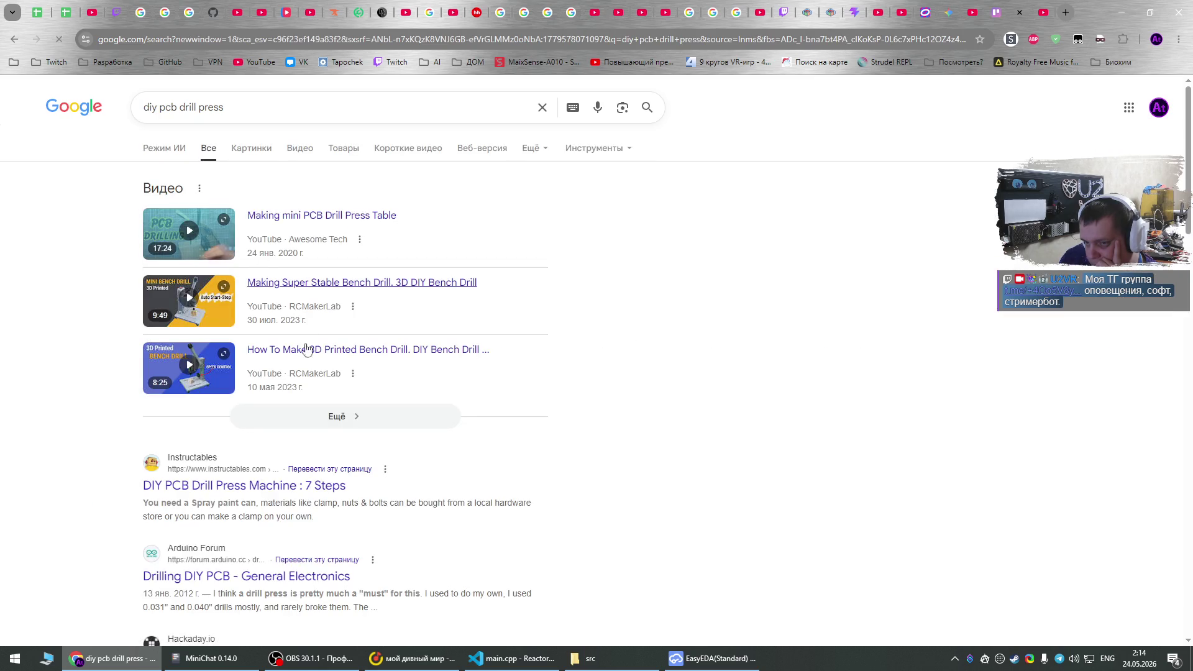
pyautogui.middleClick(253, 487)
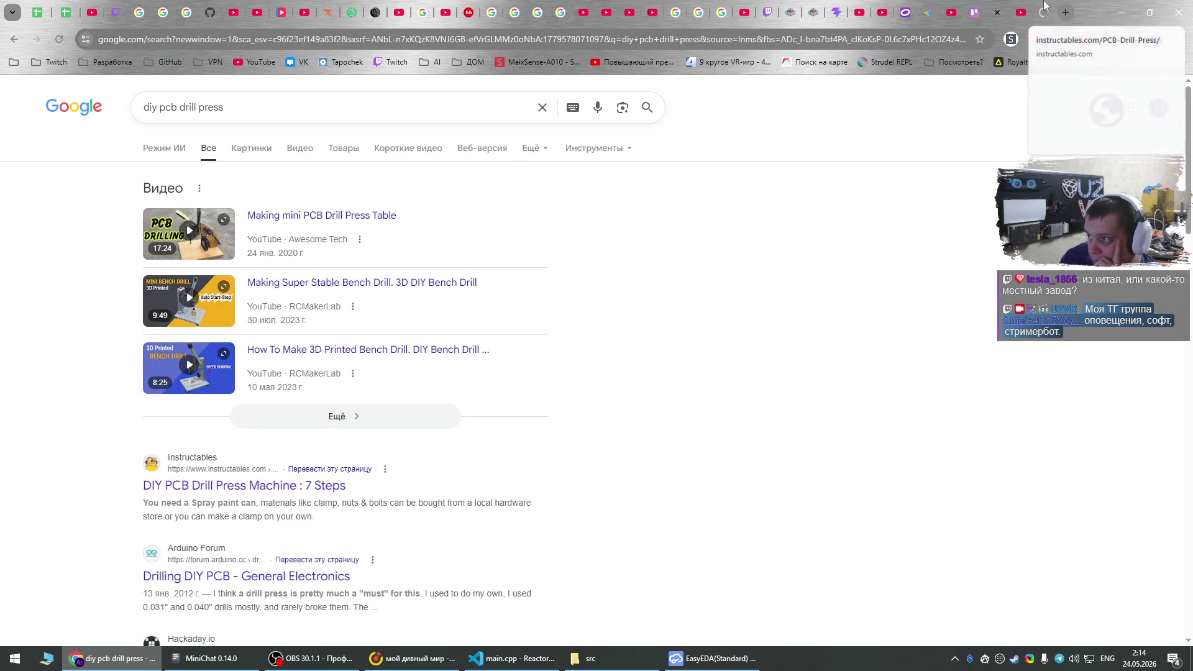
pyautogui.click(1044, 5)
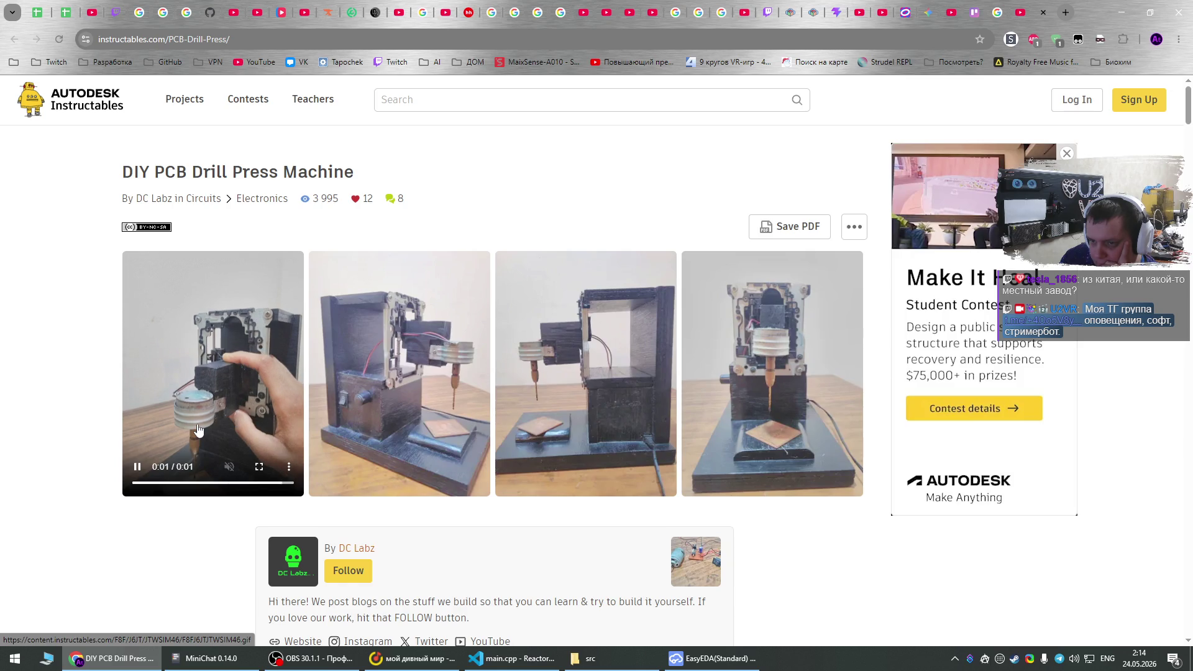
# Read the guide down to Step 6: Success.
pyautogui.scroll(-2, 171, 531)
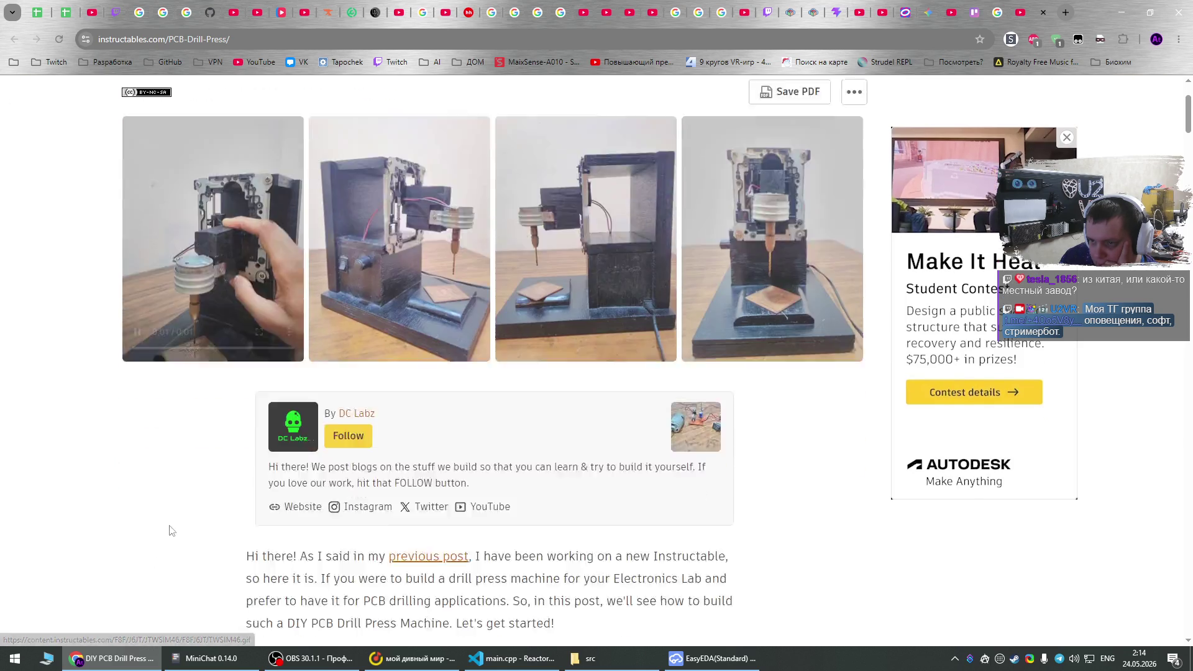
pyautogui.scroll(-15, 171, 530)
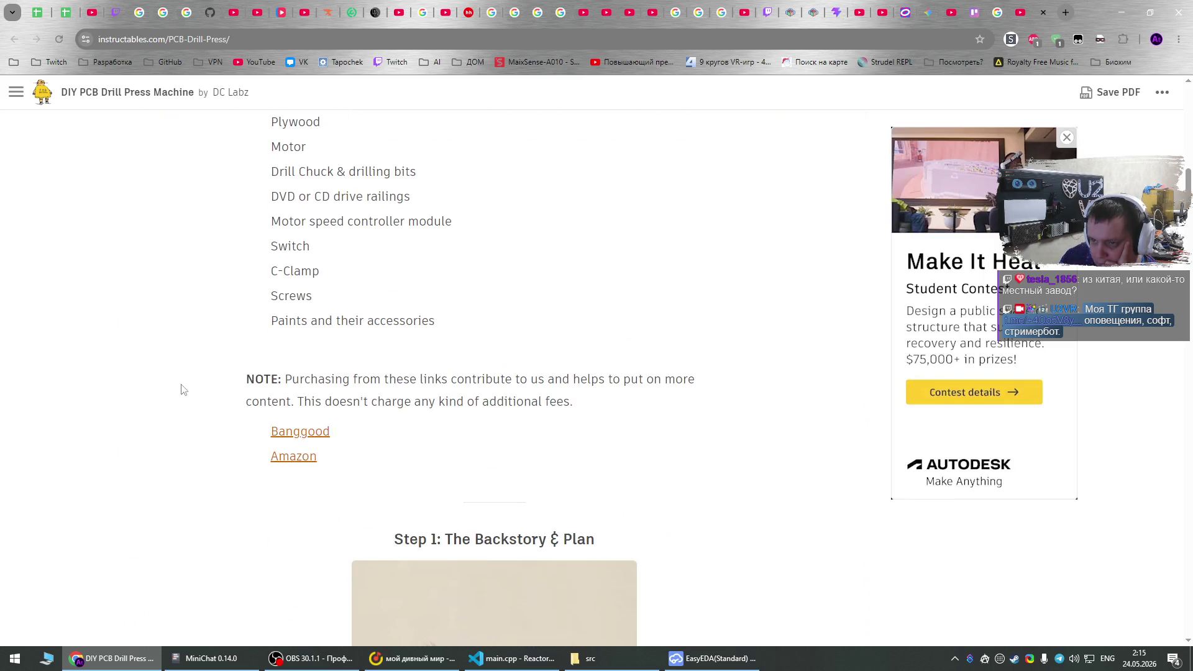
pyautogui.scroll(-13, 181, 390)
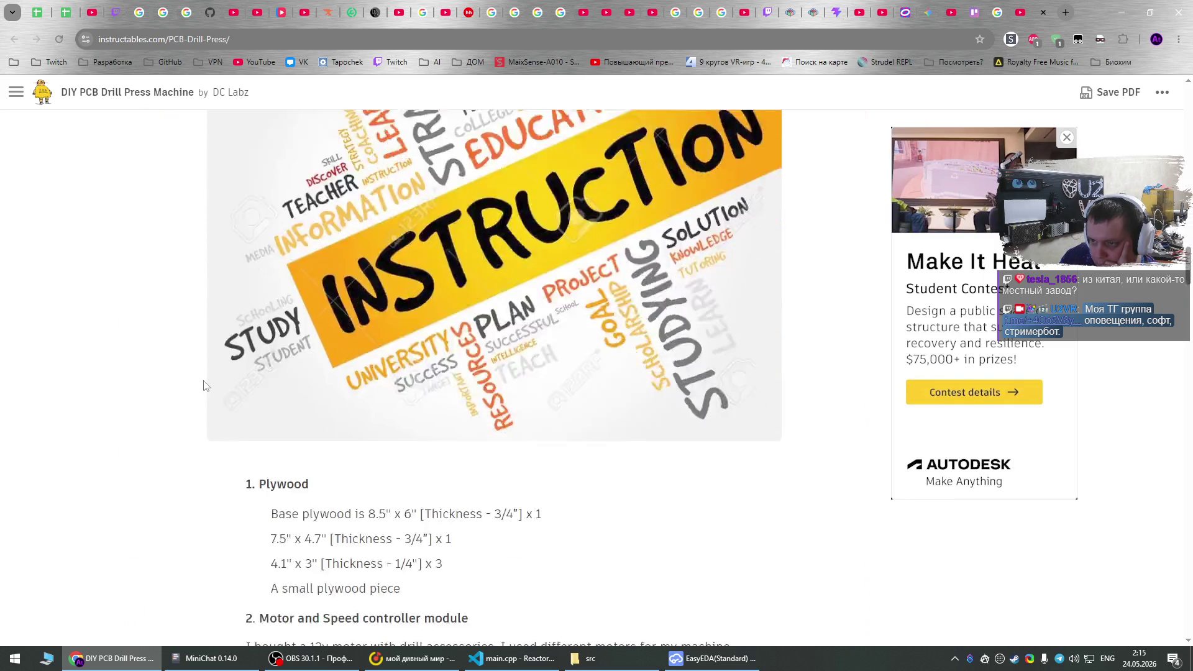
pyautogui.scroll(-6, 206, 386)
pyautogui.scroll(-14, 209, 385)
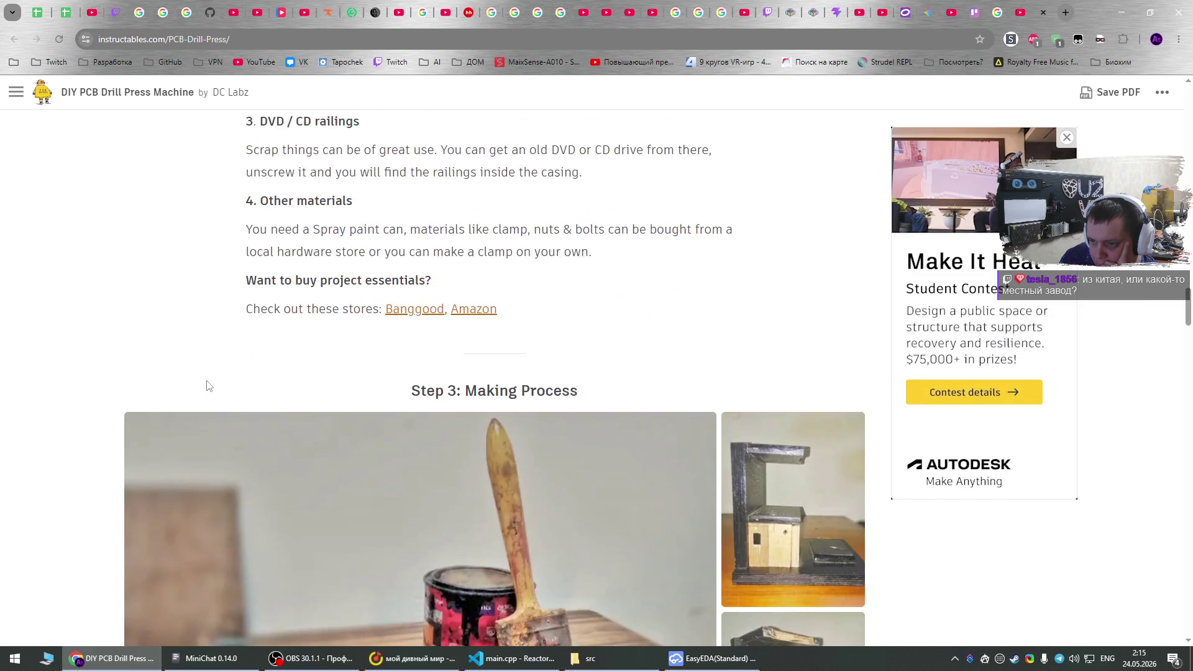
pyautogui.scroll(-4, 208, 386)
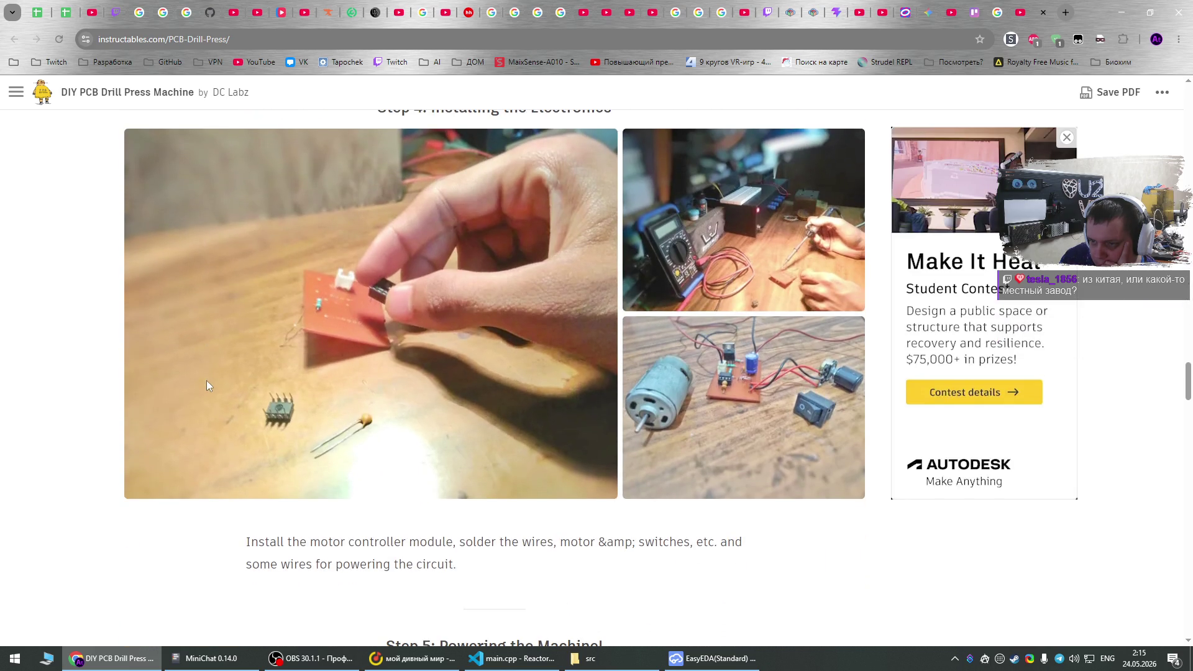
pyautogui.scroll(3, 208, 386)
pyautogui.scroll(-4, 208, 387)
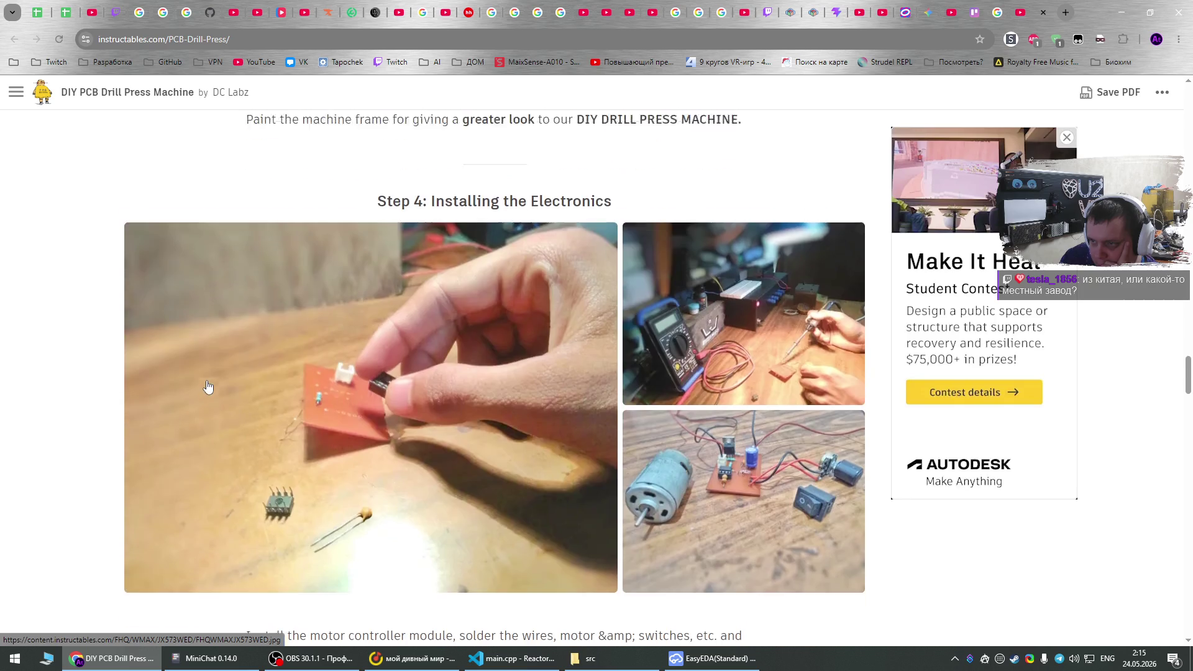
pyautogui.scroll(-1, 207, 388)
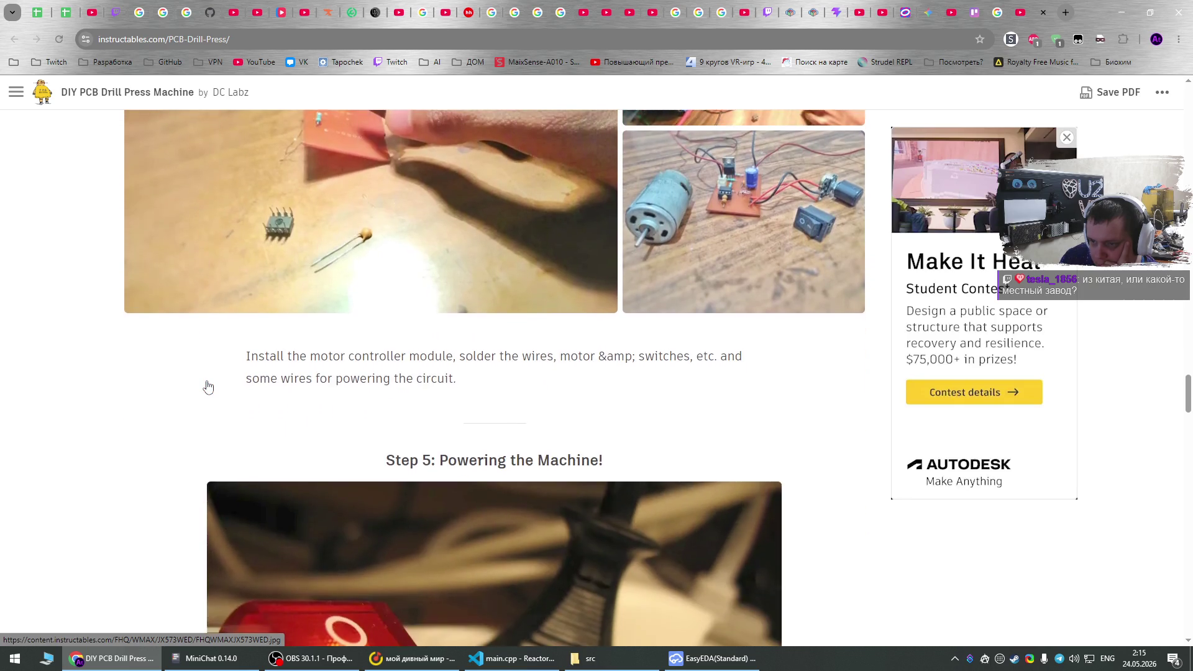
pyautogui.scroll(3, 211, 390)
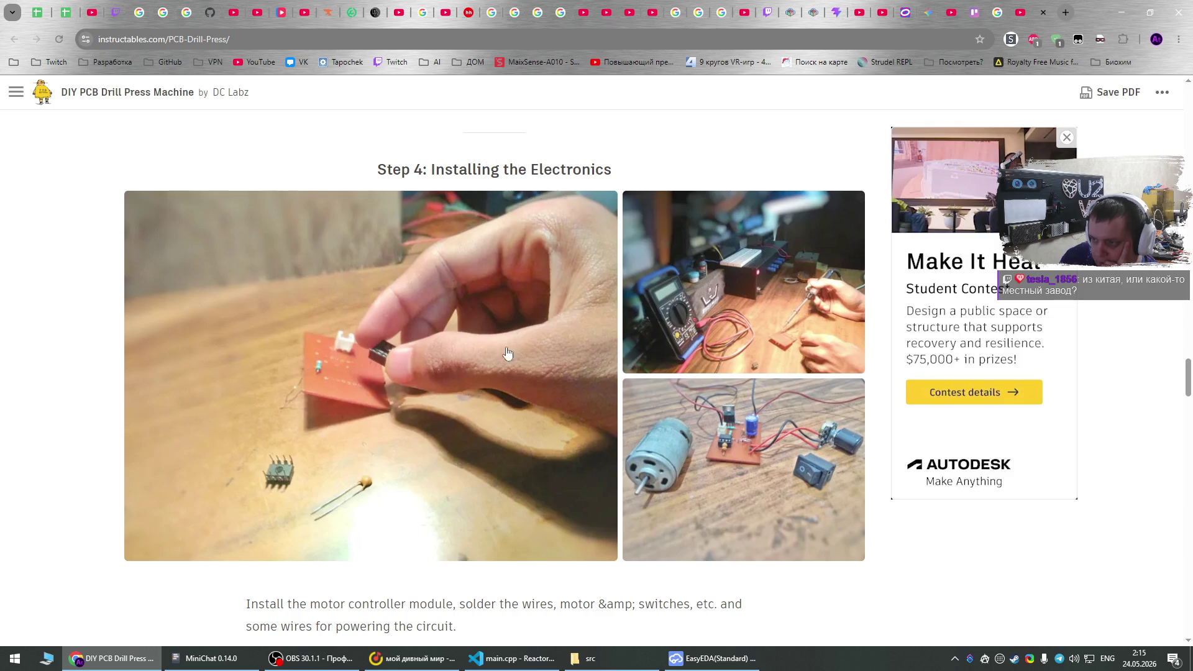
pyautogui.scroll(-1, 557, 414)
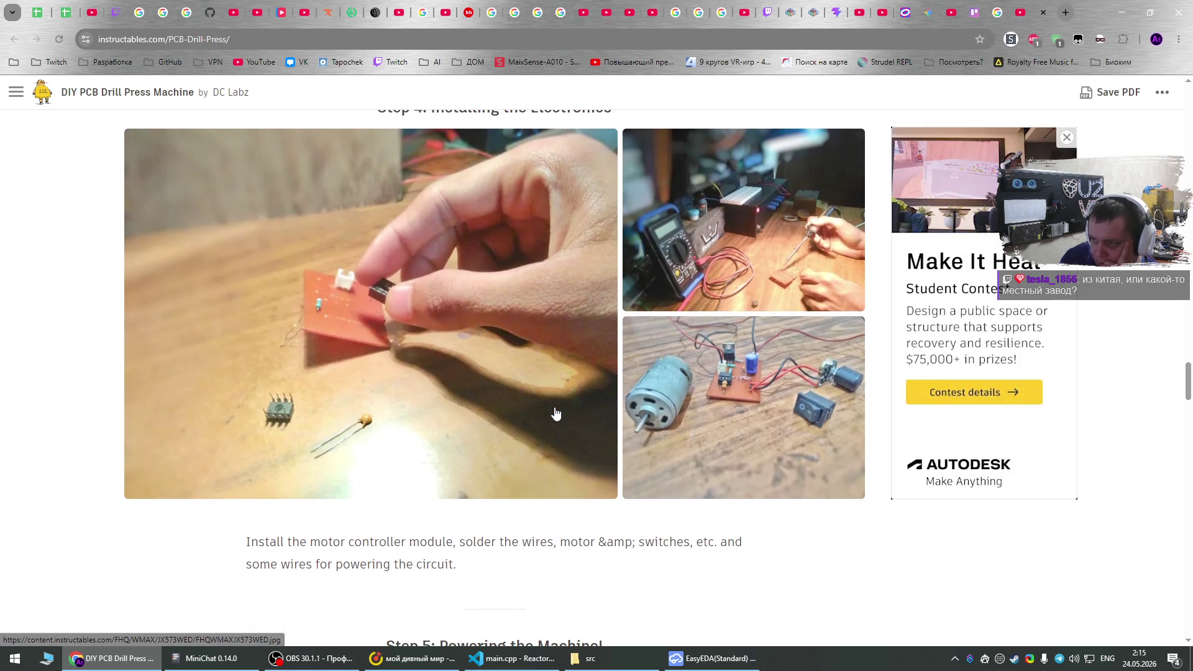
pyautogui.scroll(-3, 556, 414)
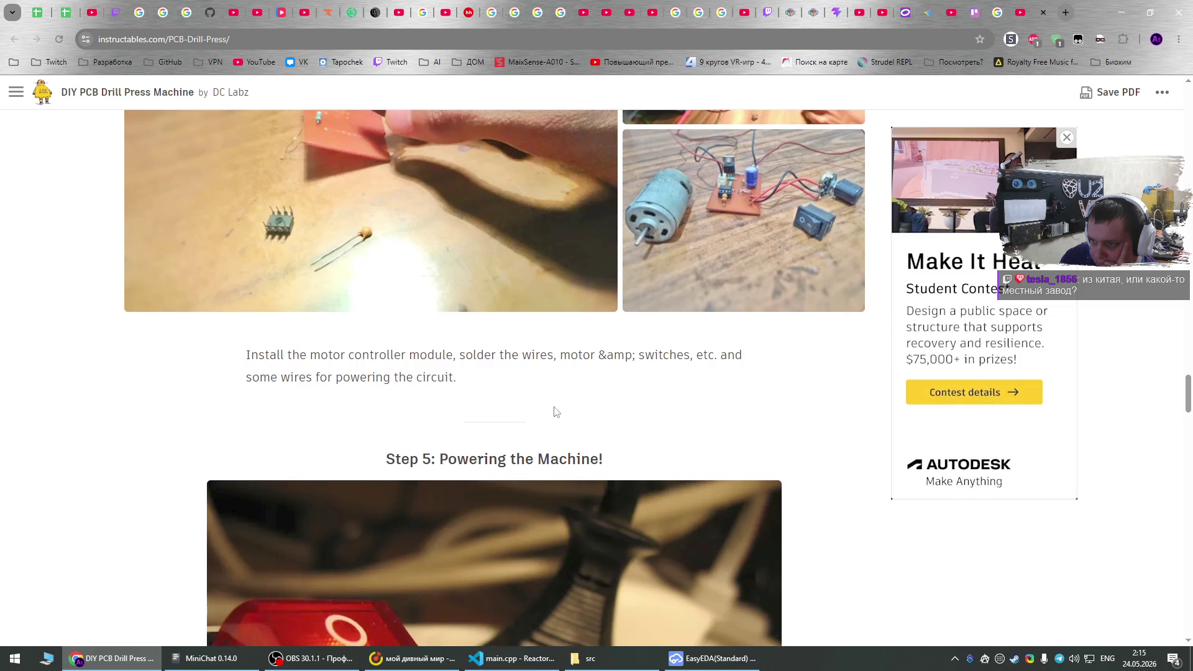
pyautogui.scroll(-4, 556, 413)
pyautogui.scroll(-11, 556, 413)
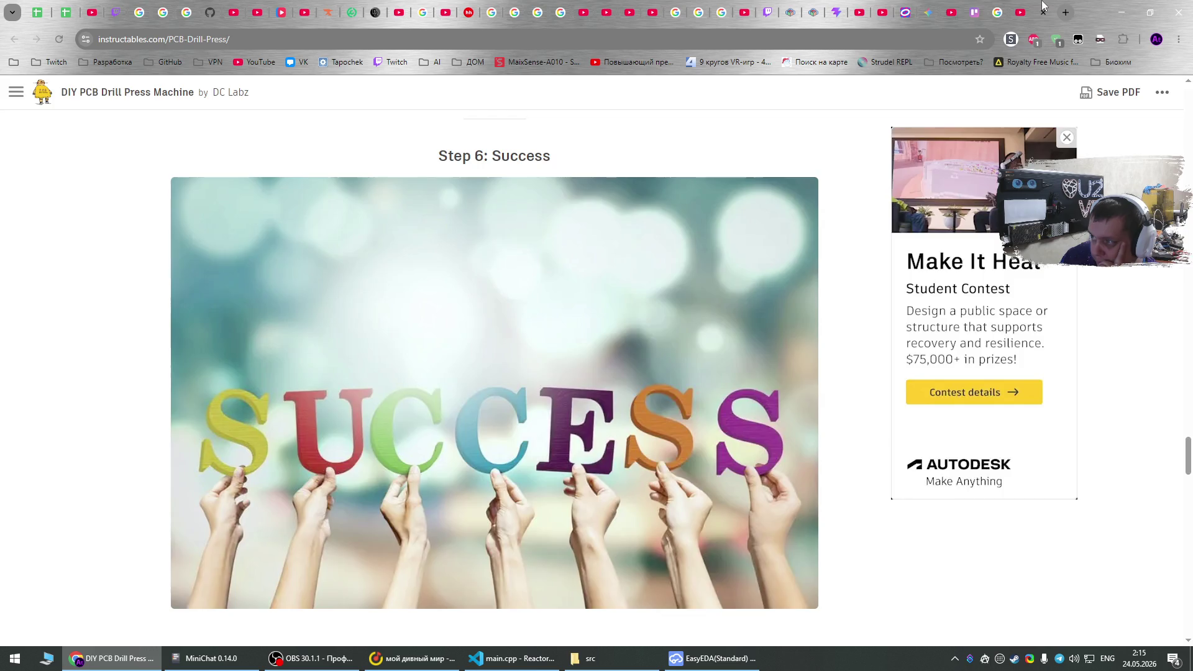
pyautogui.click(1027, 6)
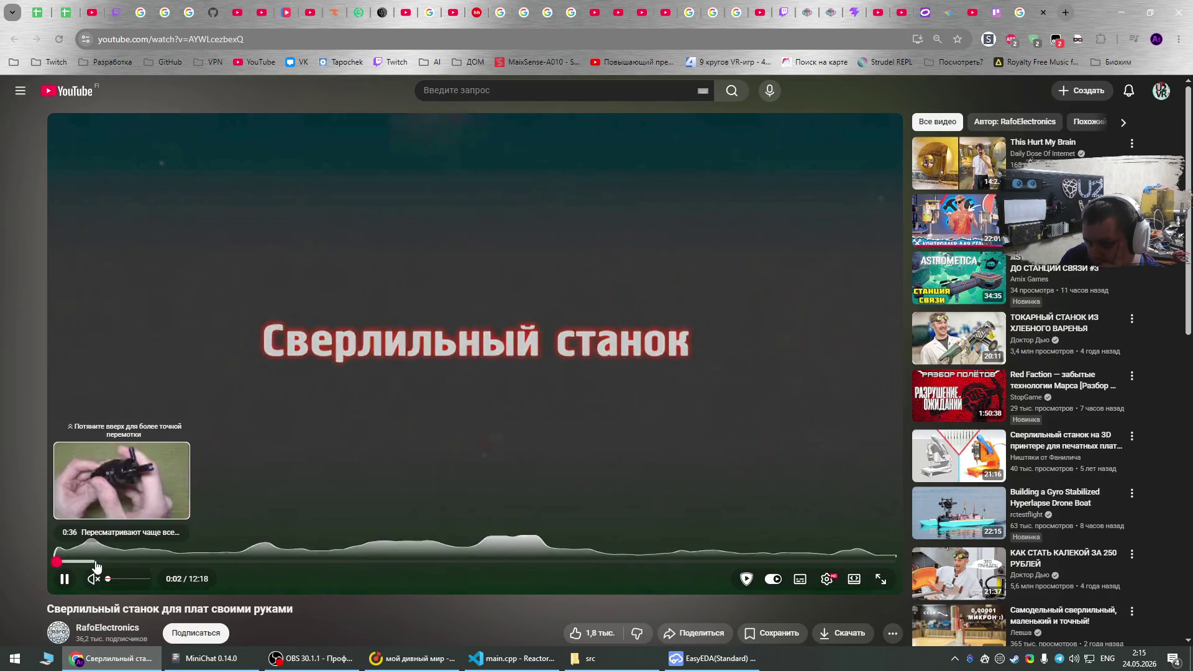
# Skip through the homemade PCB drill press video to its drilling and speed-controller sections.
pyautogui.moveTo(96, 563); pyautogui.dragTo(244, 565)
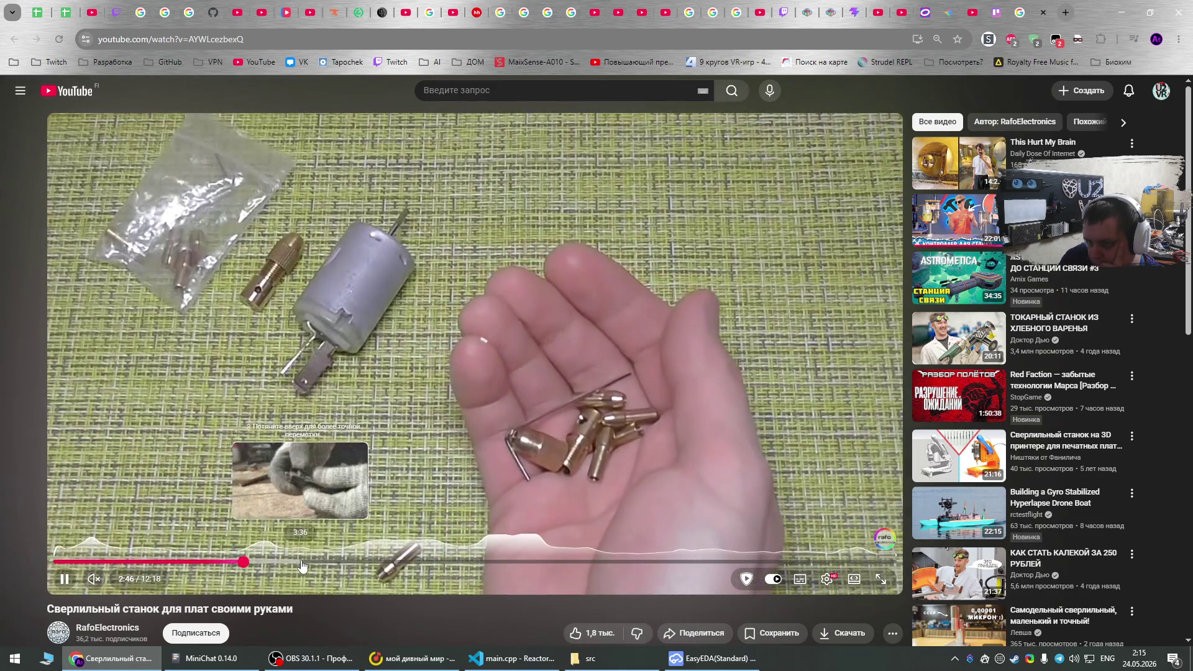
pyautogui.click(303, 563)
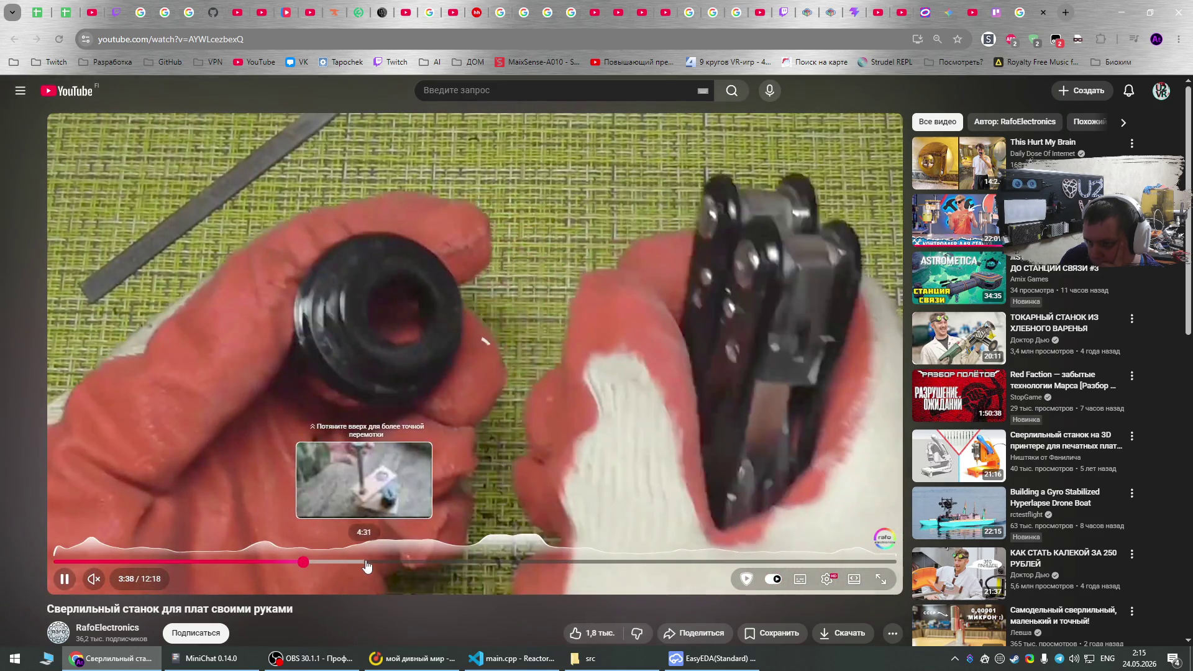
pyautogui.click(367, 564)
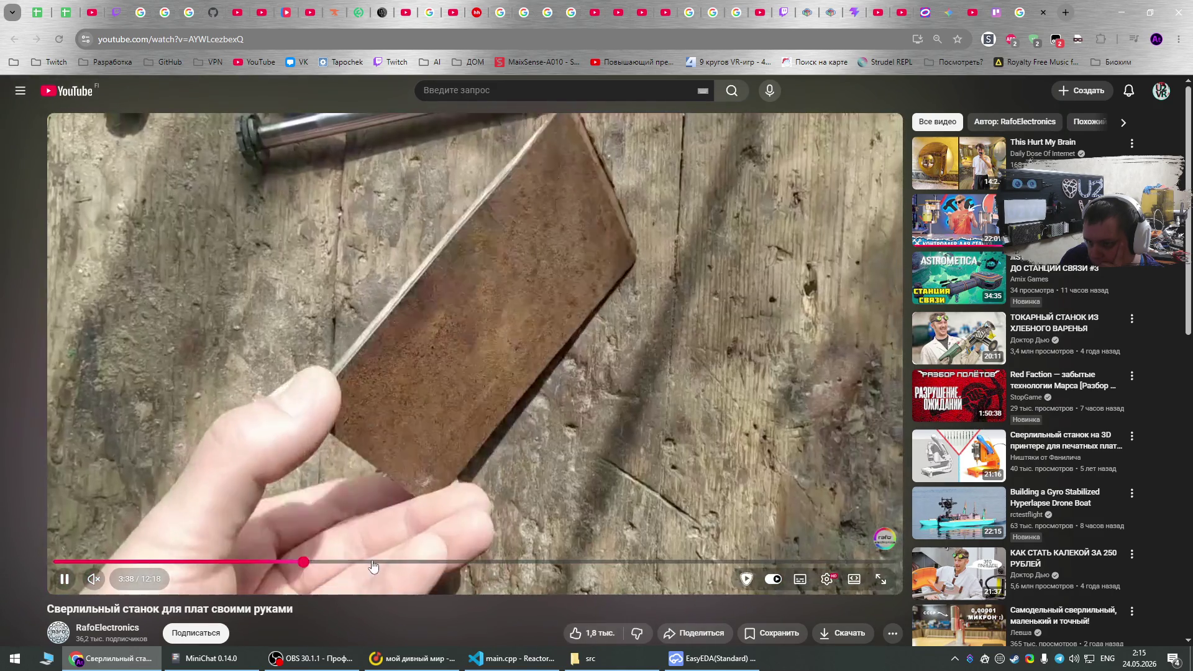
pyautogui.click(381, 565)
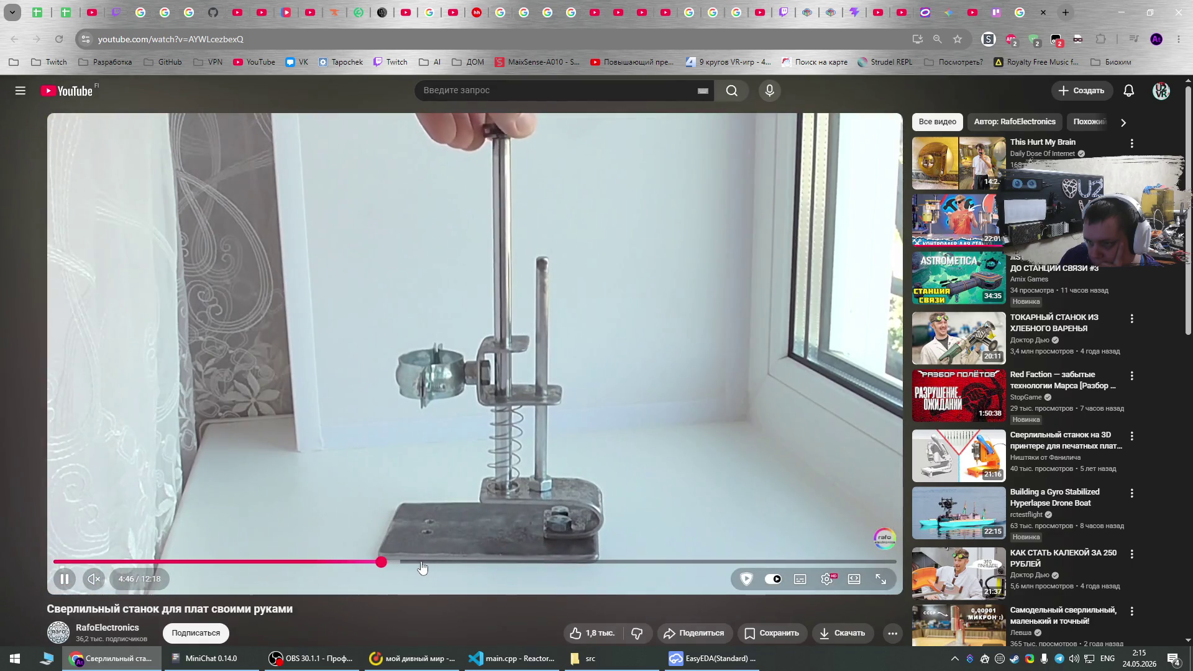
pyautogui.click(420, 565)
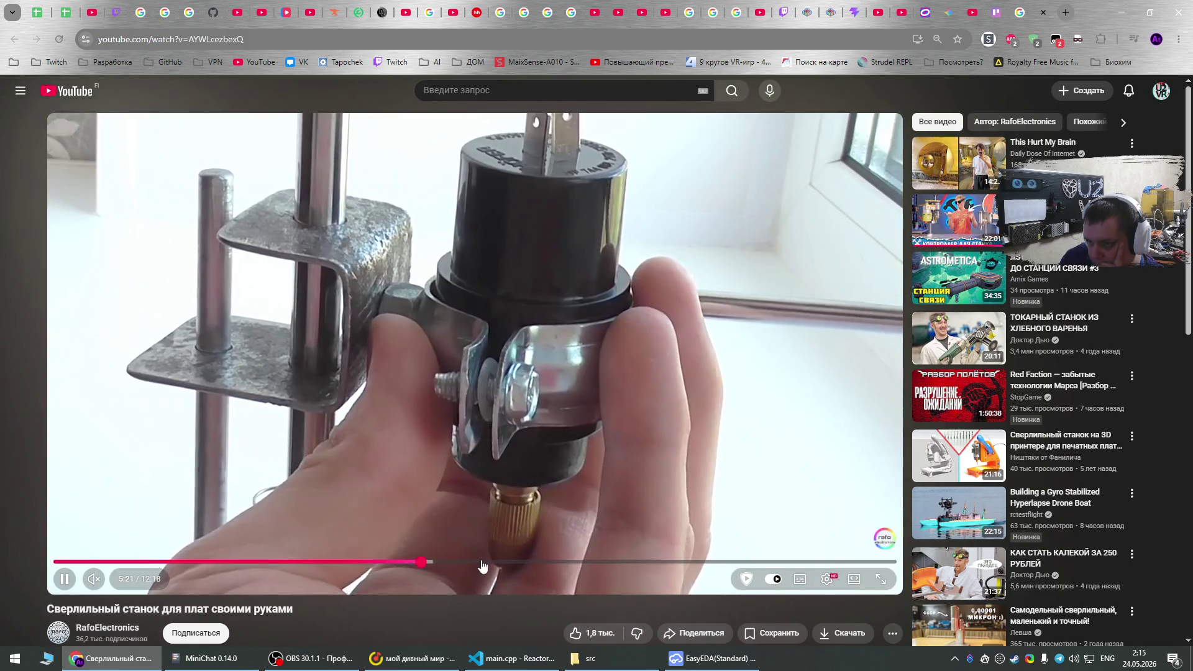
pyautogui.moveTo(482, 566); pyautogui.dragTo(486, 565)
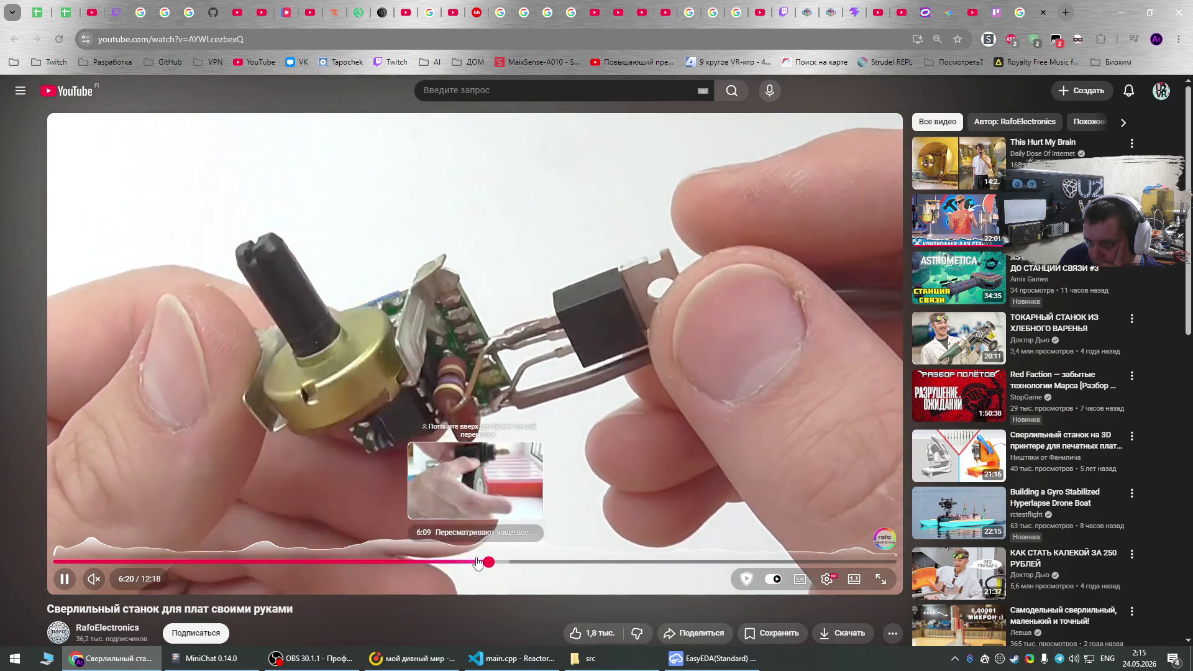
pyautogui.click(476, 563)
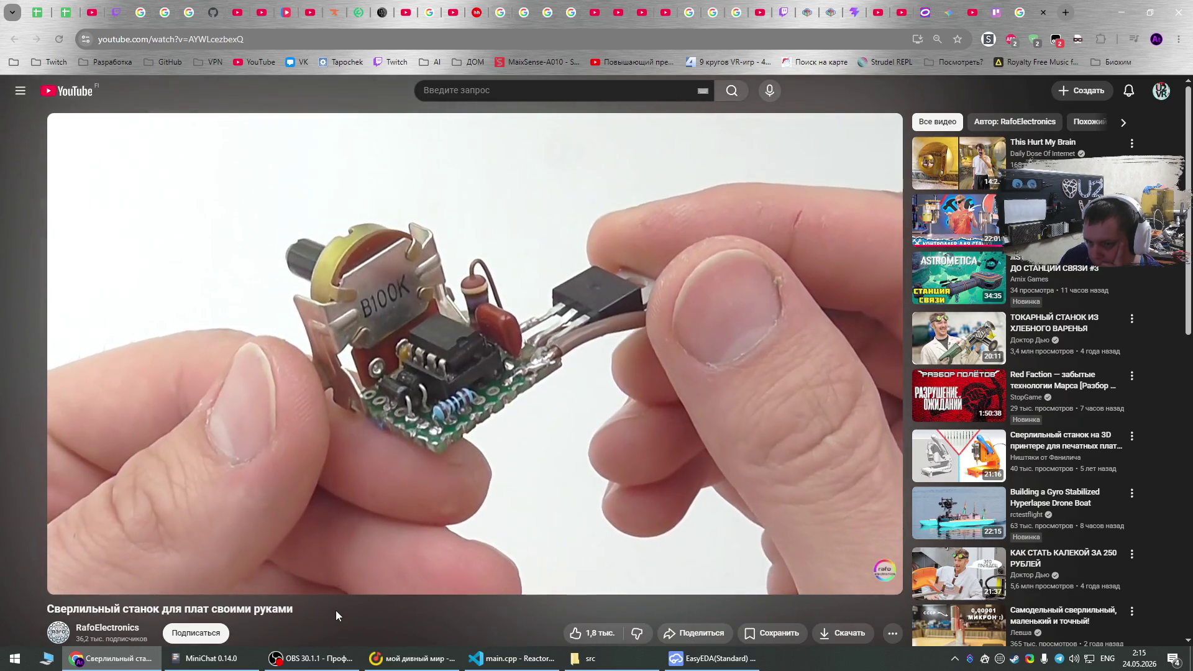
# Read the full video description and comments, then go back to the Google results.
pyautogui.scroll(-1, 336, 610)
pyautogui.scroll(-2, 338, 588)
pyautogui.click(258, 429)
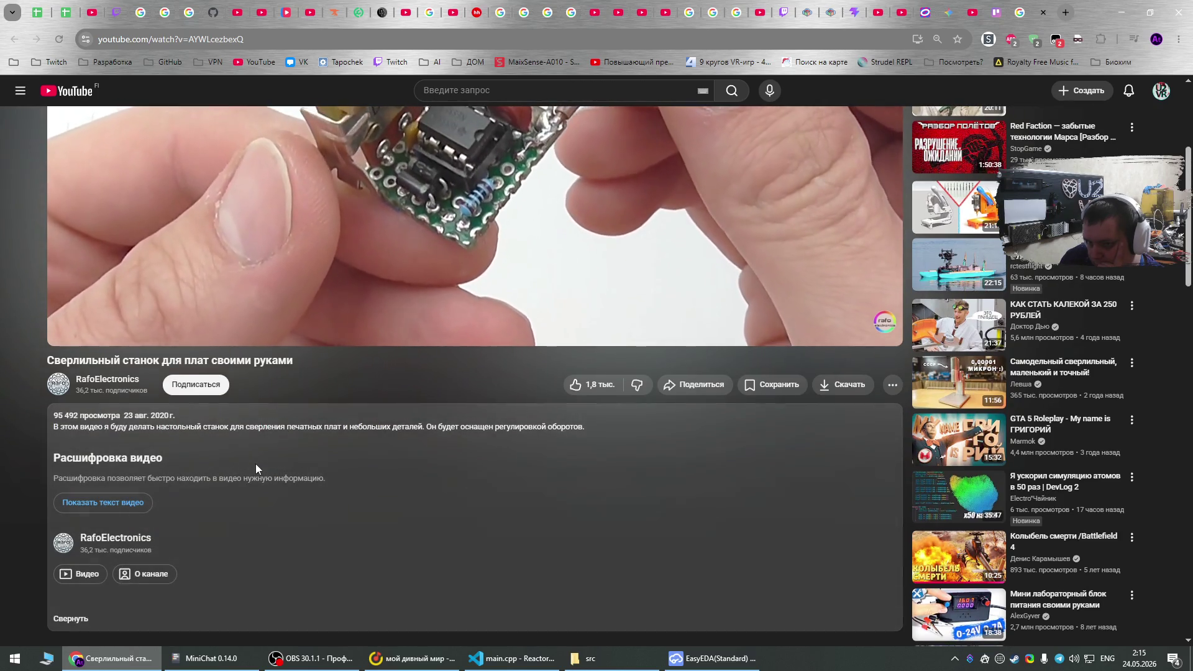
pyautogui.scroll(-3, 252, 463)
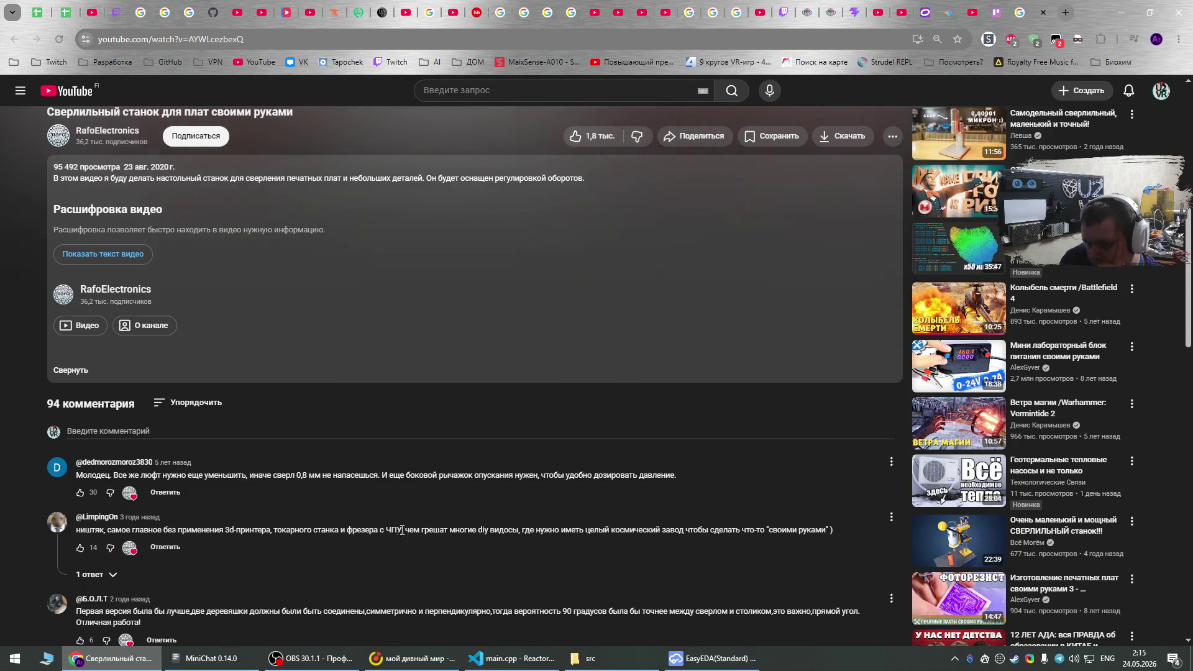
pyautogui.scroll(8, 490, 587)
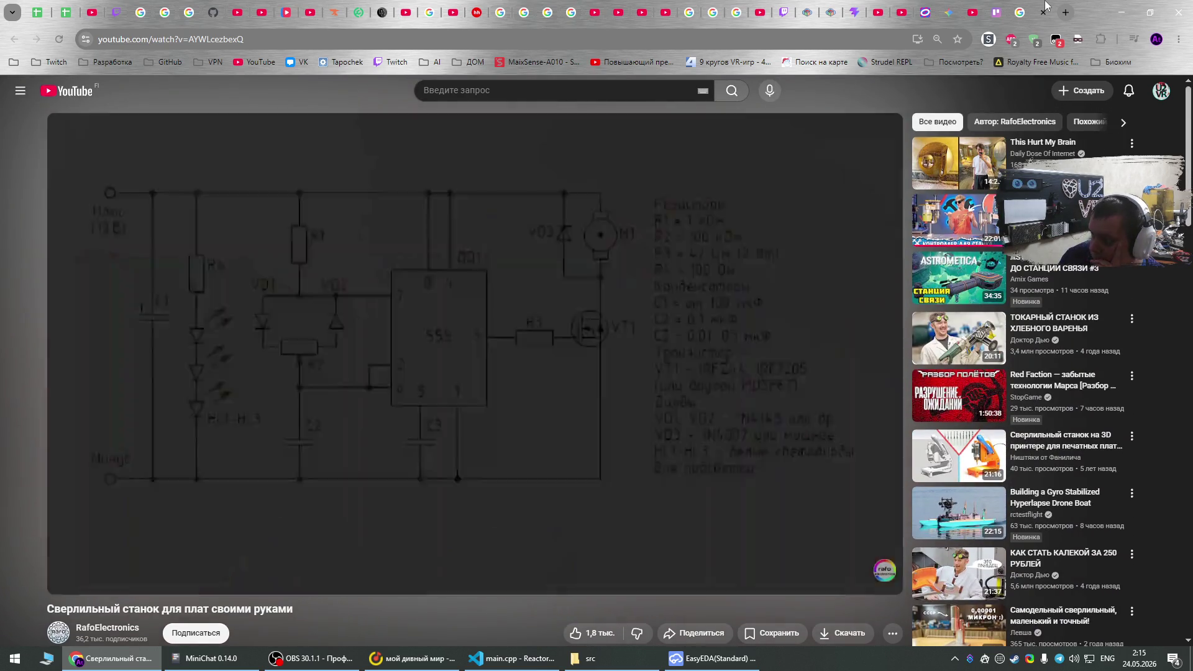
pyautogui.hotkey('alt', 'Left')
# Open the Drilling DIY PCB forum, Hackaday and Mini Drill Press results in tabs, then close the forum tab.
pyautogui.scroll(-3, 618, 355)
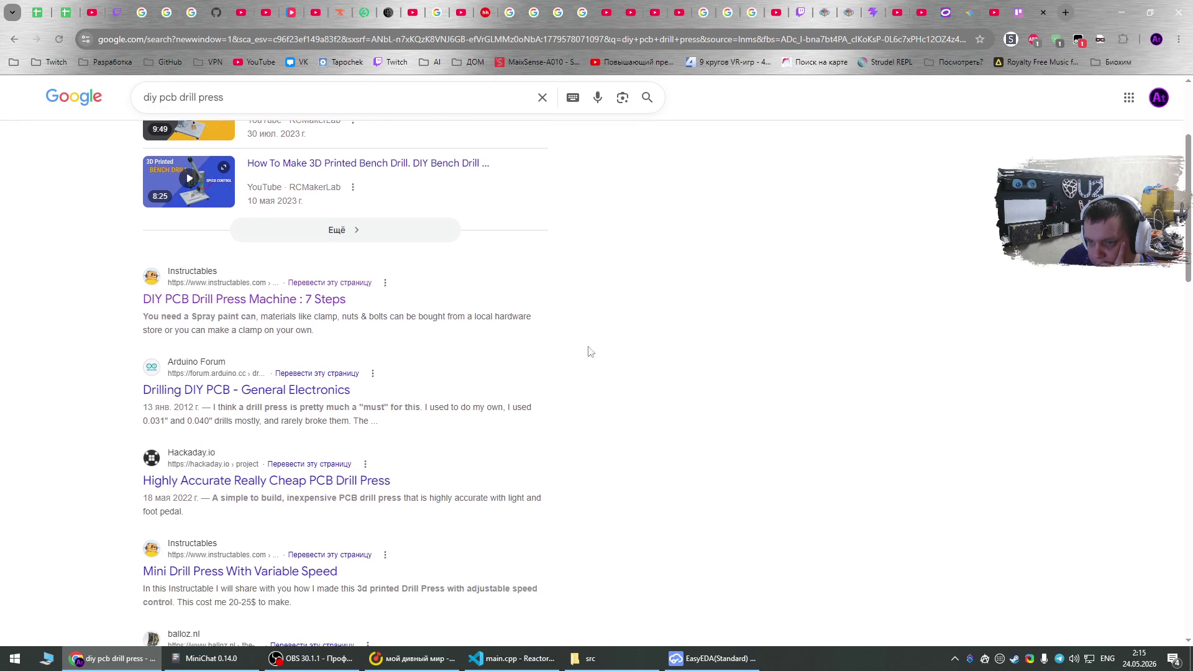
pyautogui.middleClick(298, 394)
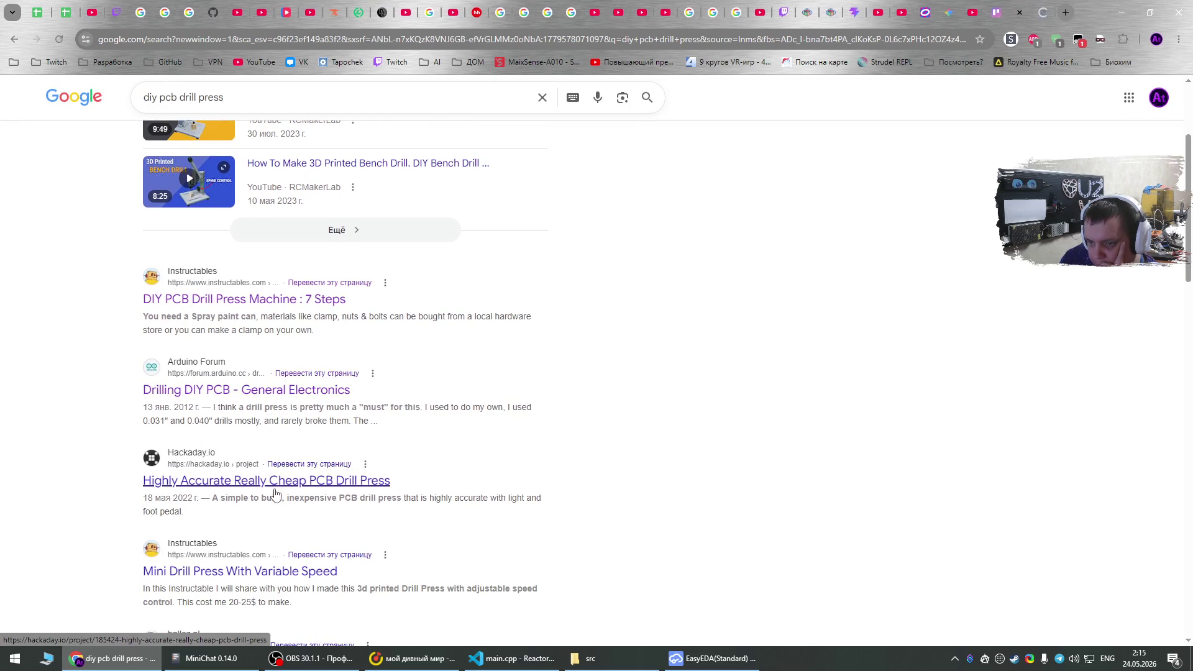
pyautogui.middleClick(266, 577)
pyautogui.middleClick(324, 482)
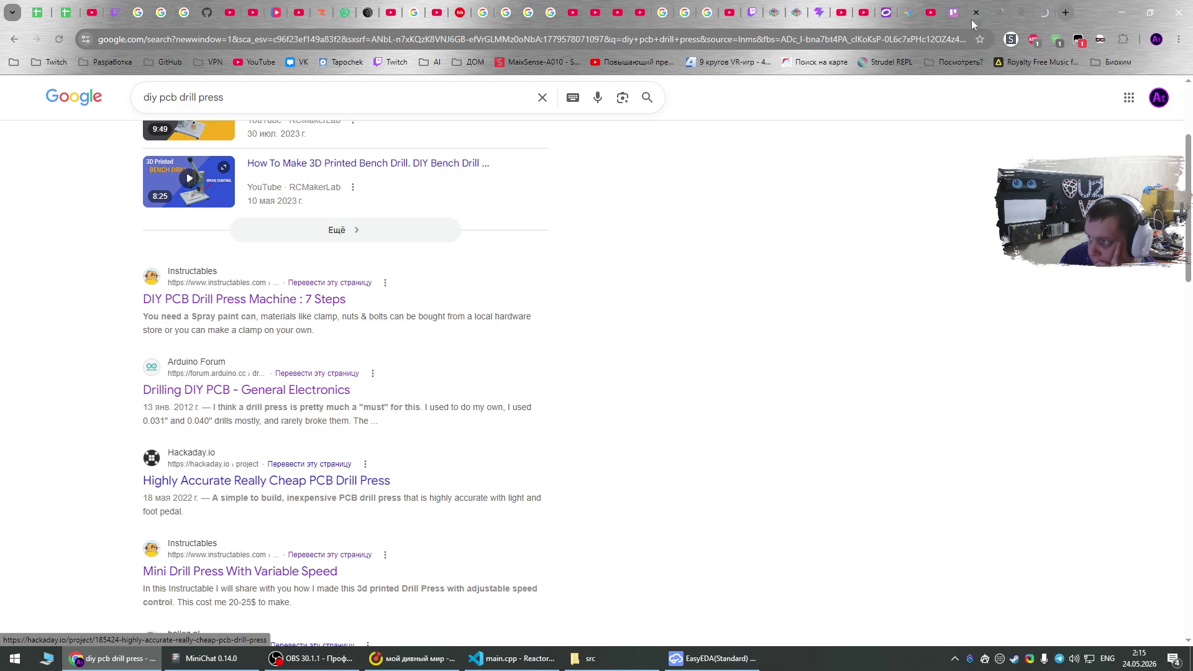
pyautogui.hotkey('ctrl', 'Tab')
pyautogui.scroll(-4, 878, 114)
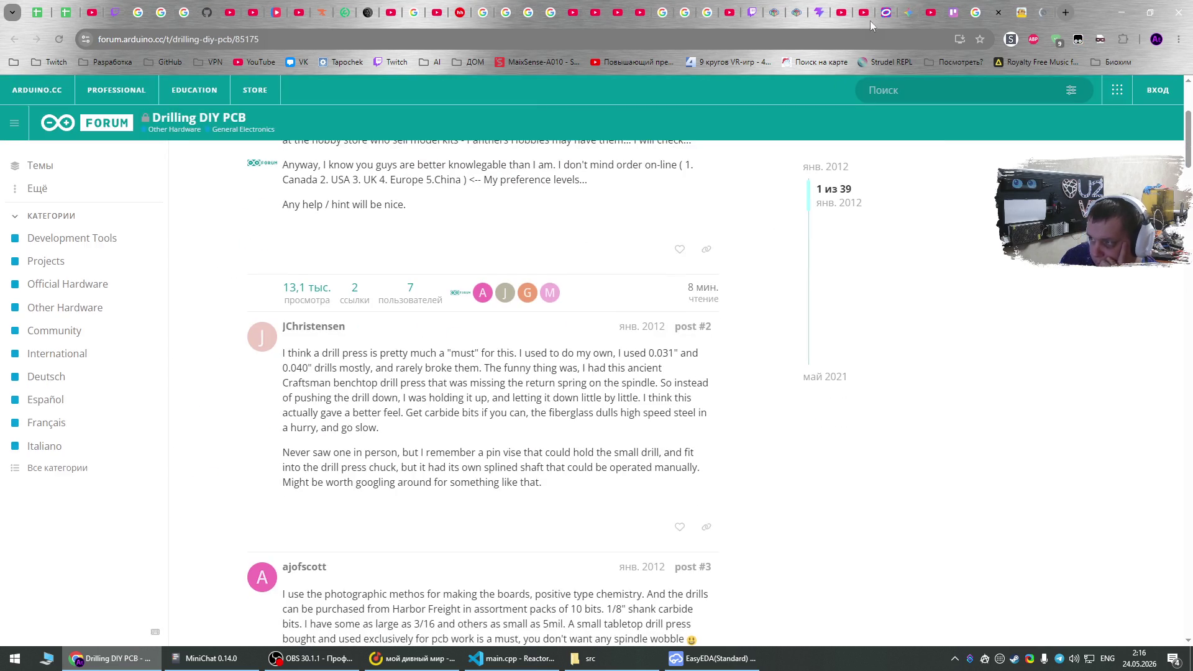
pyautogui.click(999, 12)
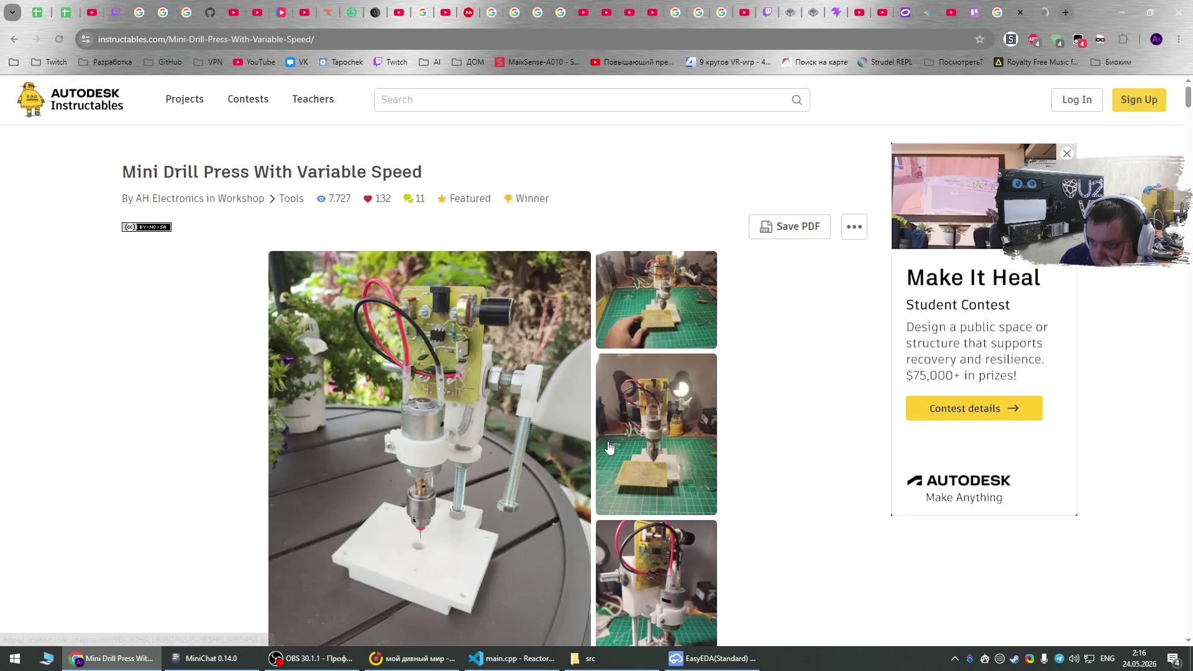
pyautogui.scroll(-2, 609, 447)
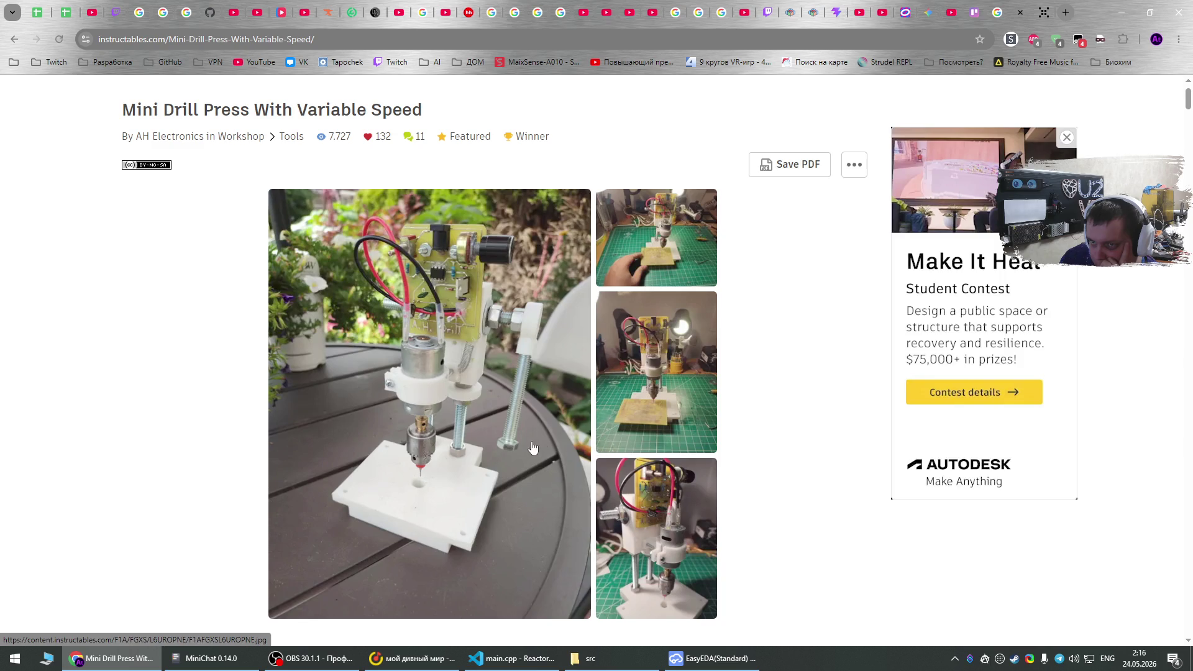
# Scroll past the parts lists and 3D design steps to Step 5: Schematic's 555-timer PWM controller.
pyautogui.scroll(-12, 513, 444)
pyautogui.scroll(-15, 513, 433)
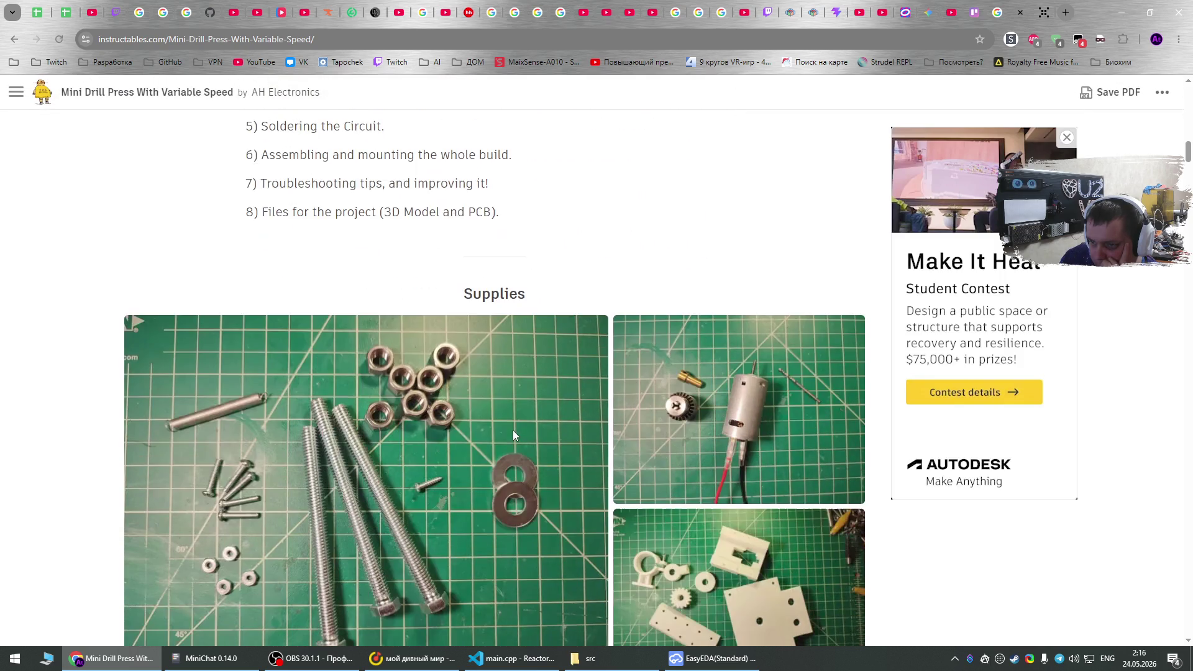
pyautogui.scroll(-4, 514, 434)
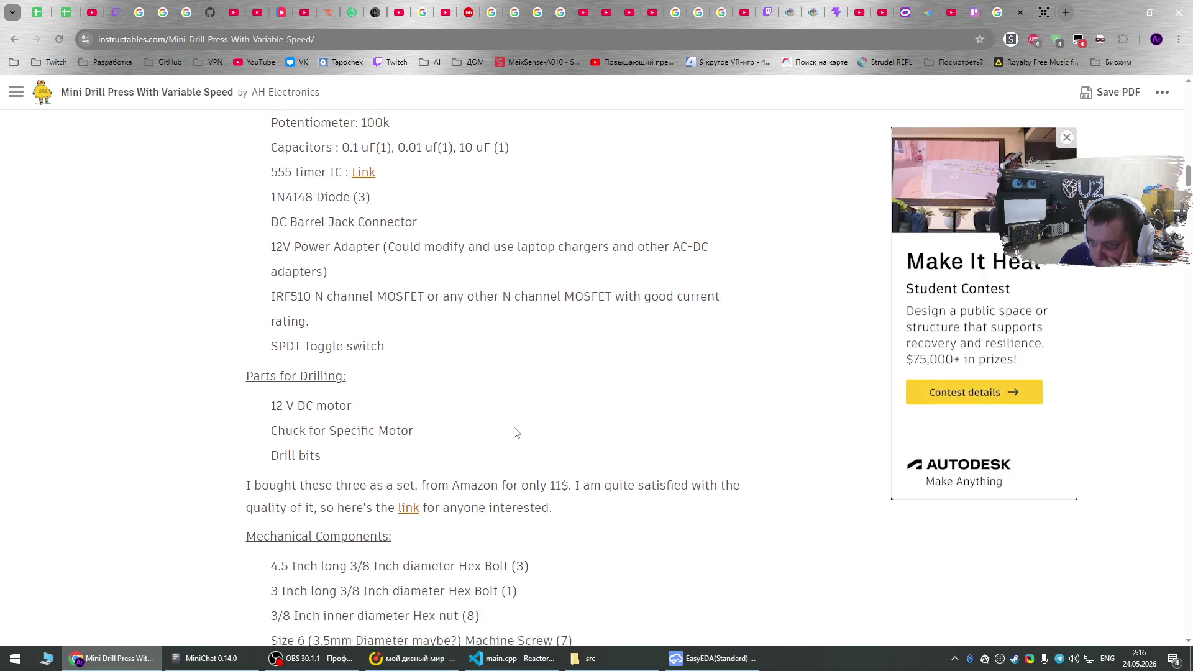
pyautogui.scroll(5, 514, 433)
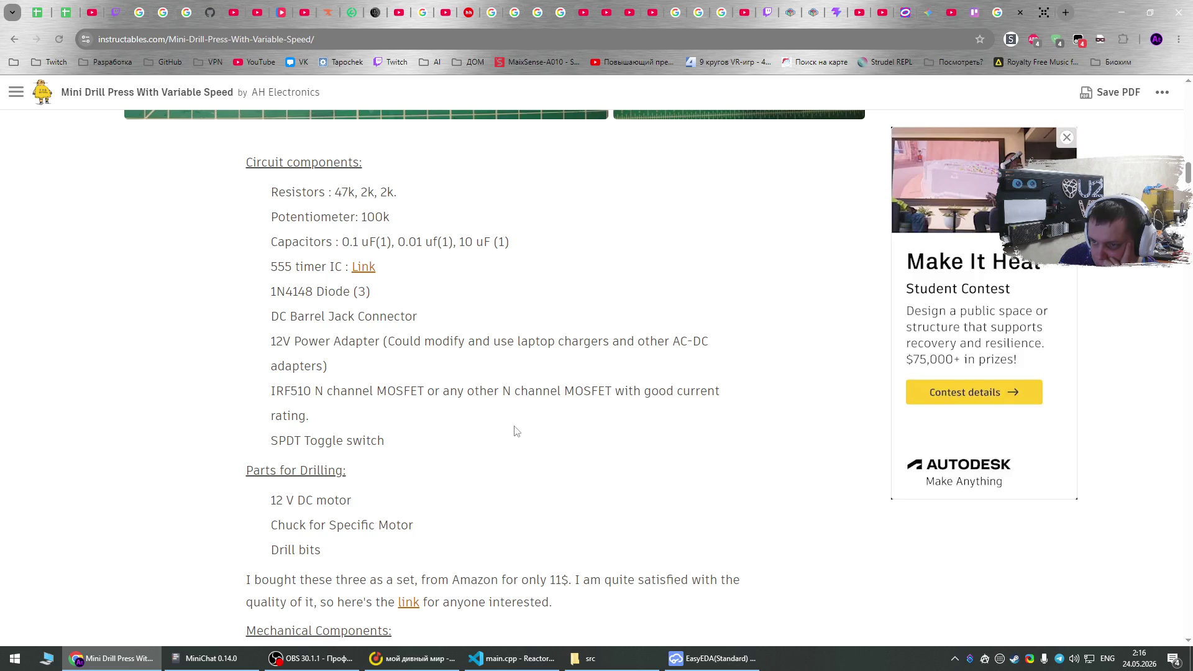
pyautogui.scroll(-8, 515, 430)
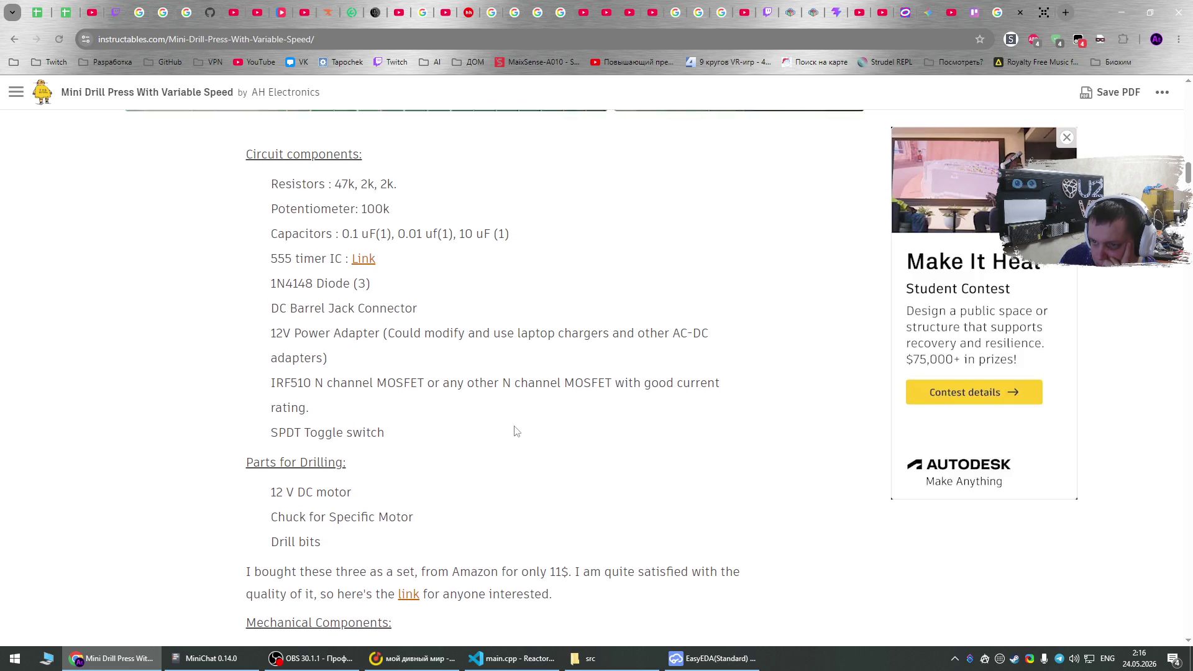
pyautogui.scroll(-15, 514, 430)
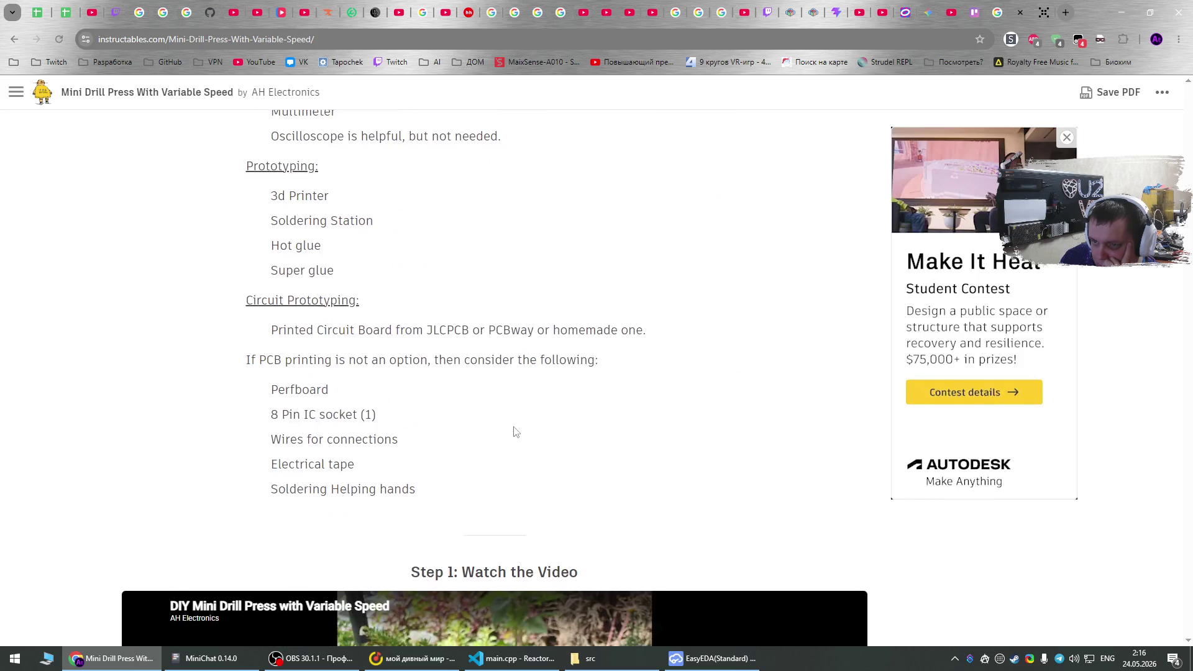
pyautogui.scroll(-15, 514, 431)
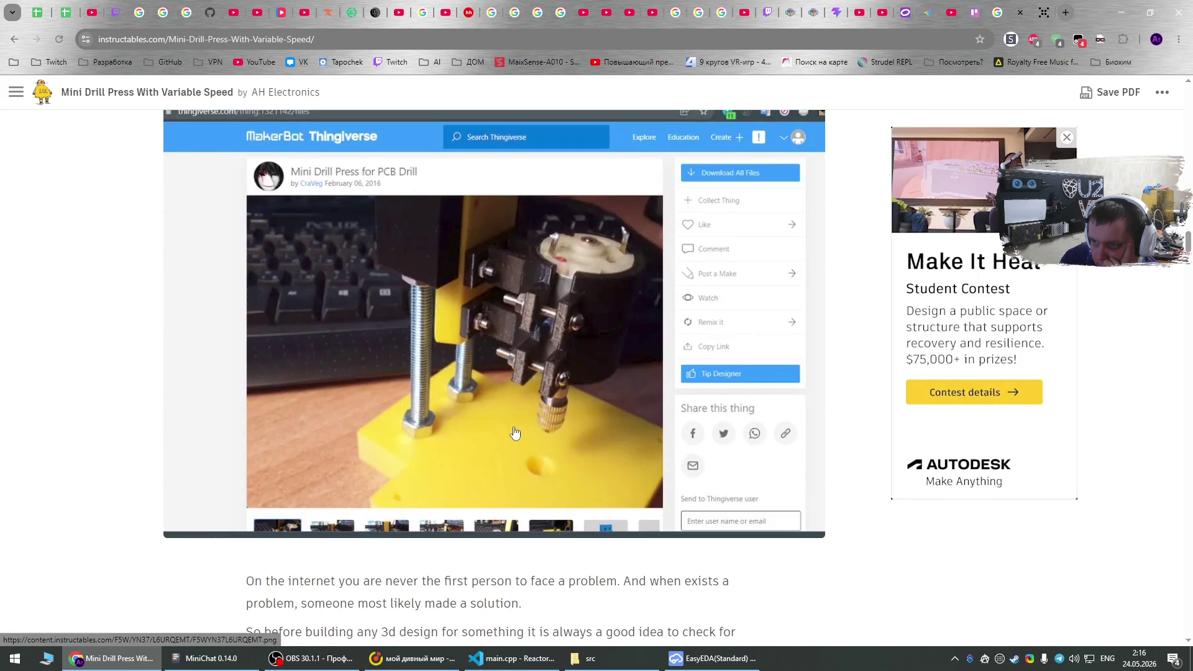
pyautogui.scroll(-9, 514, 430)
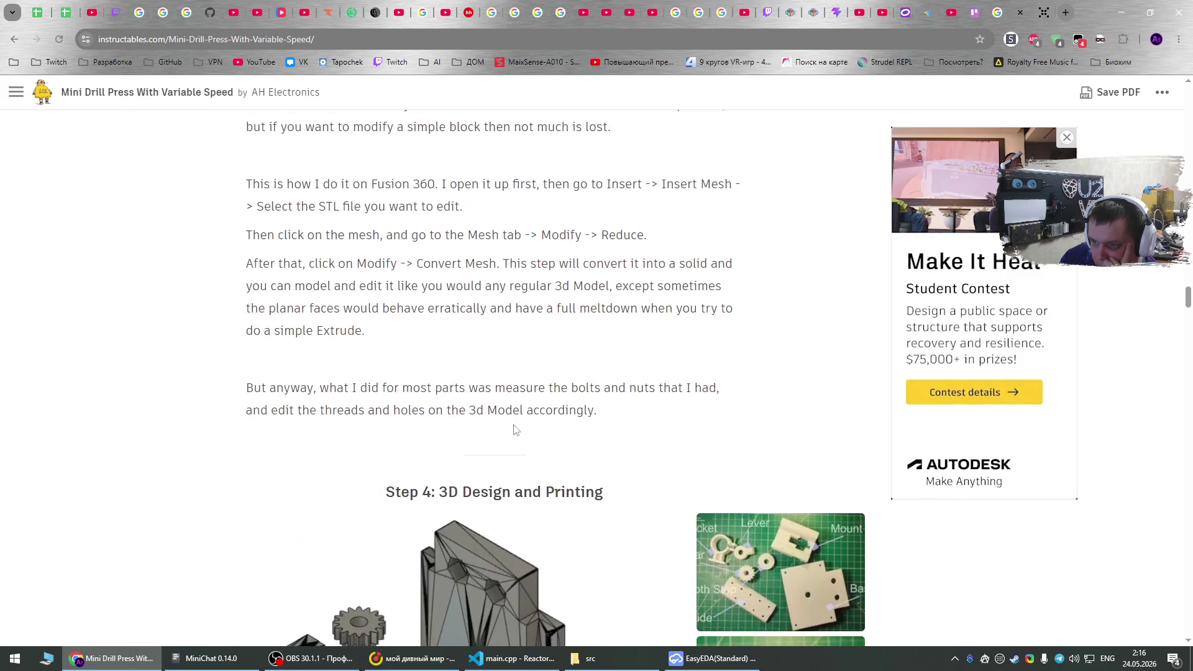
pyautogui.scroll(-11, 514, 431)
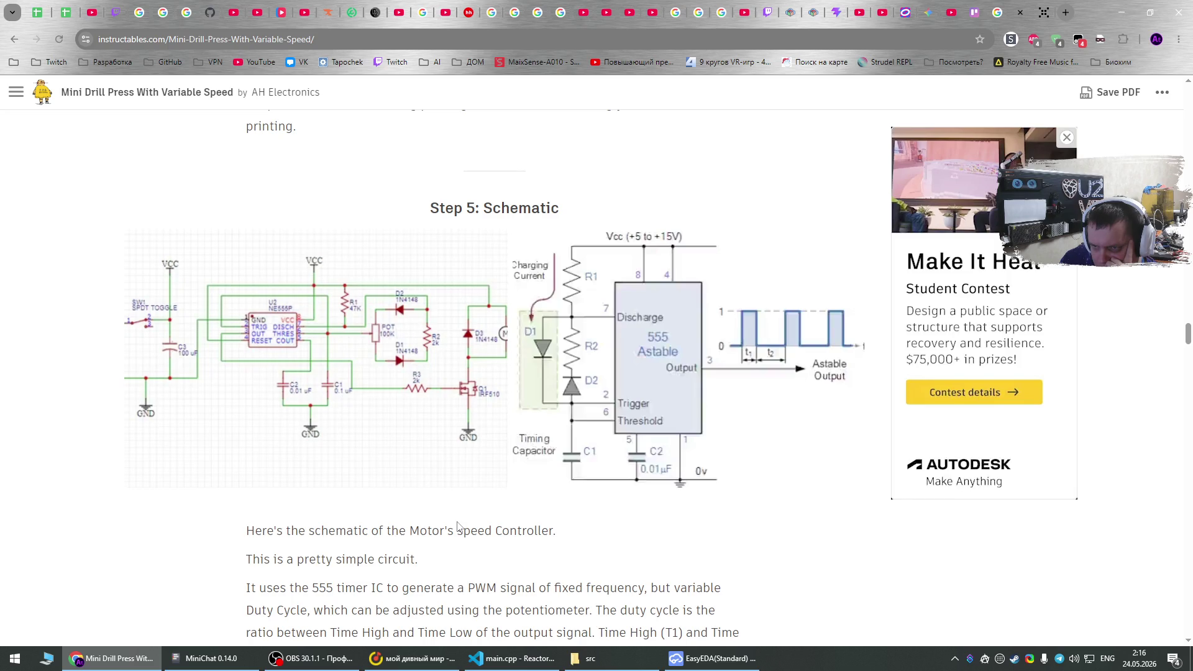
pyautogui.click(446, 459)
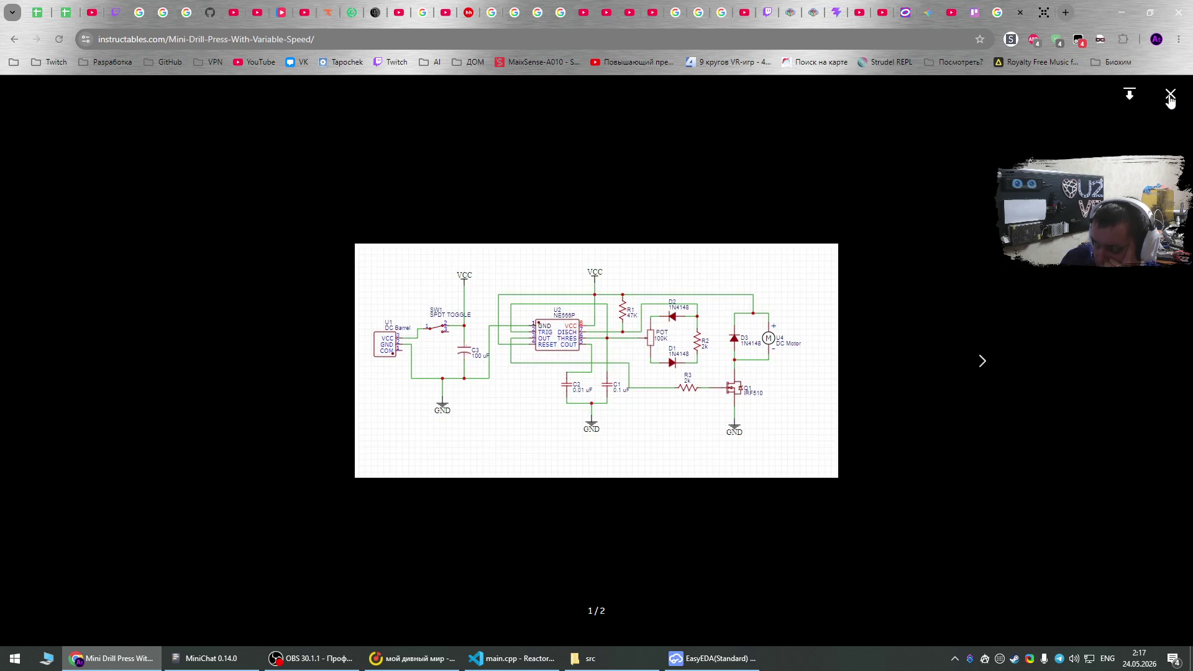
pyautogui.click(1170, 98)
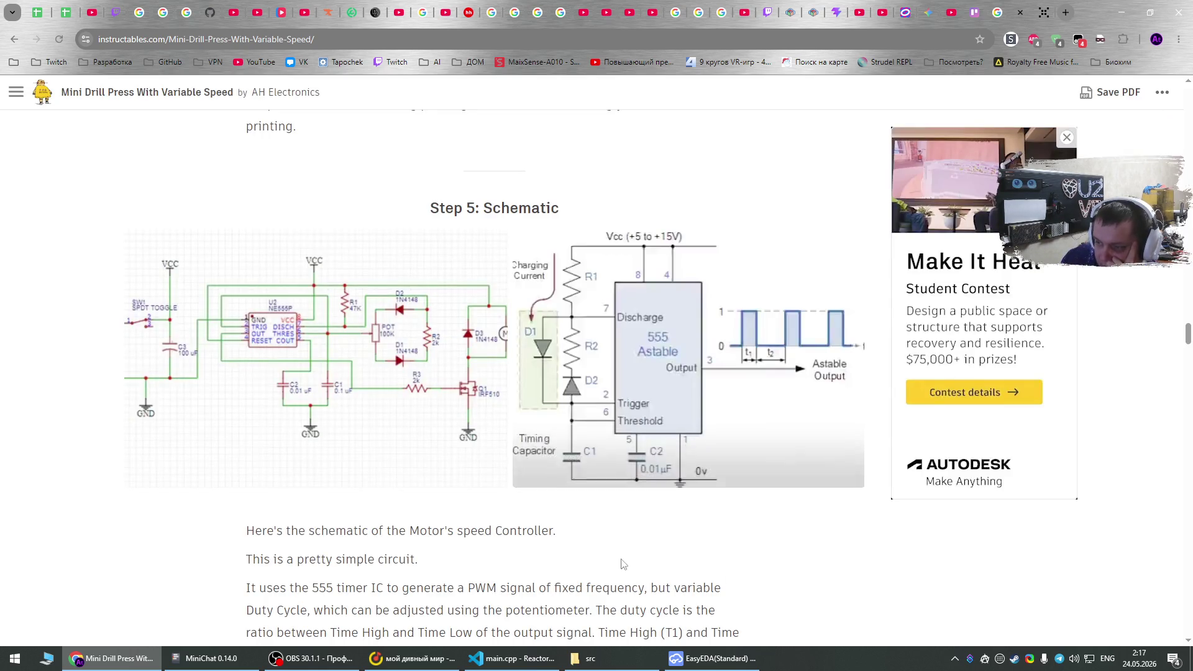
pyautogui.scroll(-4, 628, 536)
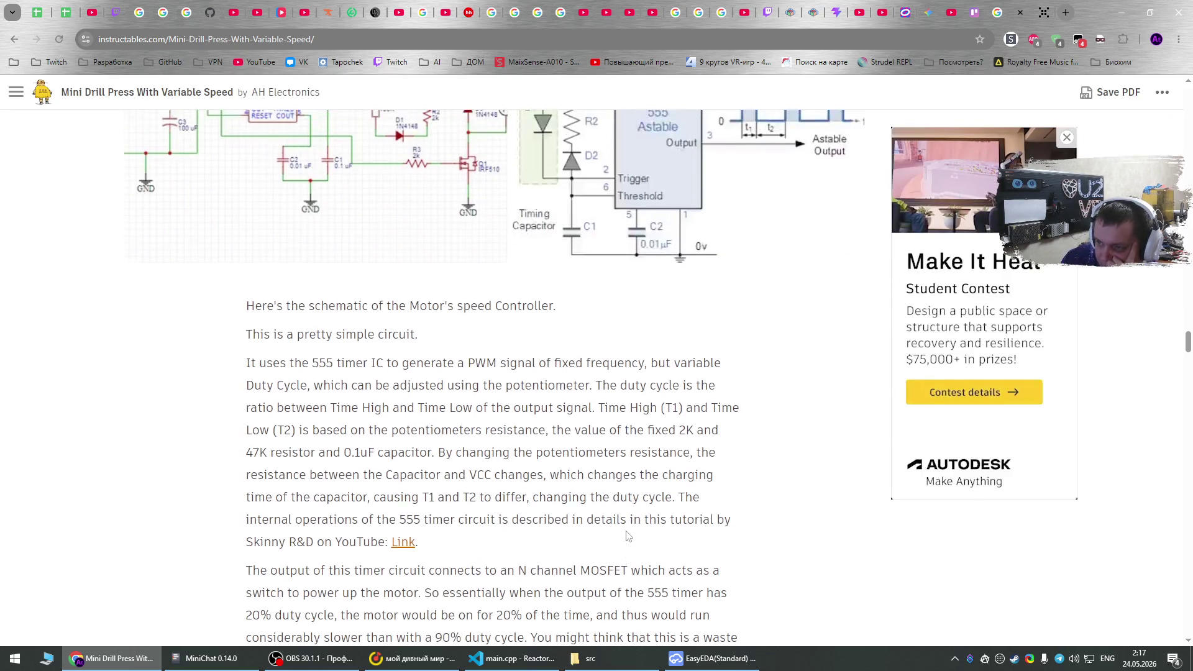
pyautogui.scroll(2, 627, 531)
pyautogui.scroll(1, 628, 531)
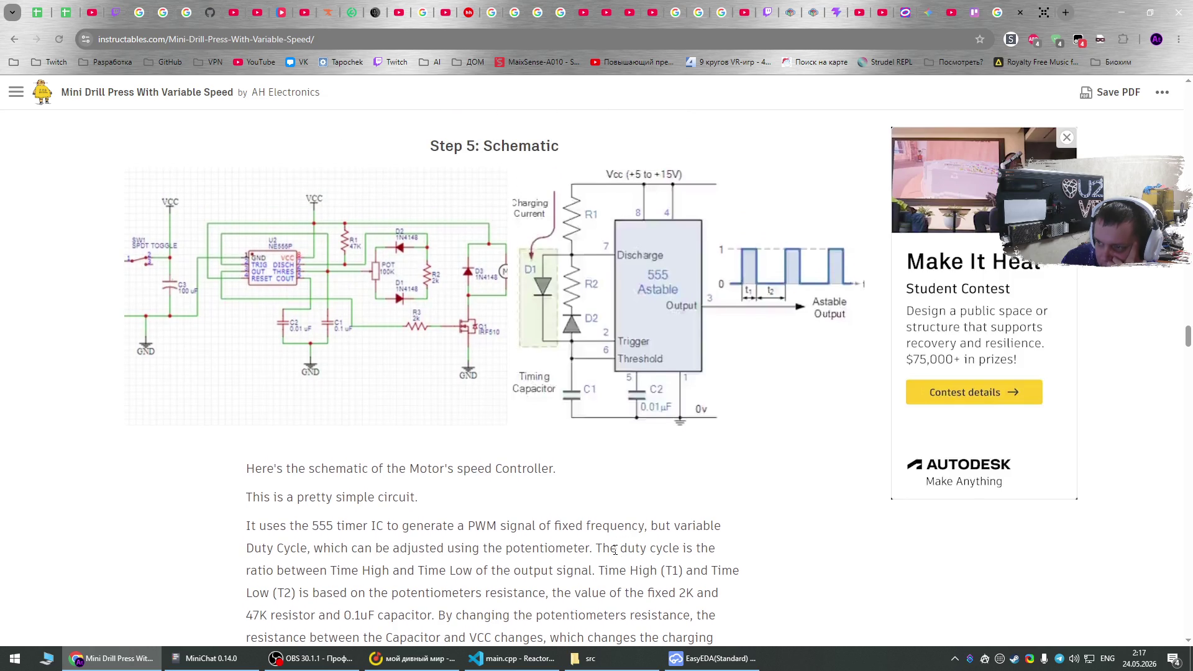
pyautogui.scroll(-1, 616, 549)
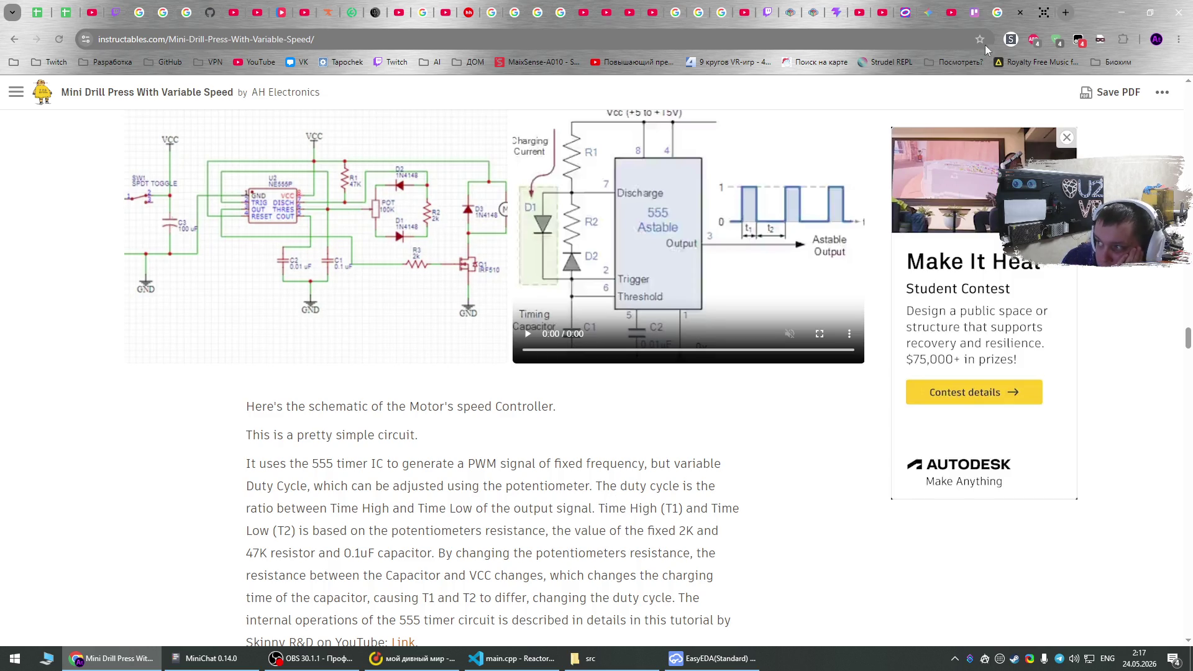
pyautogui.click(1023, 10)
# Read the Hackaday.io cheap PCB drill press project down to its LM317 schematic, then return to Google.
pyautogui.scroll(-5, 848, 542)
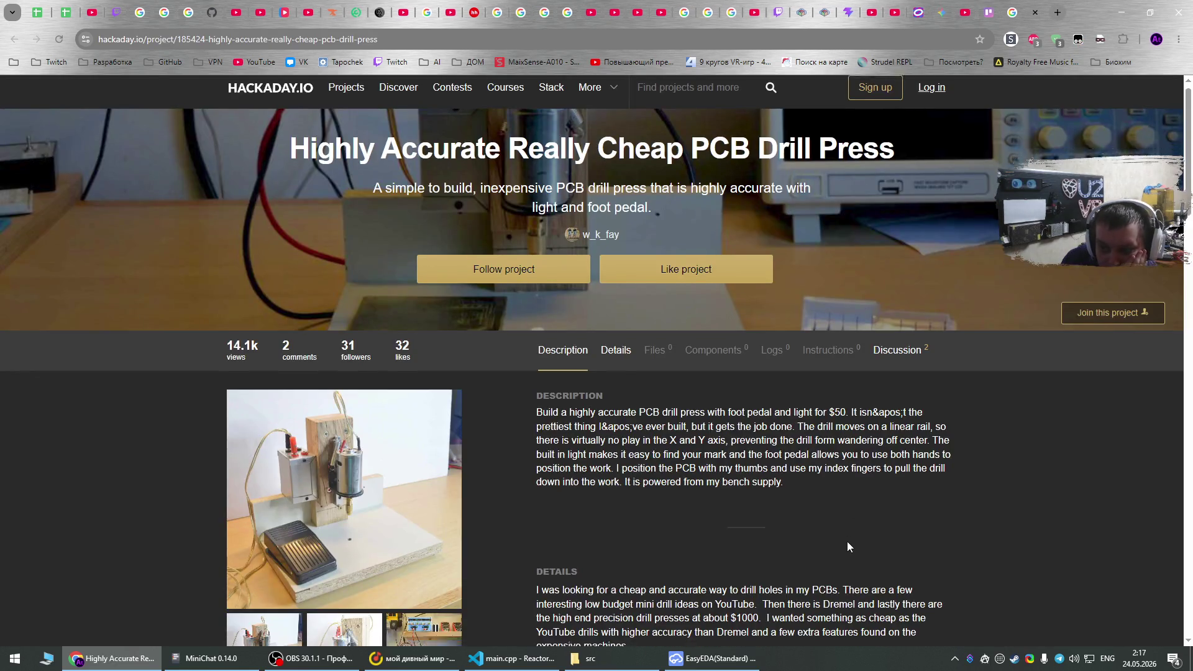
pyautogui.scroll(-15, 785, 498)
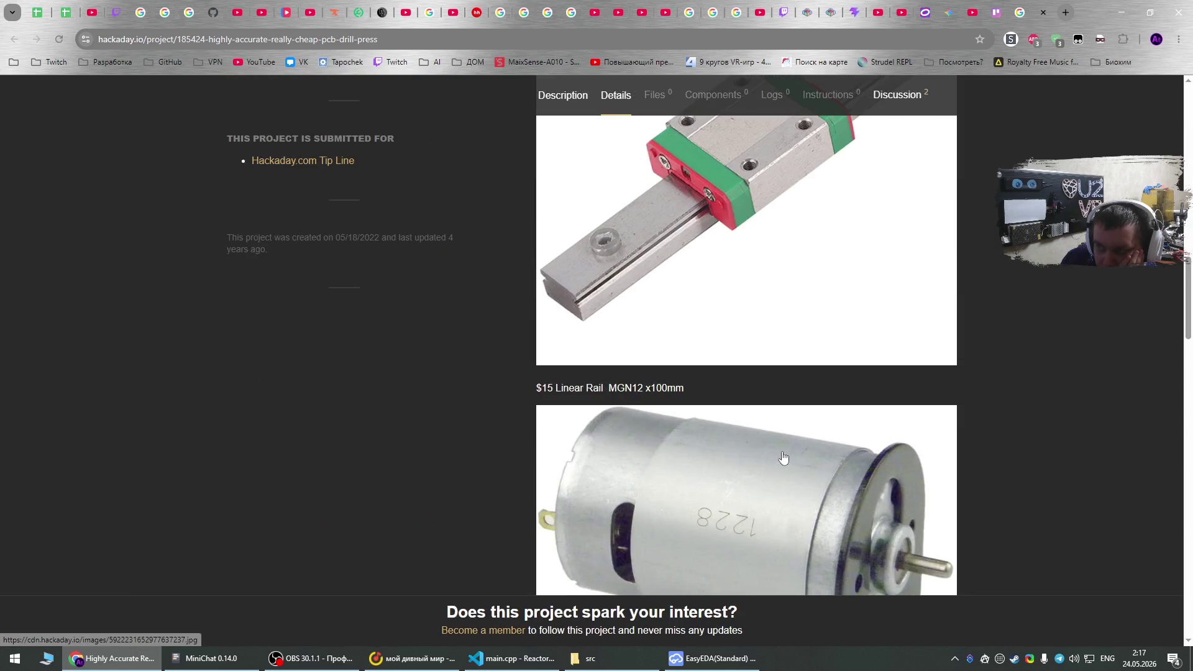
pyautogui.scroll(-20, 789, 448)
pyautogui.scroll(6, 808, 448)
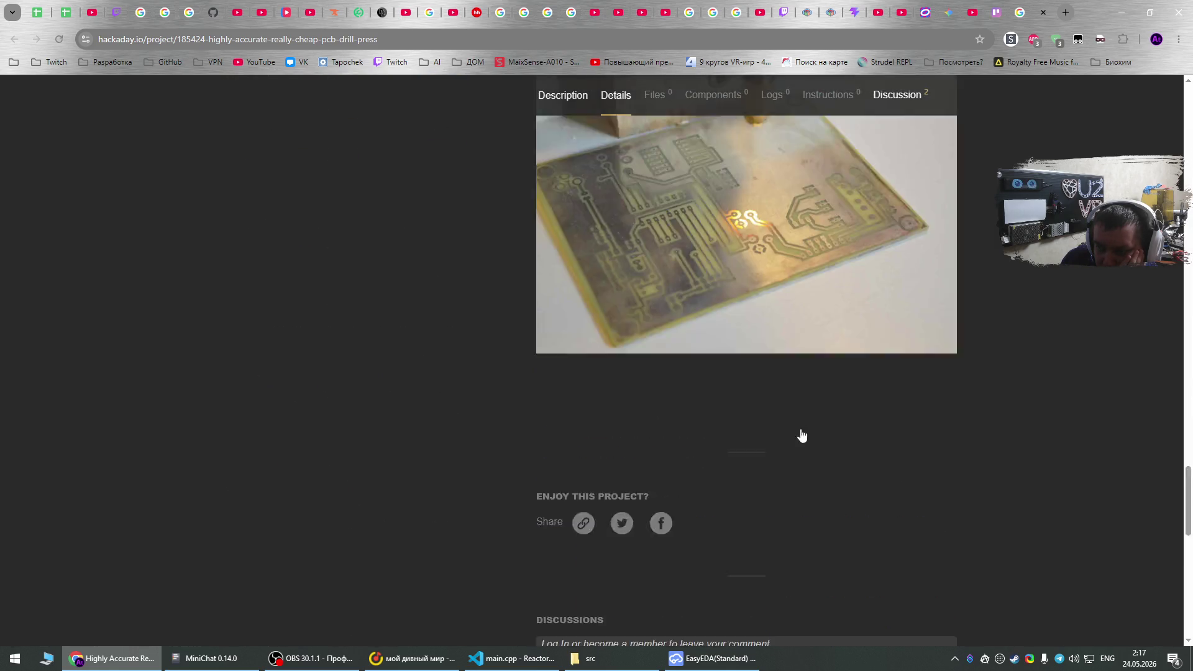
pyautogui.scroll(-10, 819, 472)
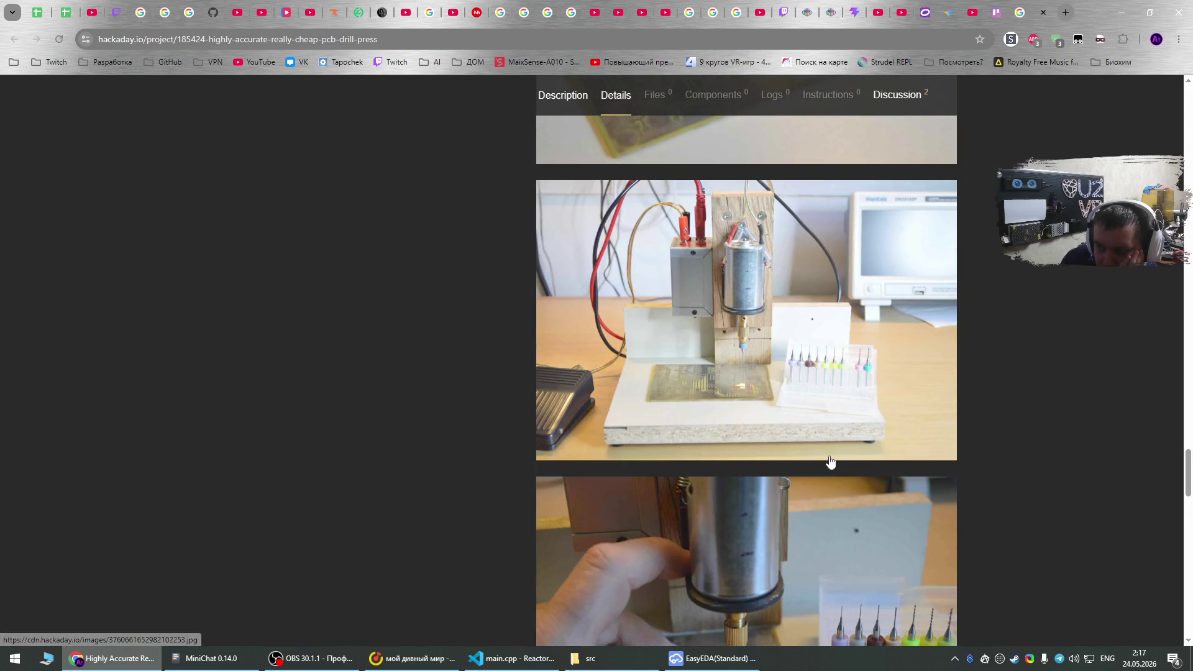
pyautogui.scroll(-5, 831, 456)
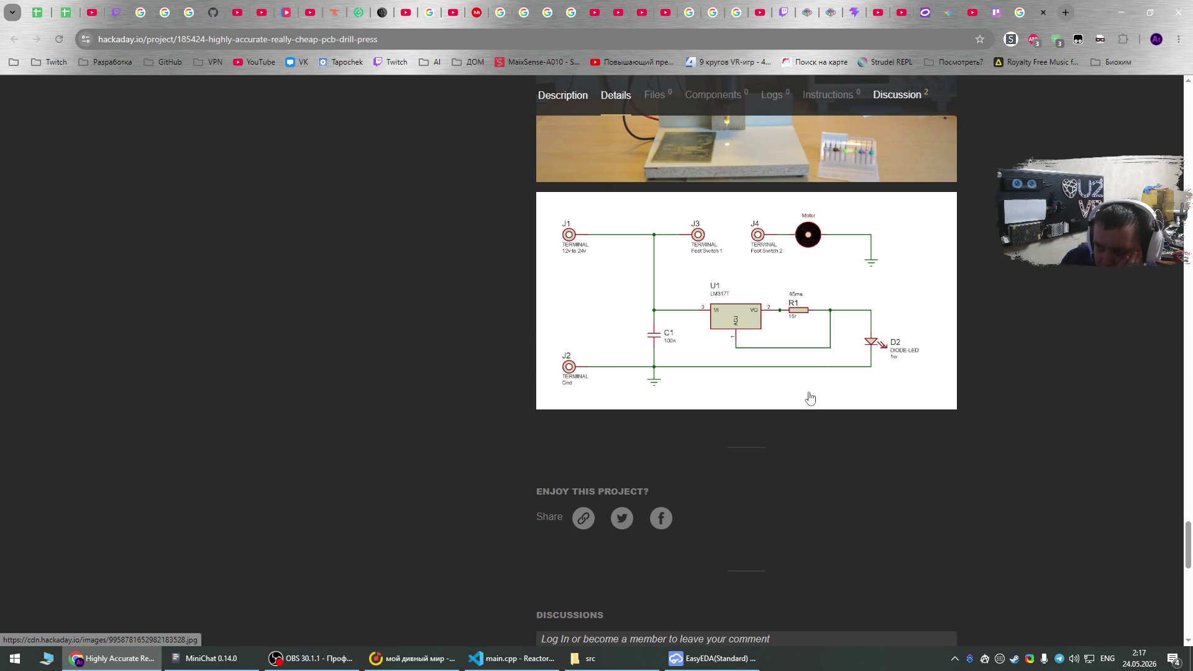
pyautogui.scroll(-1, 810, 398)
pyautogui.scroll(2, 808, 399)
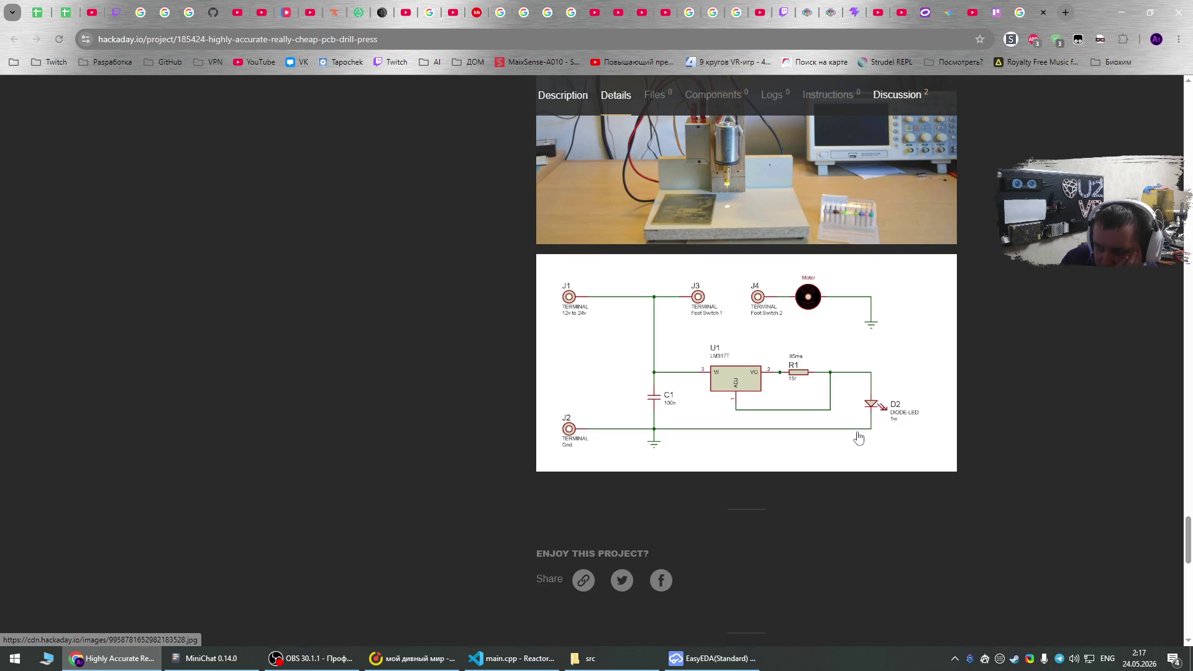
pyautogui.scroll(1, 858, 439)
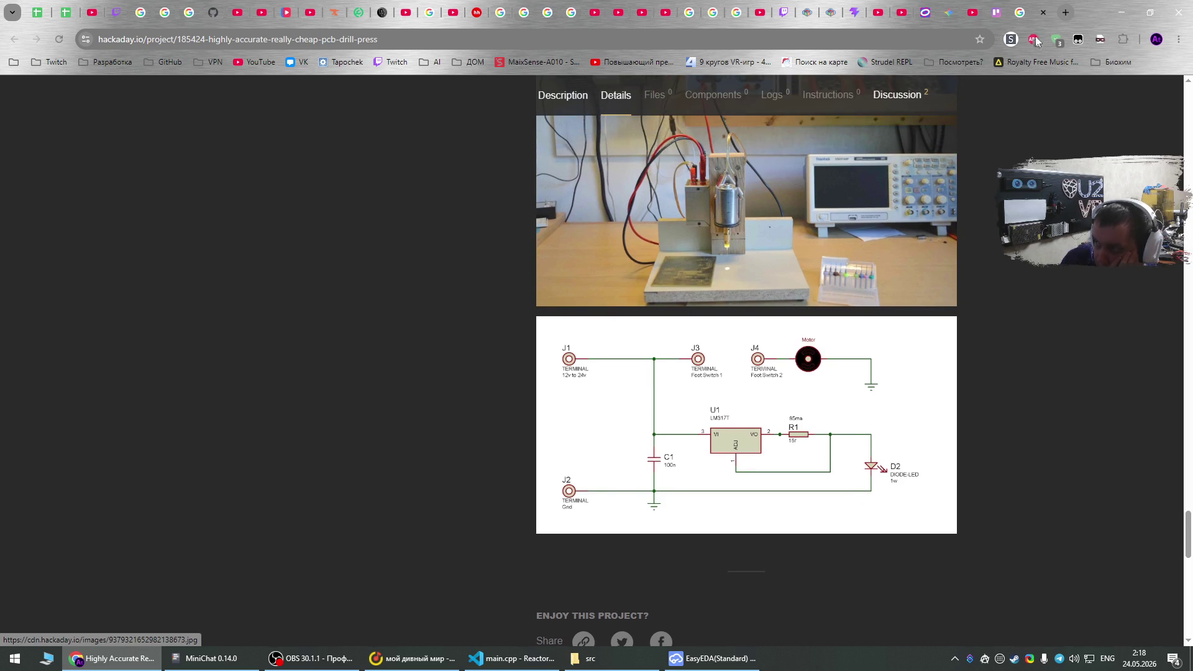
pyautogui.hotkey('alt', 'Left')
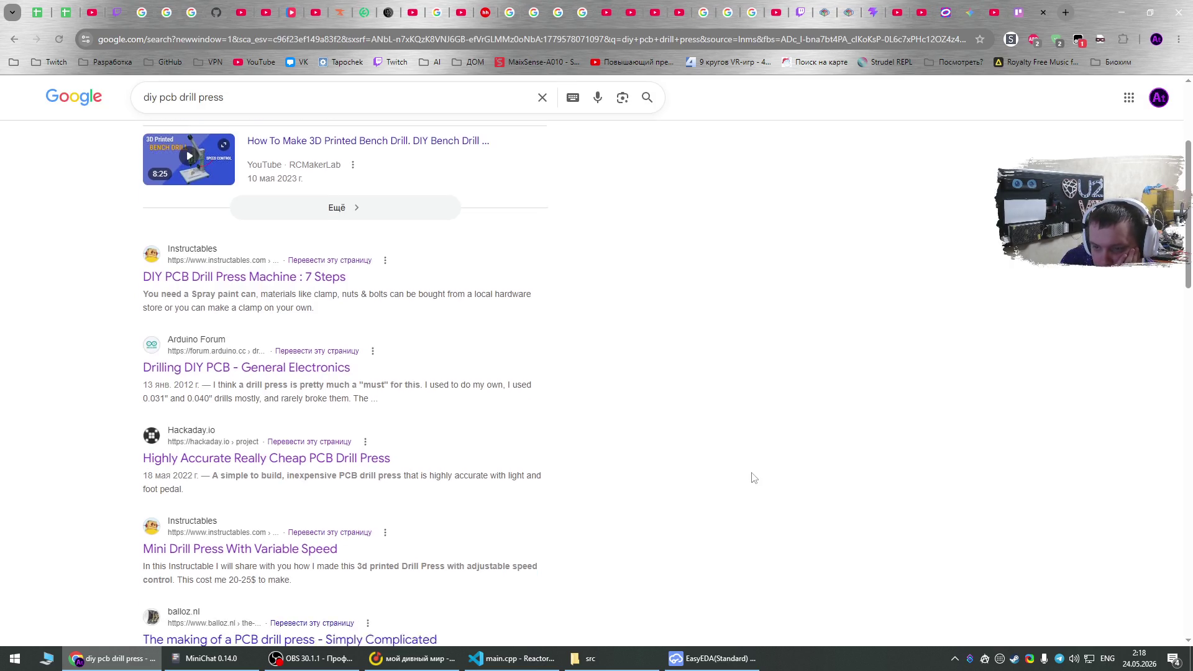
pyautogui.scroll(-2, 758, 466)
pyautogui.scroll(5, 763, 455)
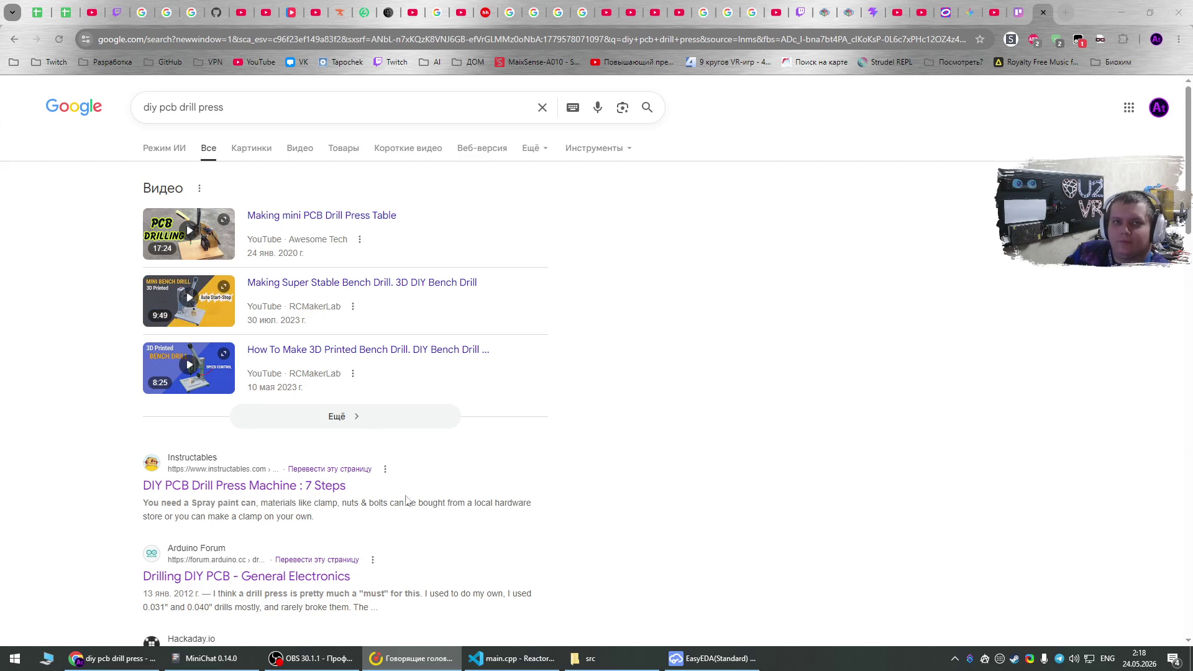
pyautogui.click(864, 411)
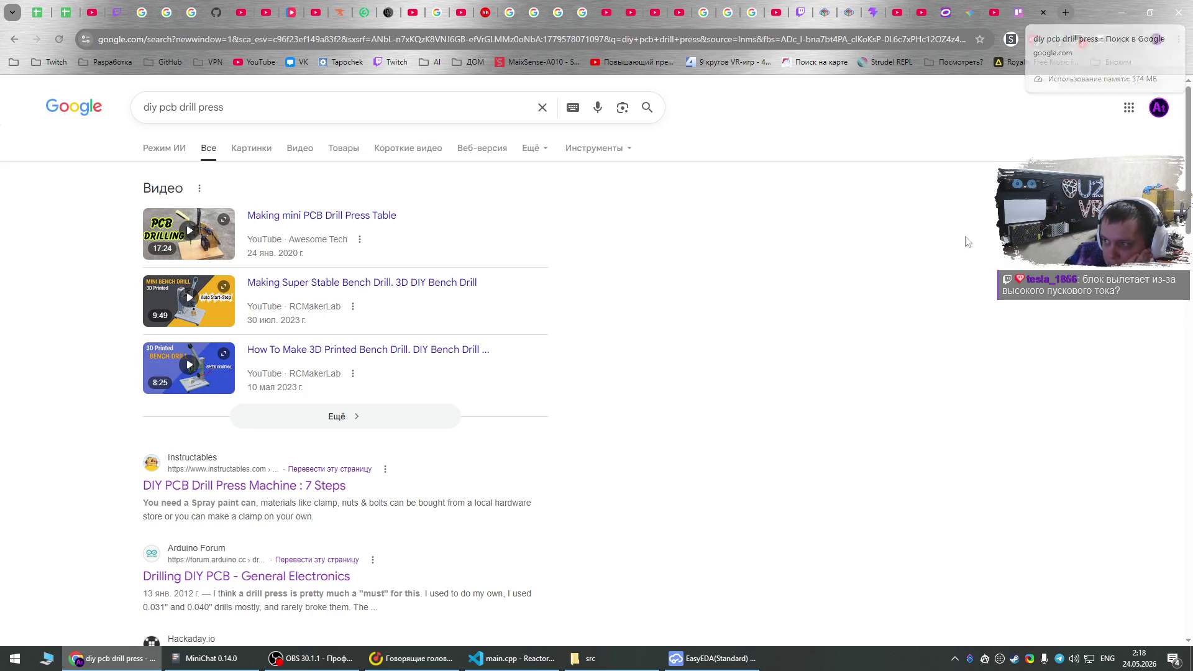
pyautogui.scroll(-2, 945, 282)
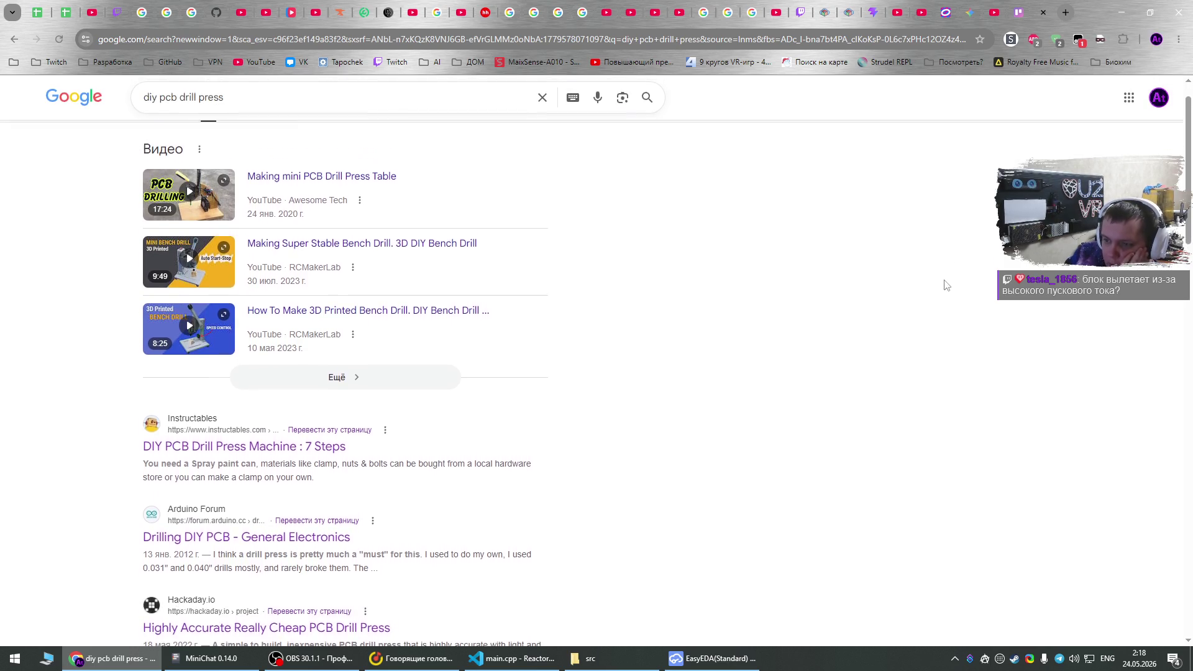
pyautogui.scroll(2, 943, 282)
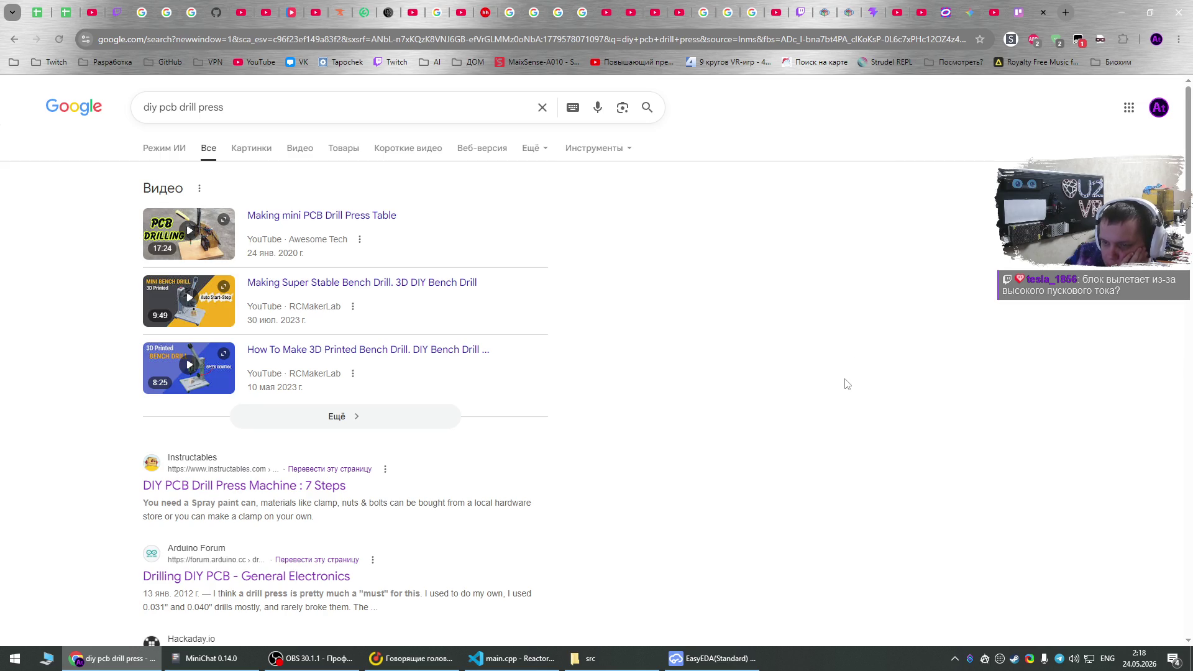
pyautogui.scroll(-5, 846, 384)
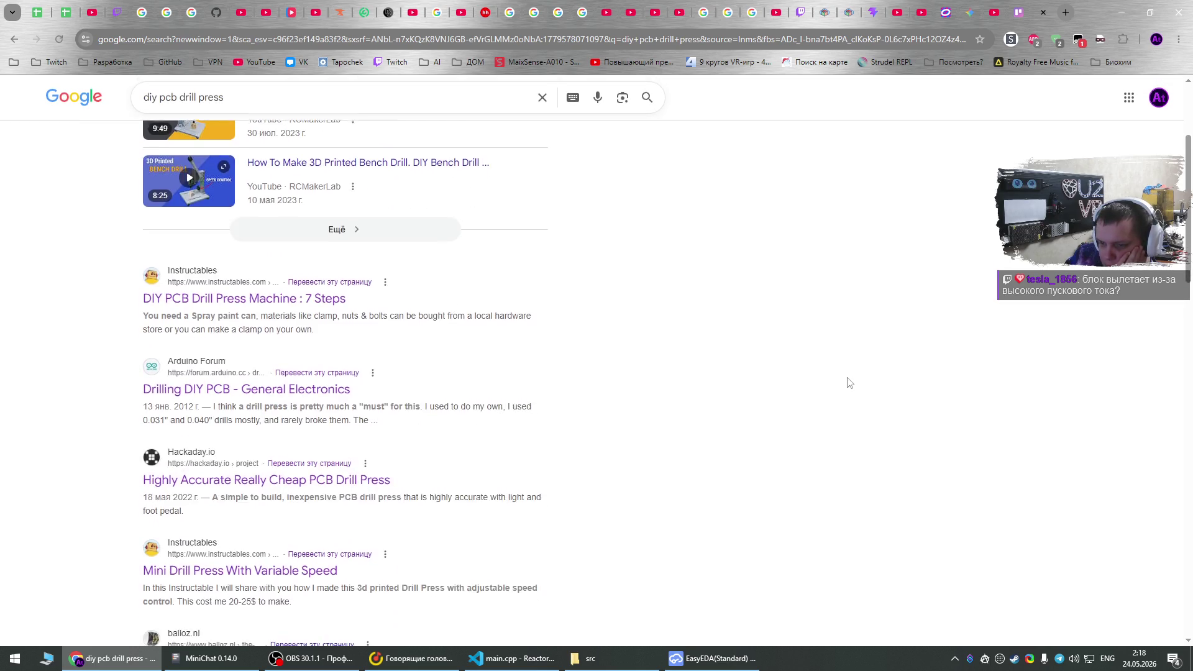
pyautogui.scroll(-4, 849, 382)
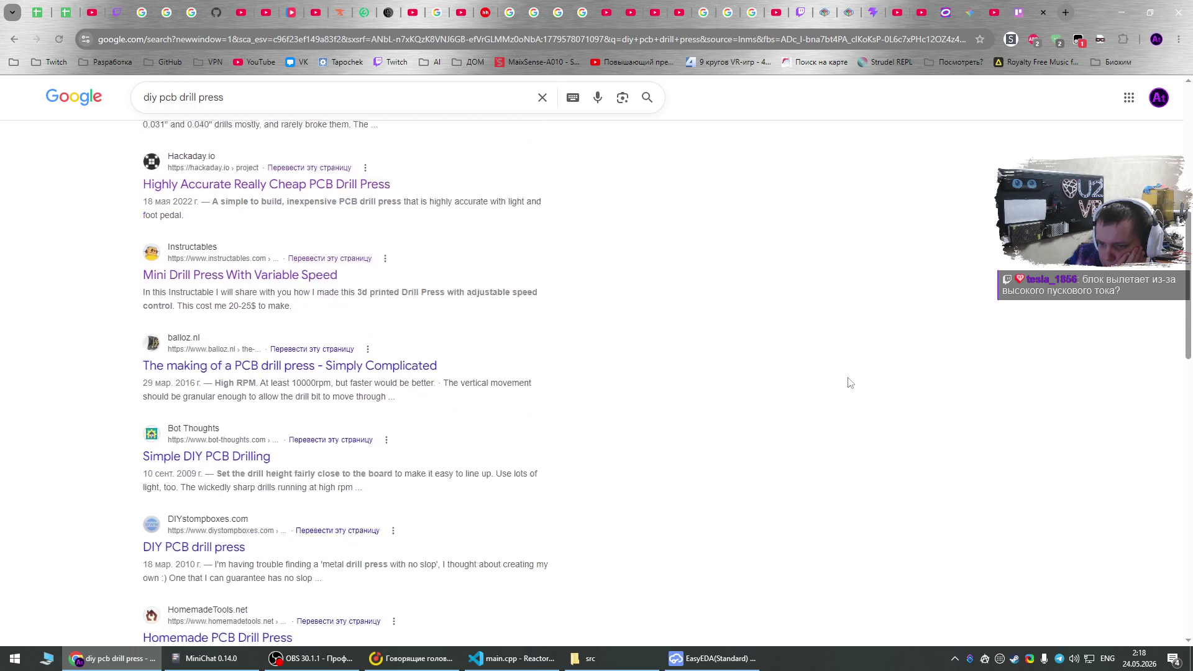
pyautogui.scroll(-7, 849, 382)
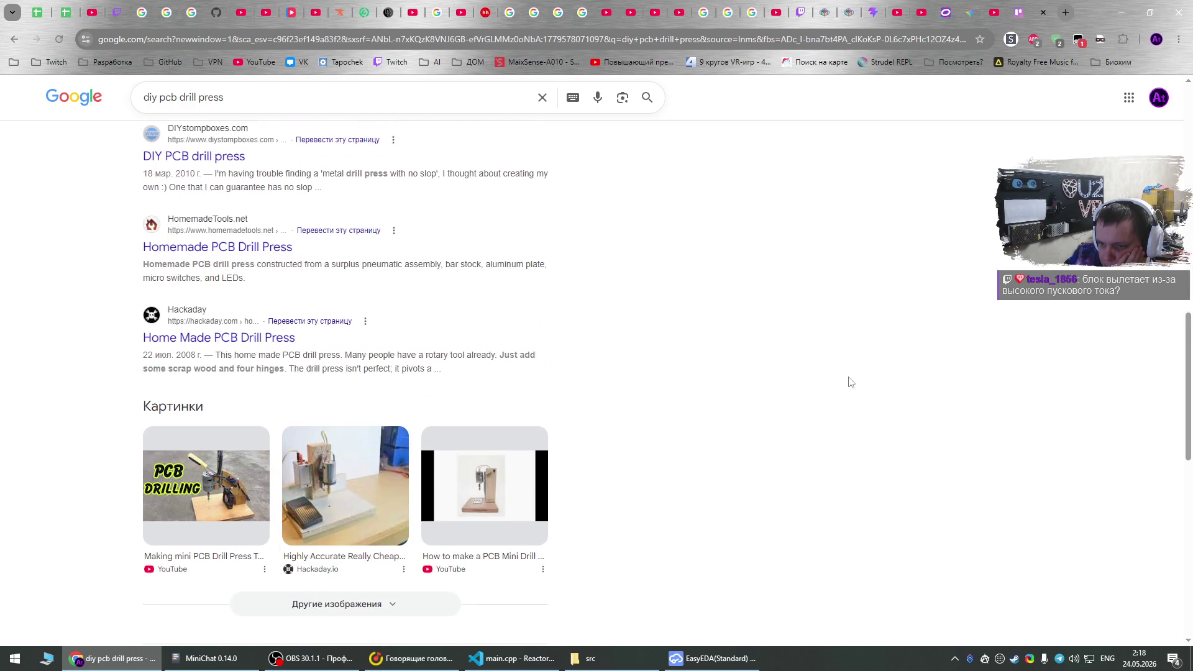
pyautogui.scroll(-7, 849, 382)
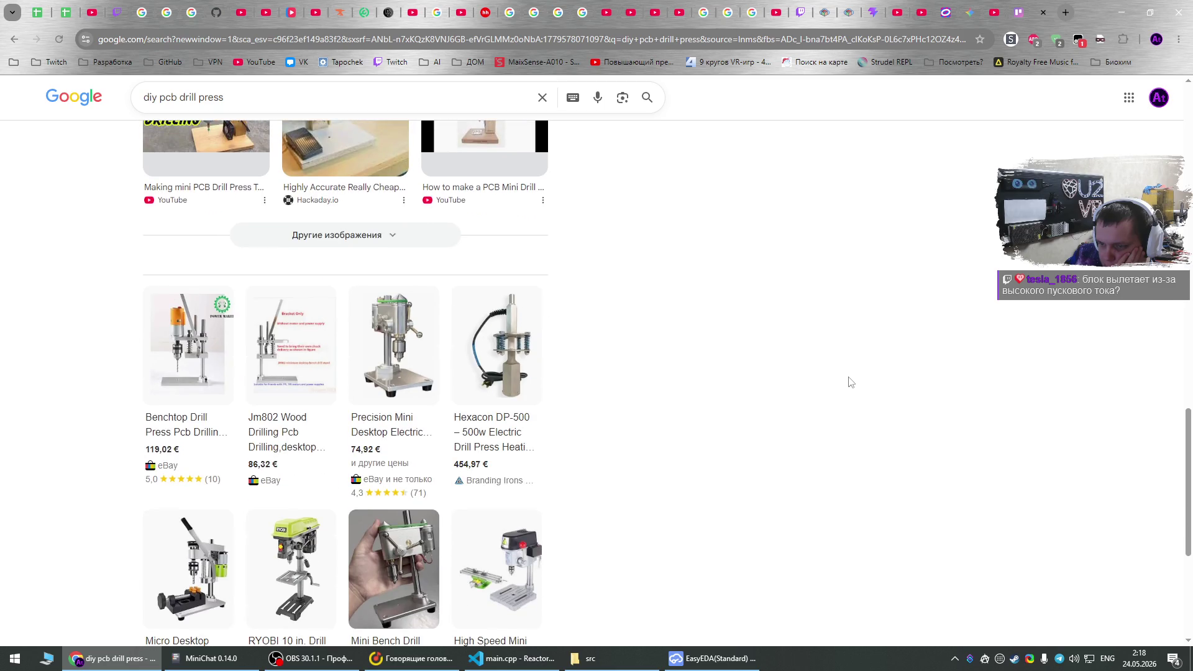
pyautogui.scroll(-2, 849, 382)
pyautogui.scroll(15, 852, 377)
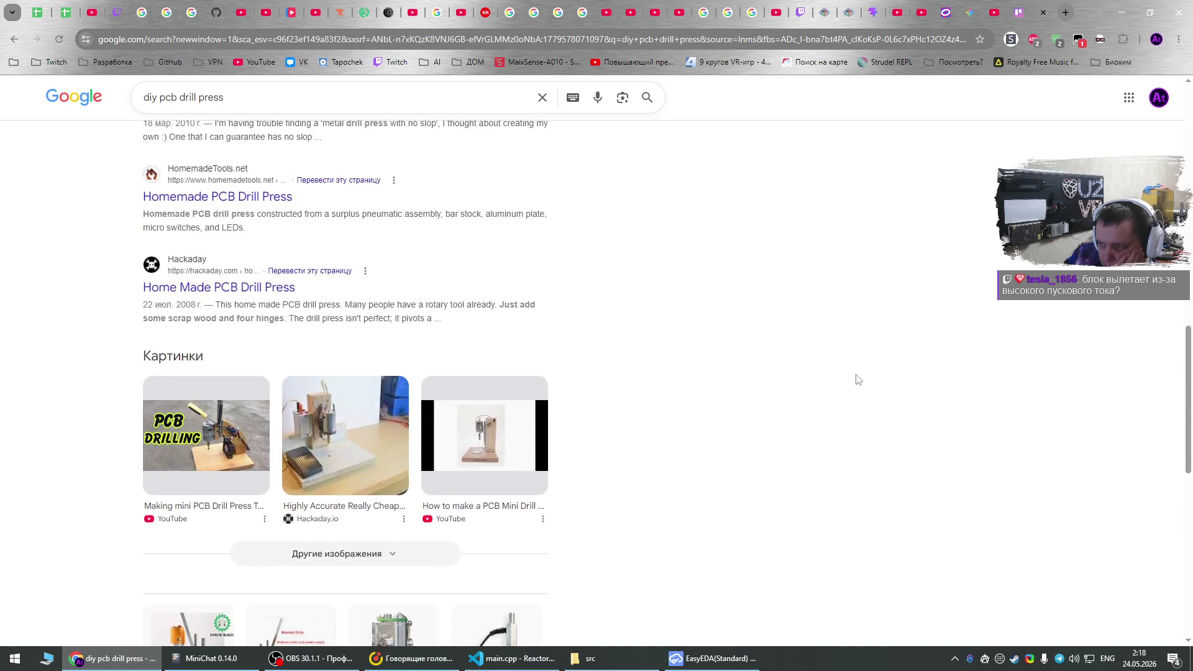
pyautogui.scroll(8, 861, 389)
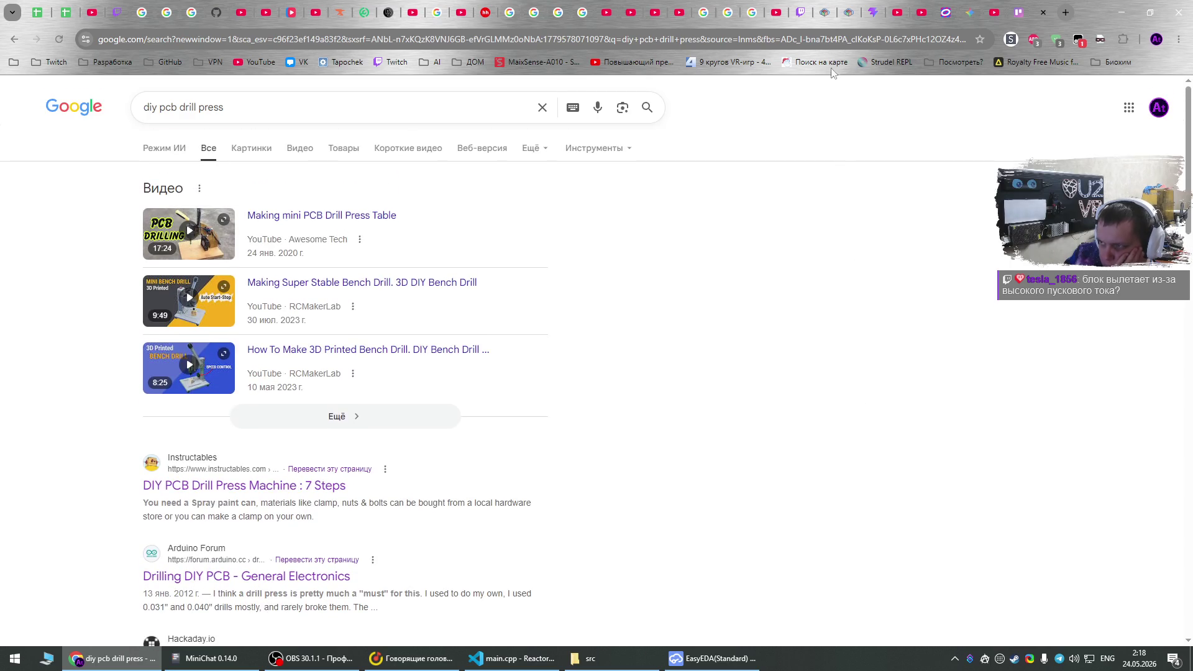
pyautogui.click(821, 39)
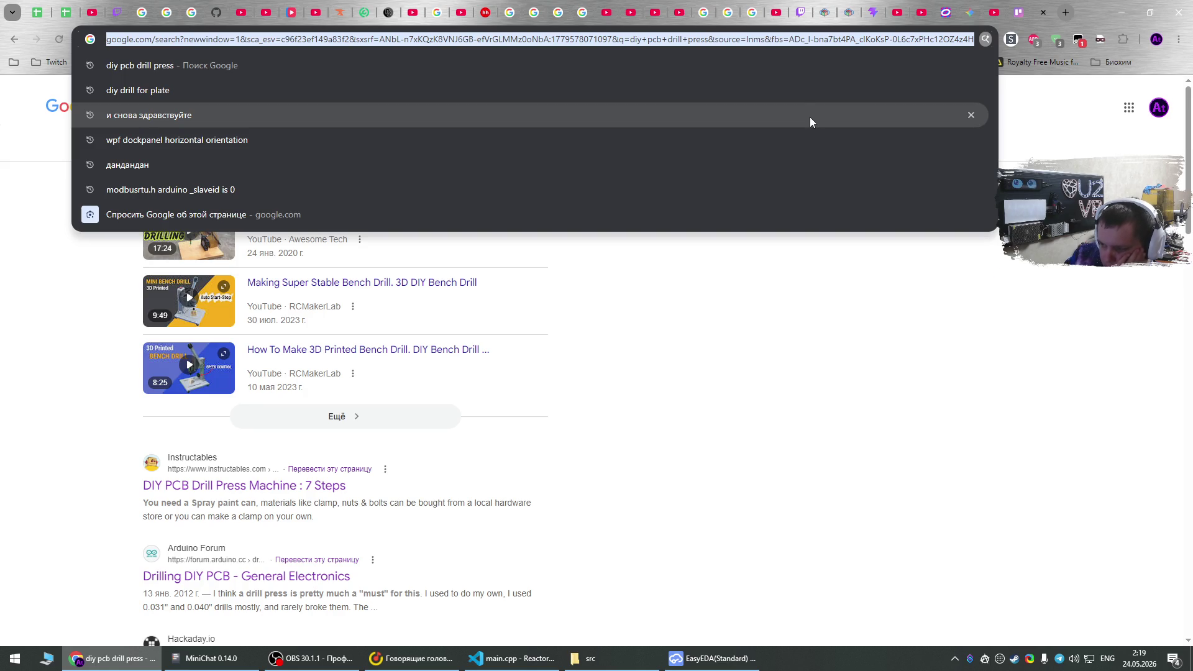
# Keep the unsaved BioReactor stepper PCB on the first close attempt, then close EasyEDA once saved.
pyautogui.click(715, 658)
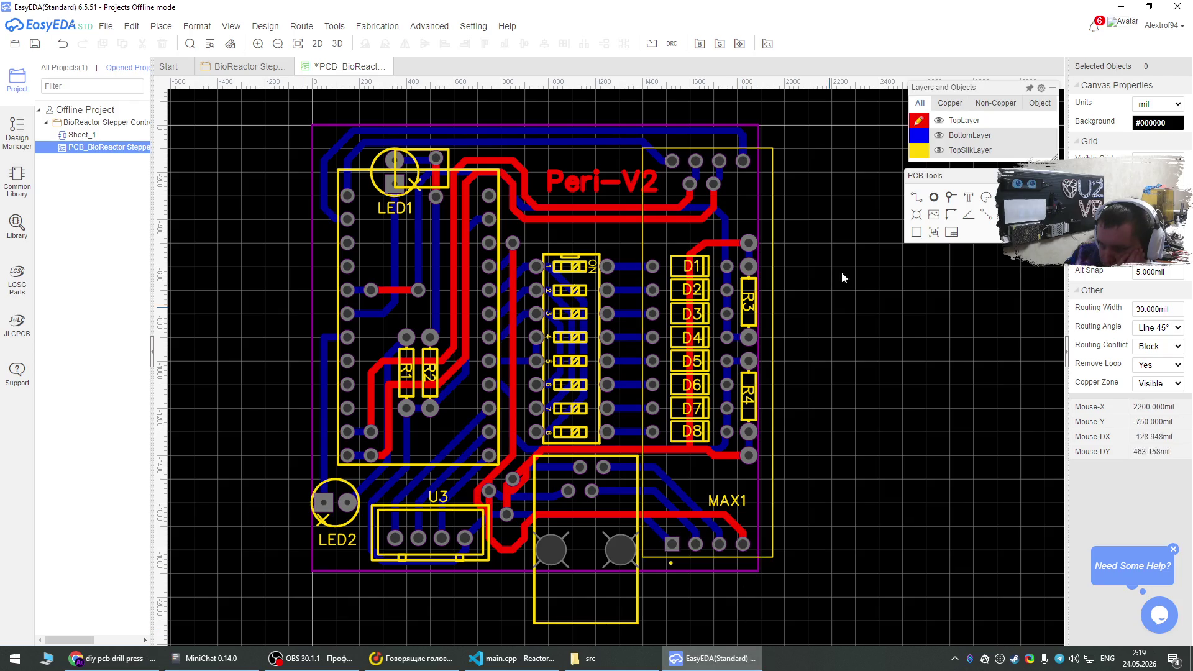
pyautogui.click(1179, 6)
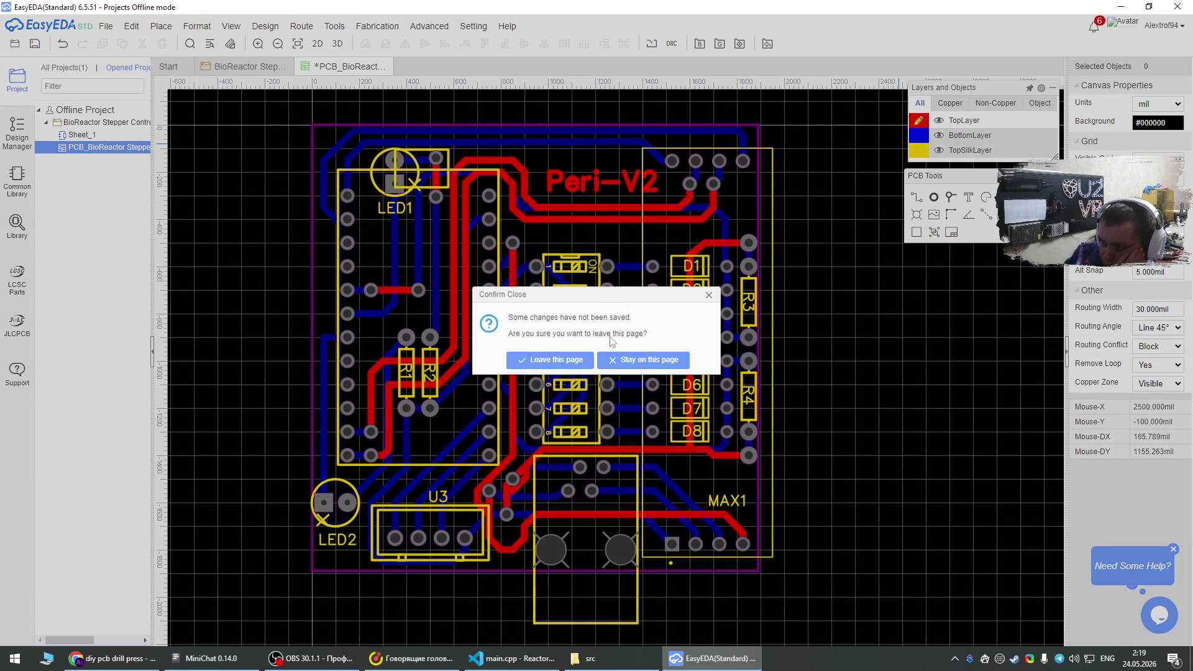
pyautogui.click(671, 361)
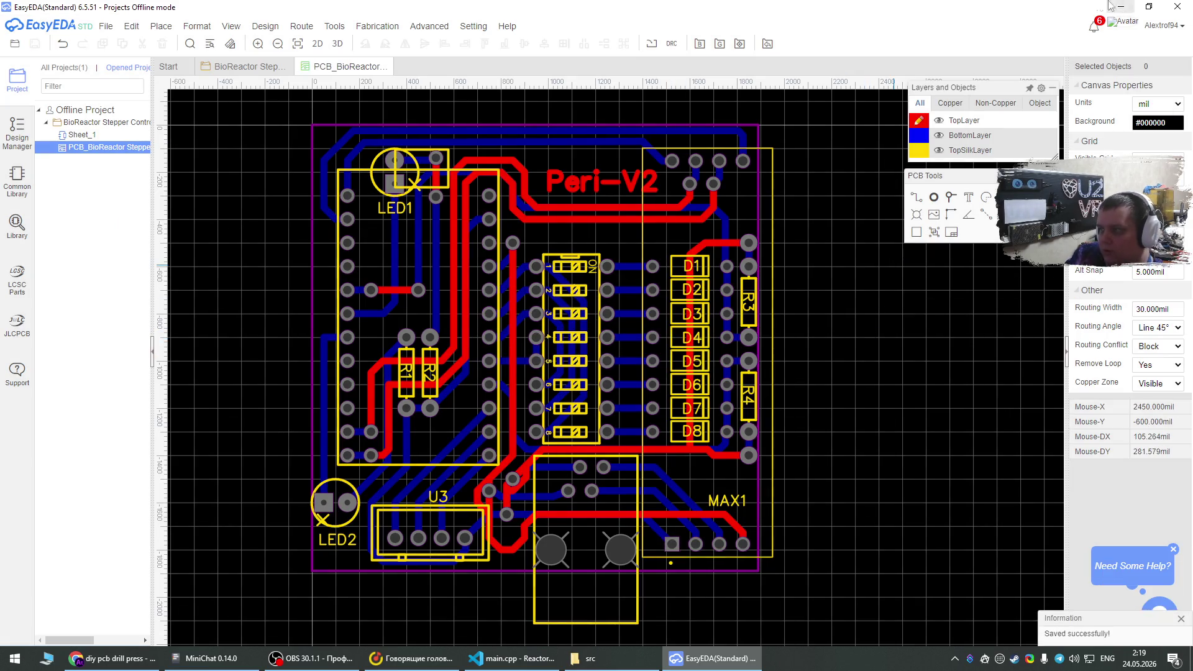
pyautogui.click(1179, 6)
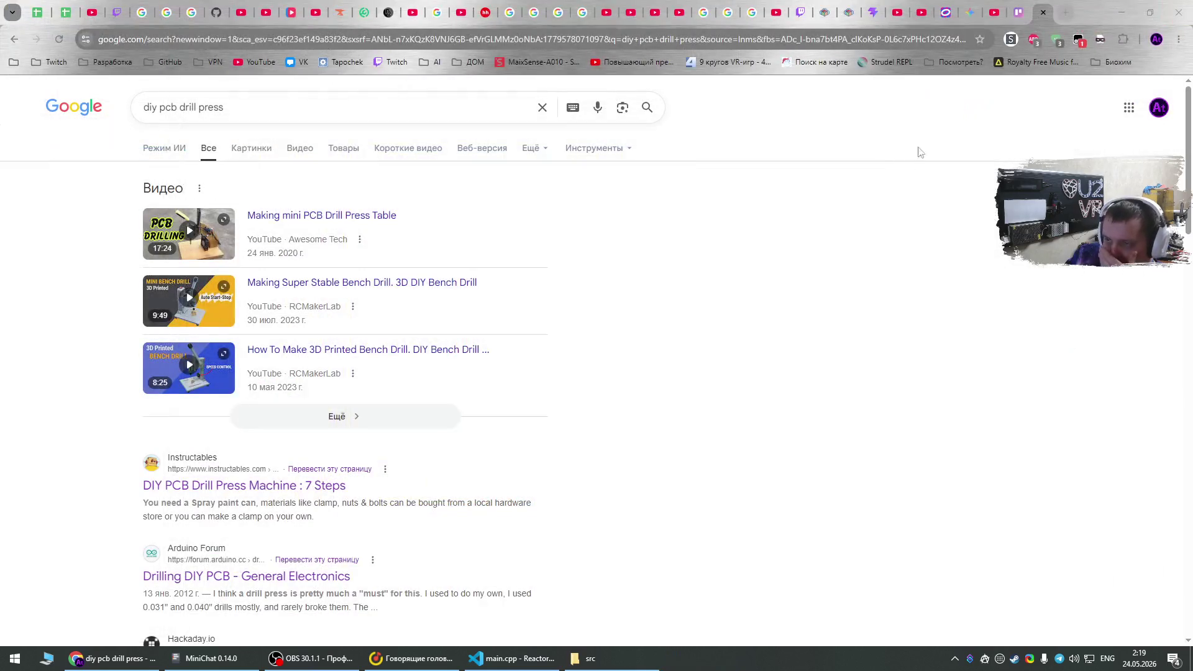
# Switch the keyboard to Russian and search Google for 'варистор'.
pyautogui.click(777, 42)
pyautogui.hotkey('ctrl', 'a')
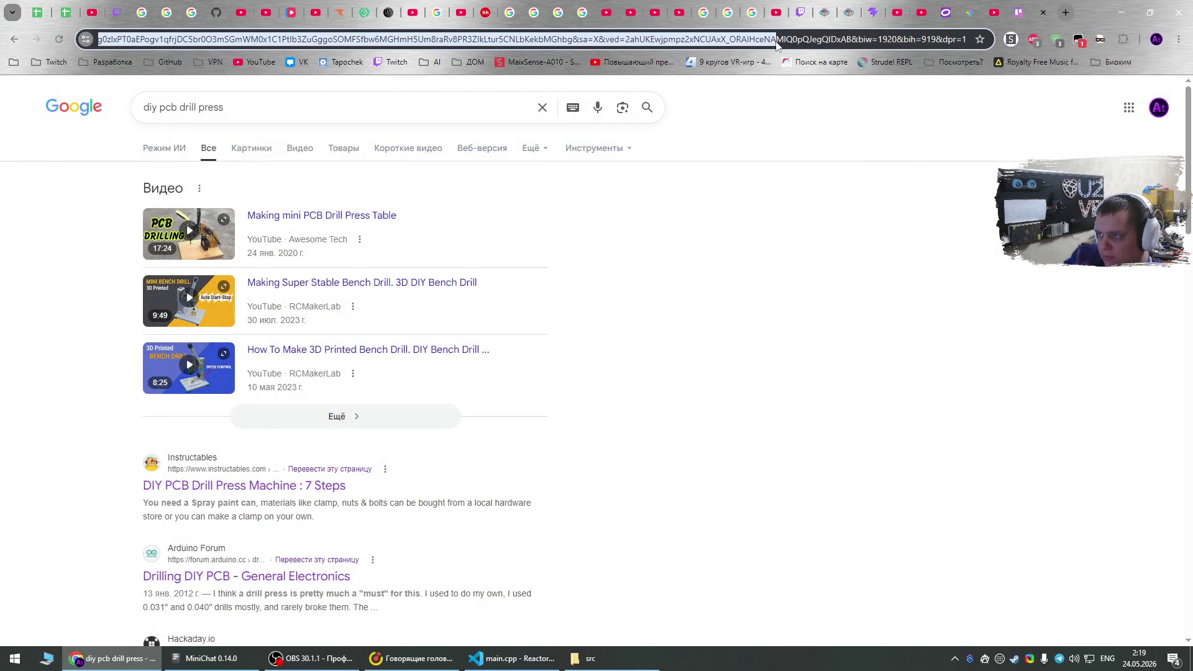
pyautogui.press('super+space')
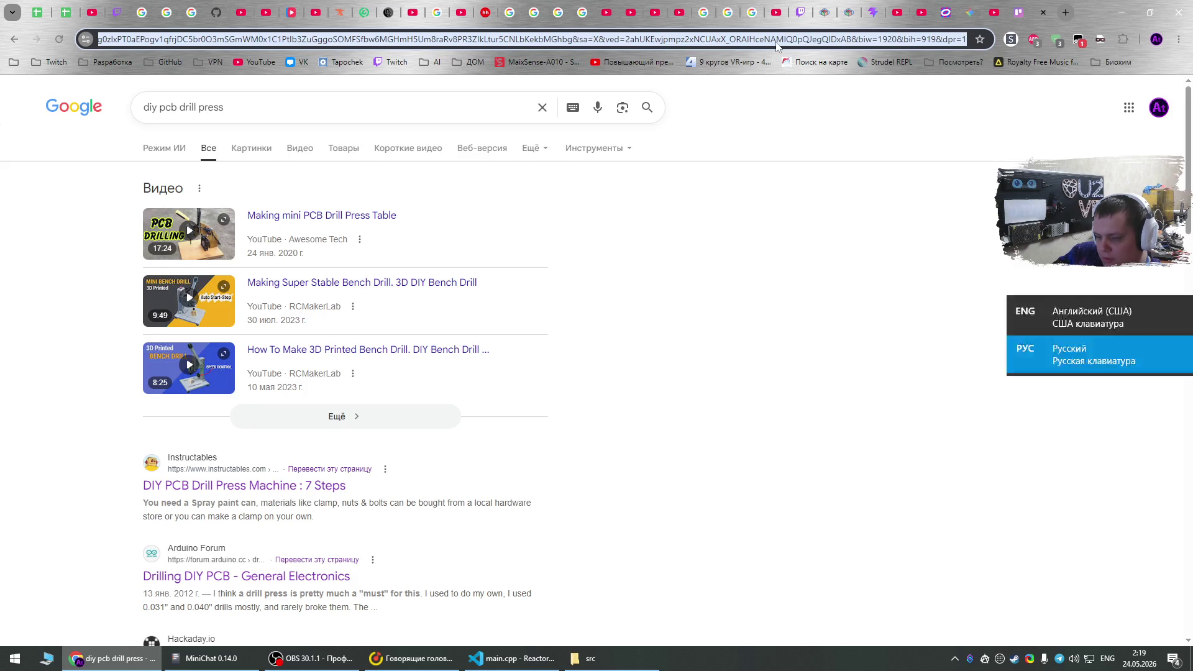
pyautogui.press('BackSpace')
pyautogui.write('варистор')
pyautogui.press('Return')
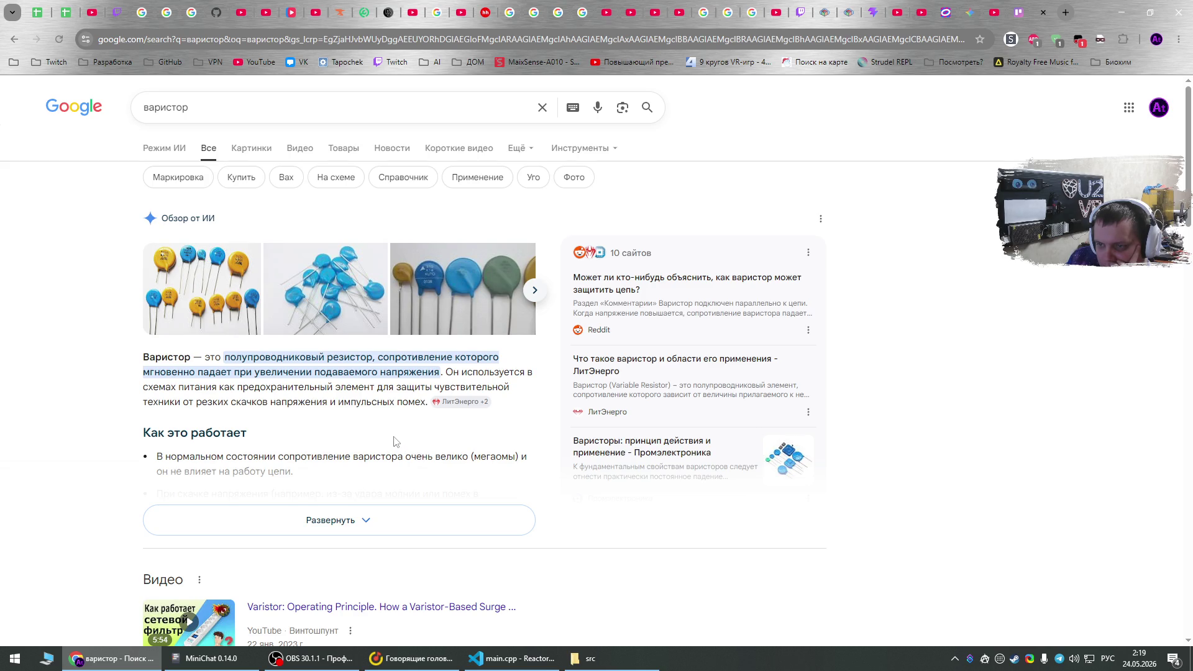
# Expand and read the full AI overview on варистор, then move to the Gemini tab.
pyautogui.click(313, 521)
pyautogui.scroll(-1, 355, 453)
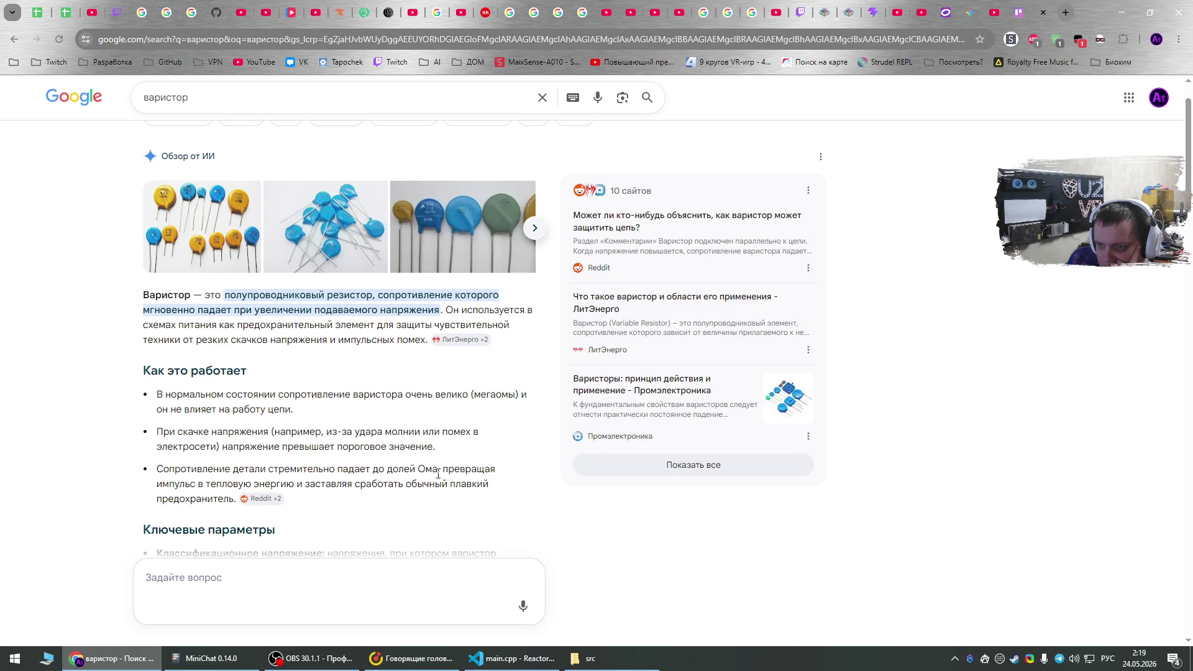
pyautogui.scroll(-1, 323, 491)
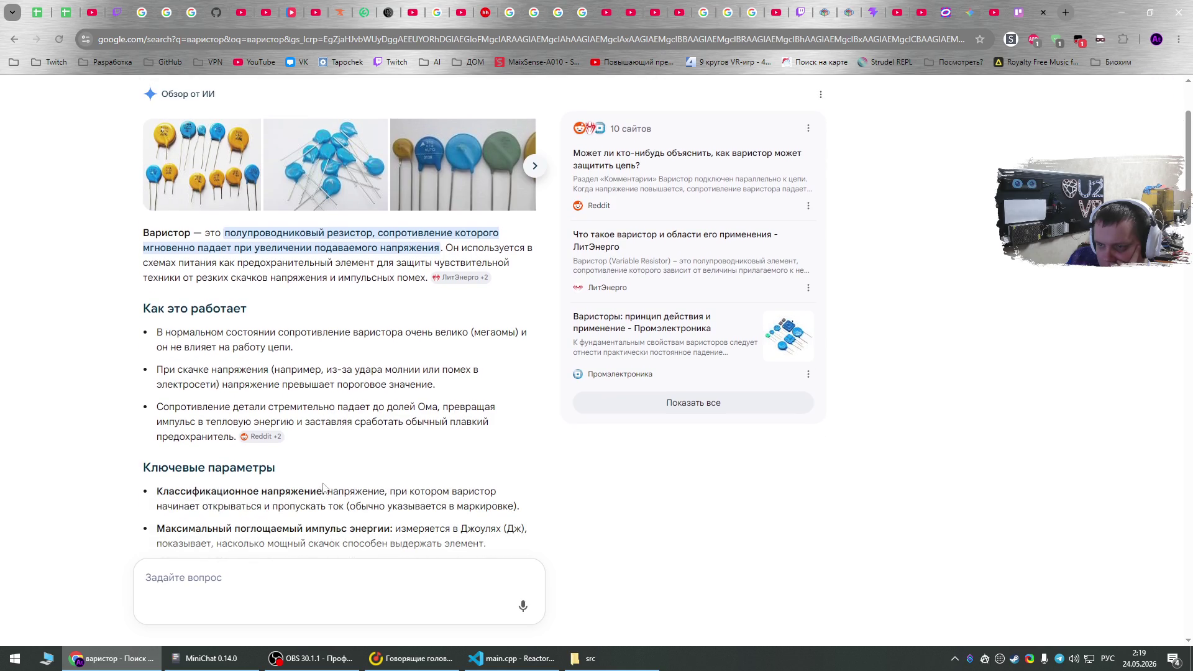
pyautogui.scroll(-2, 330, 476)
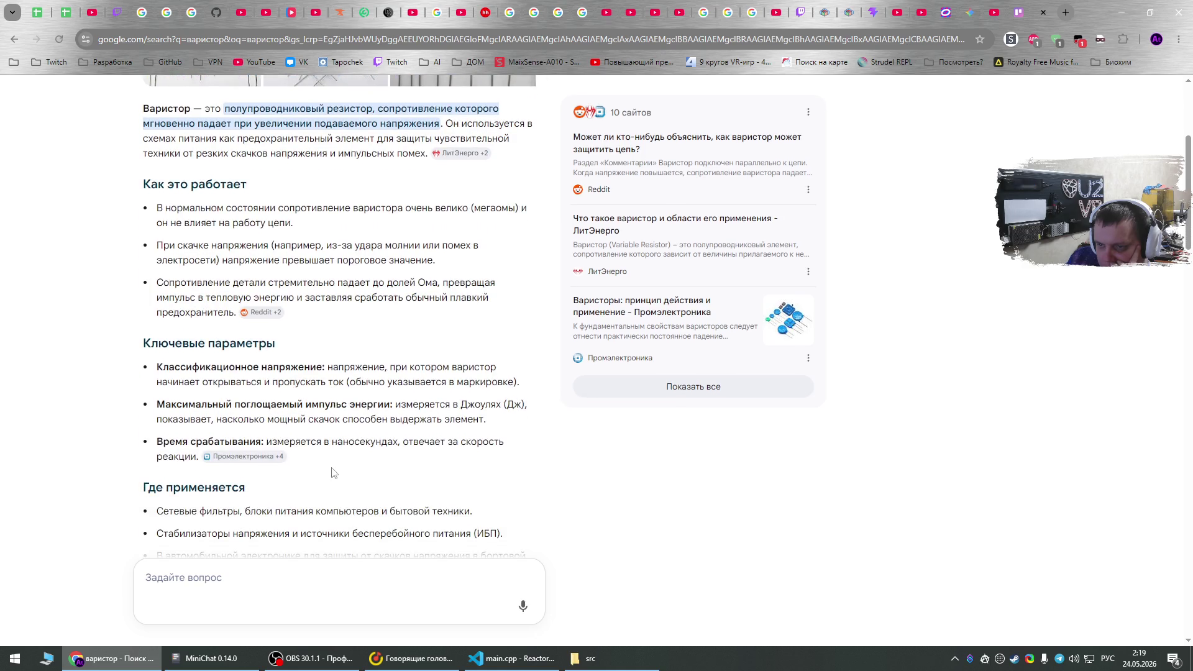
pyautogui.scroll(4, 355, 461)
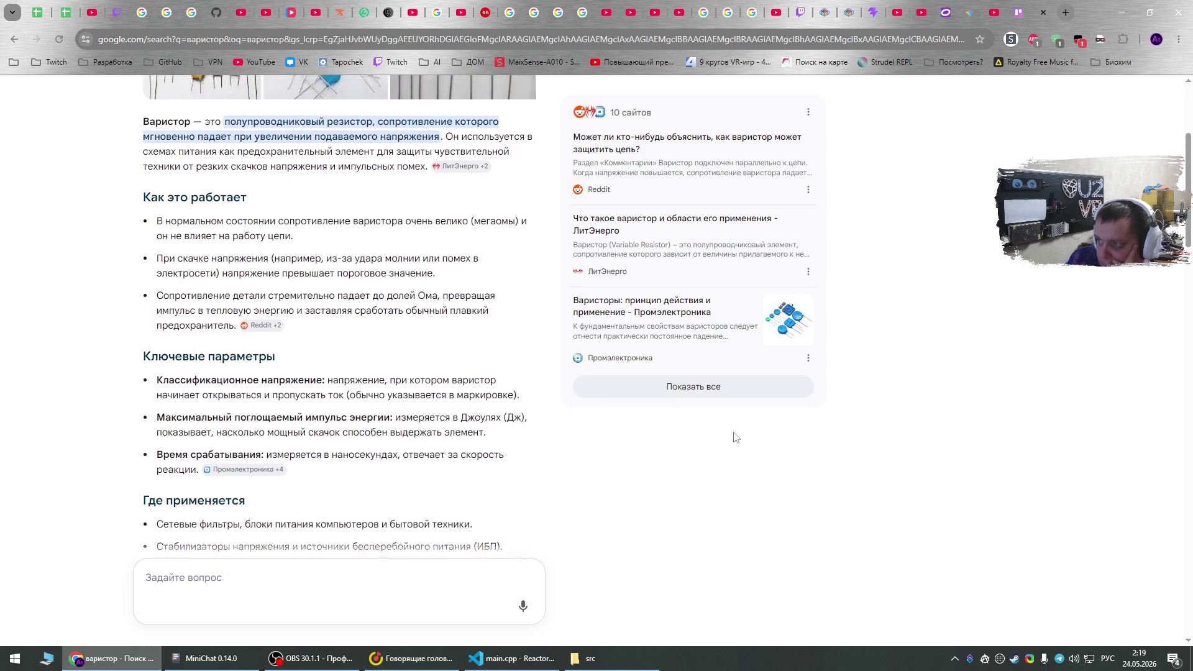
pyautogui.click(968, 6)
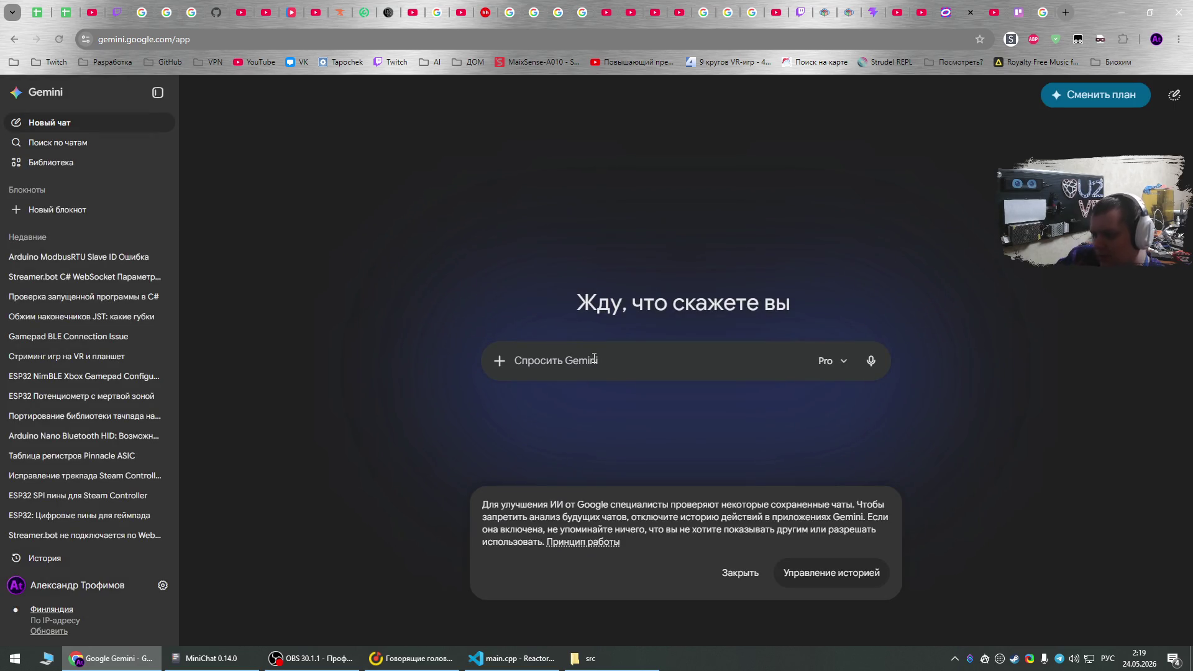
# Ask Gemini why a 12V 1A motor trips the 5A supply and whether a capacitor fixes it.
pyautogui.write('Я х')
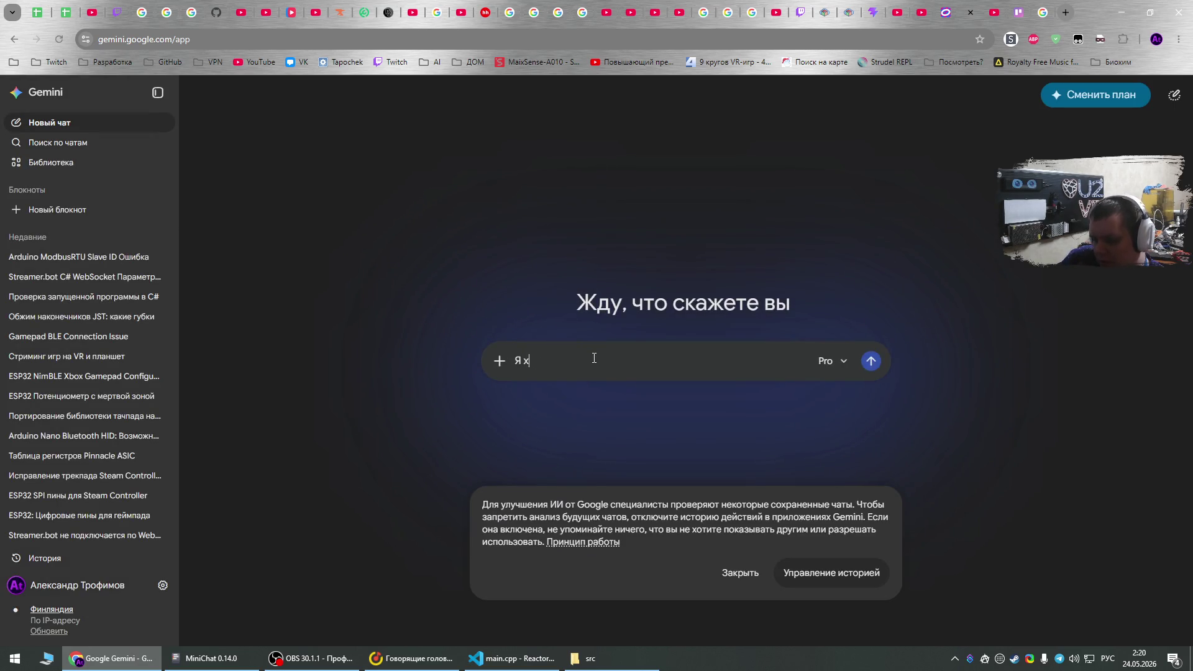
pyautogui.write('очу')
pyautogui.write(' запис')
pyautogui.write('тат')
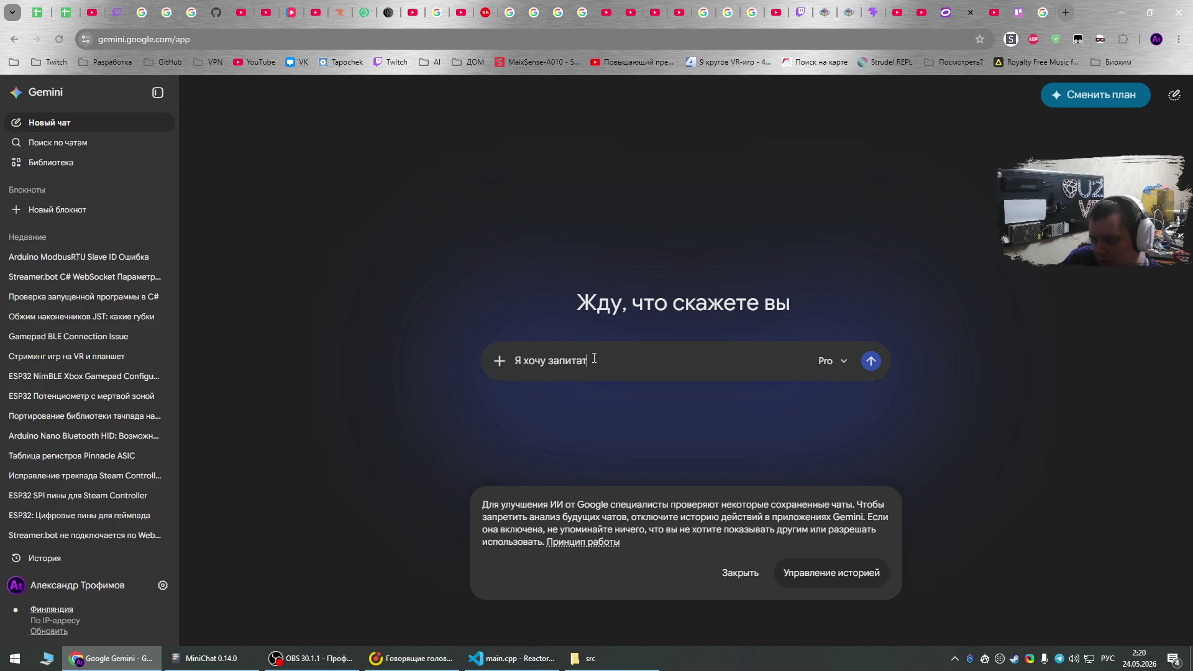
pyautogui.write('ьлектродвига')
pyautogui.write('тель 1')
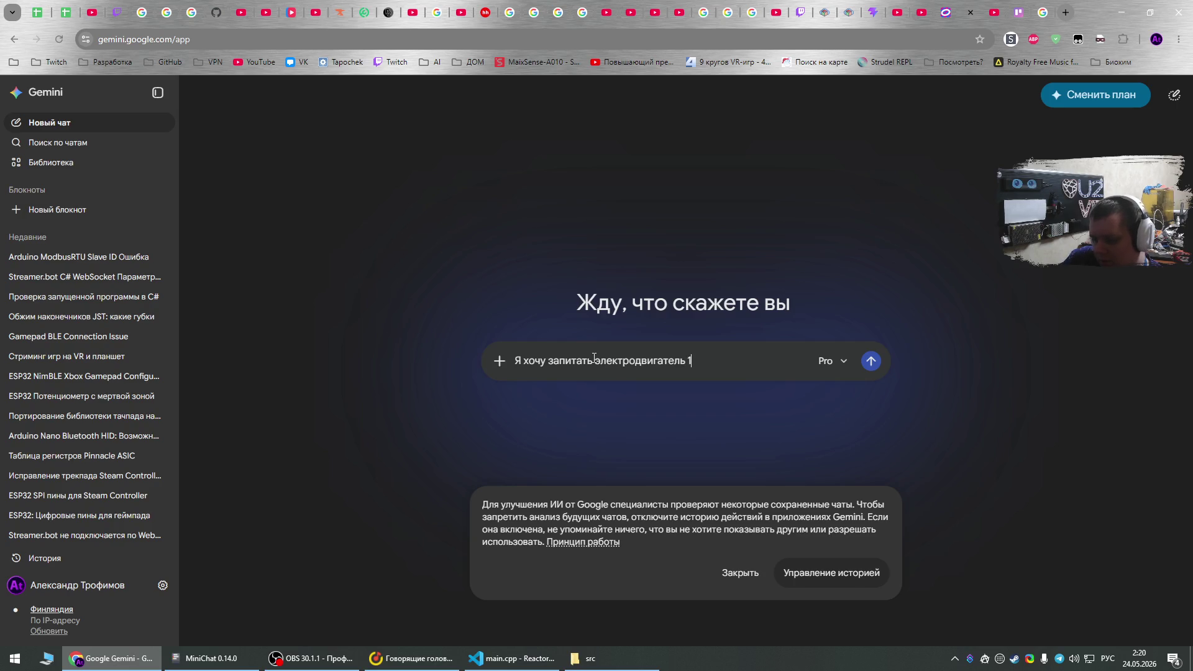
pyautogui.write('2в от блок')
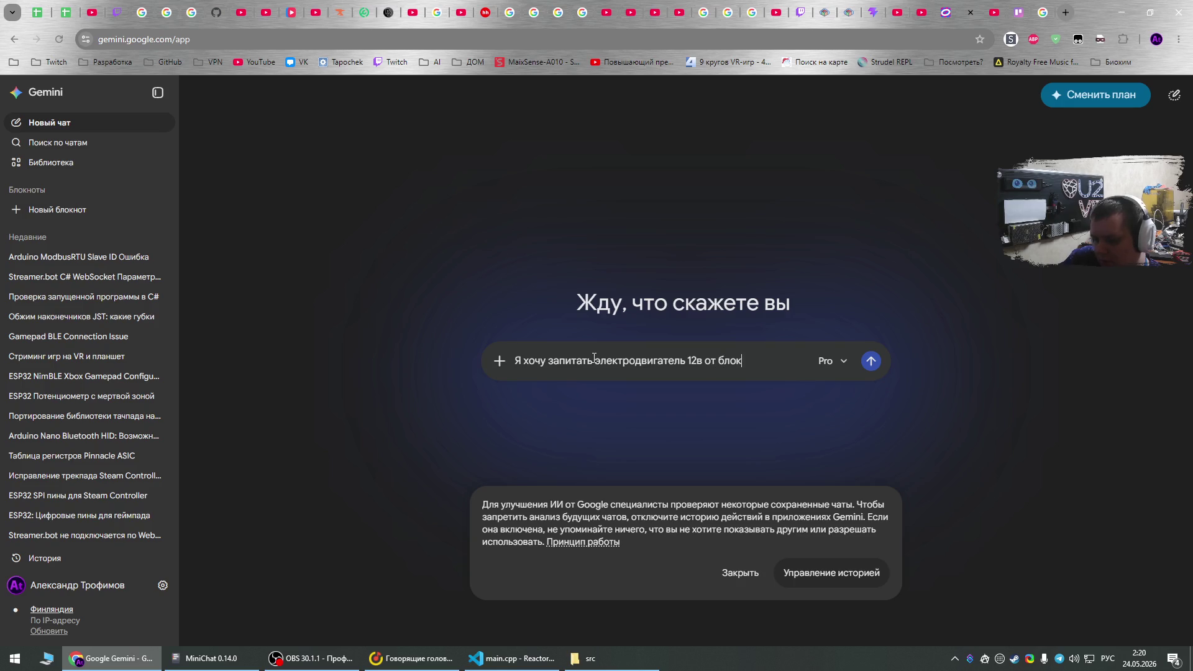
pyautogui.write('а питания 5А.')
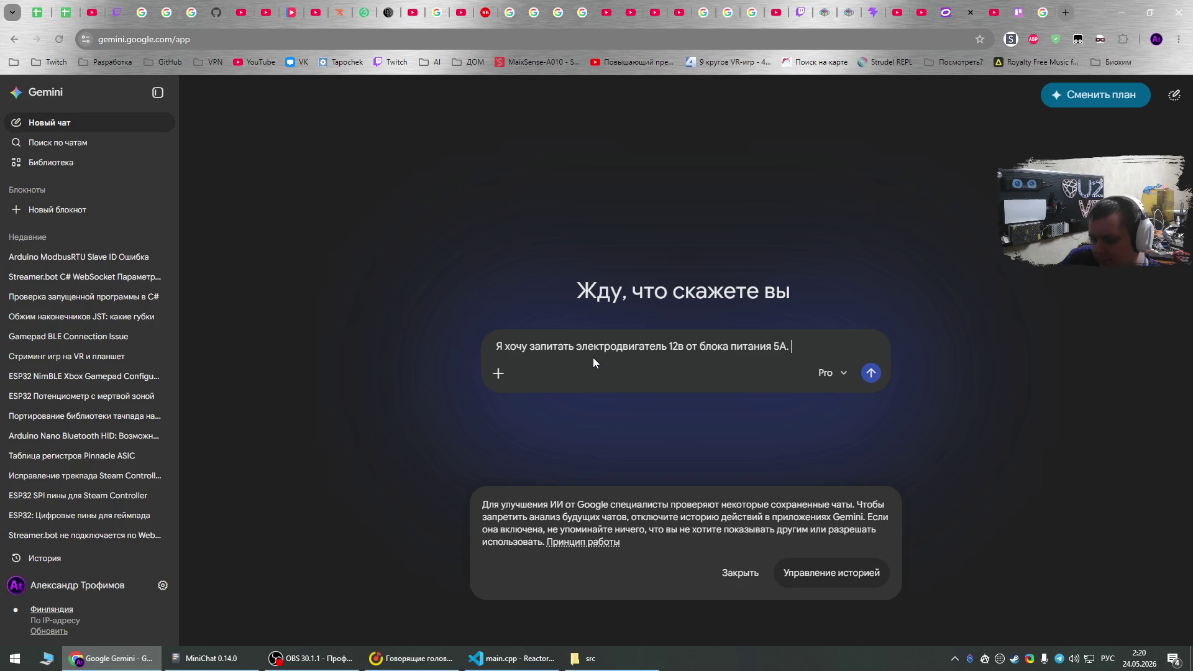
pyautogui.write('Номинальная мощнос')
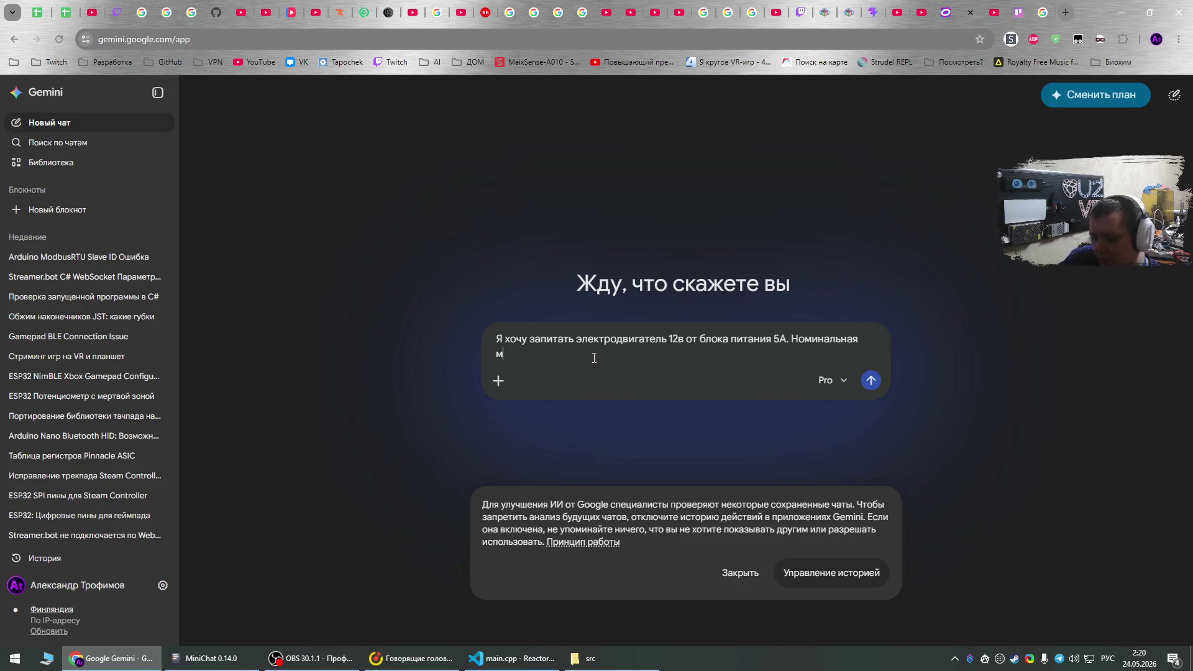
pyautogui.write('ть ')
pyautogui.write('двигателя')
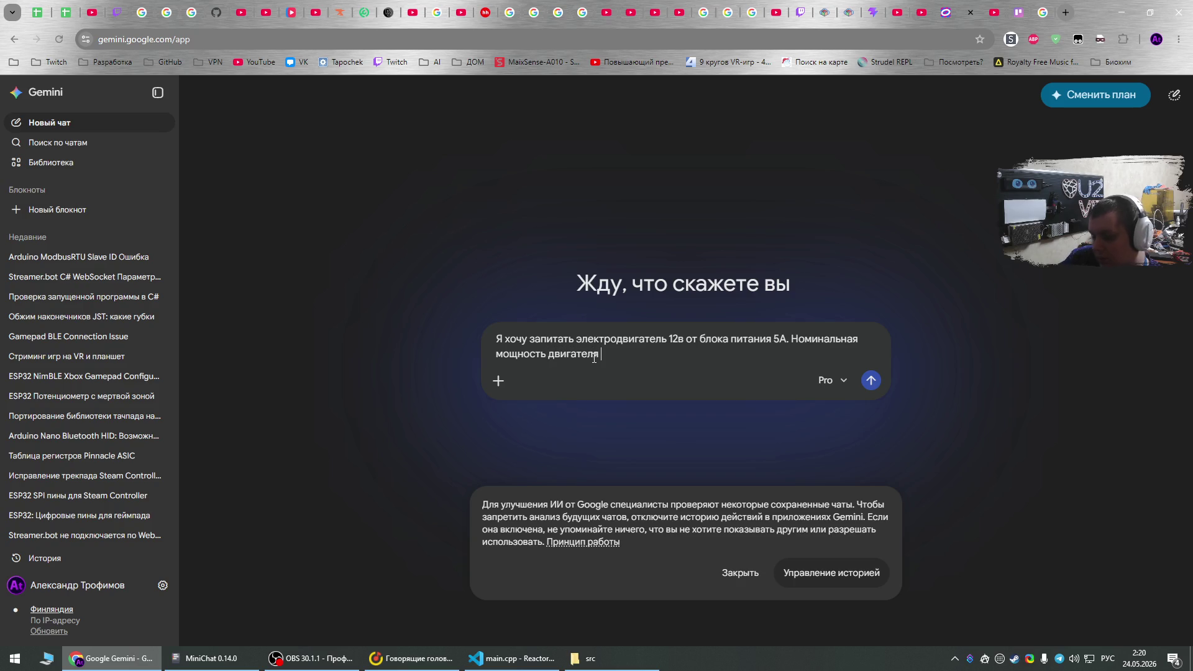
pyautogui.write(' 1А')
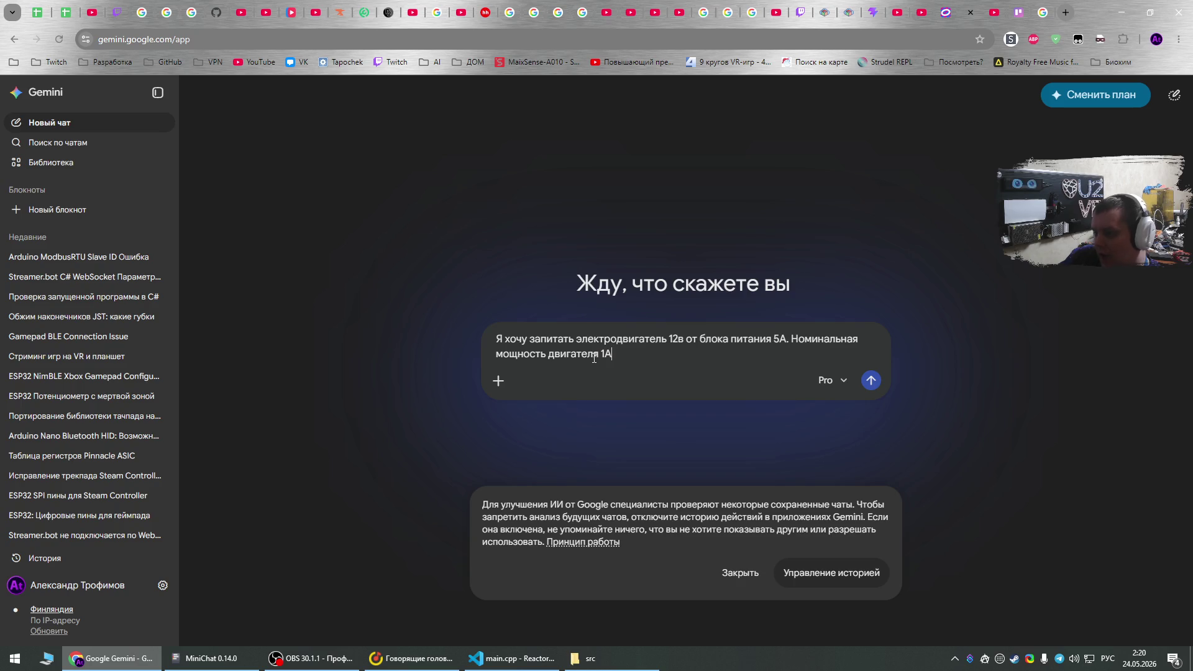
pyautogui.write('. Но ')
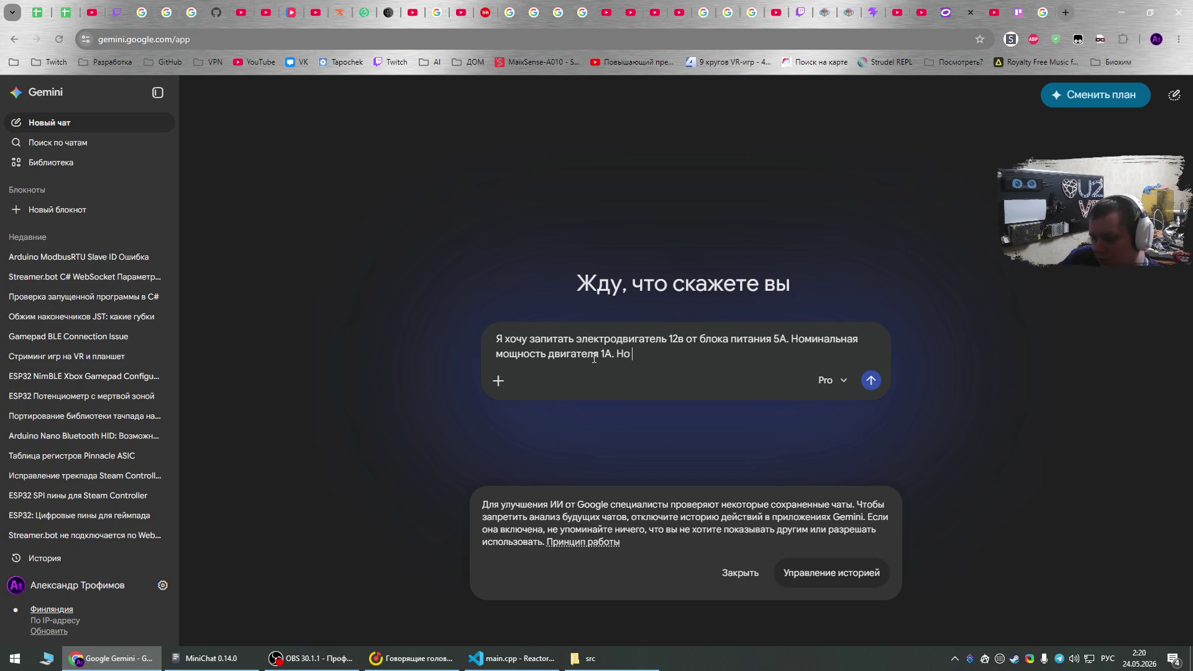
pyautogui.write('при вкл')
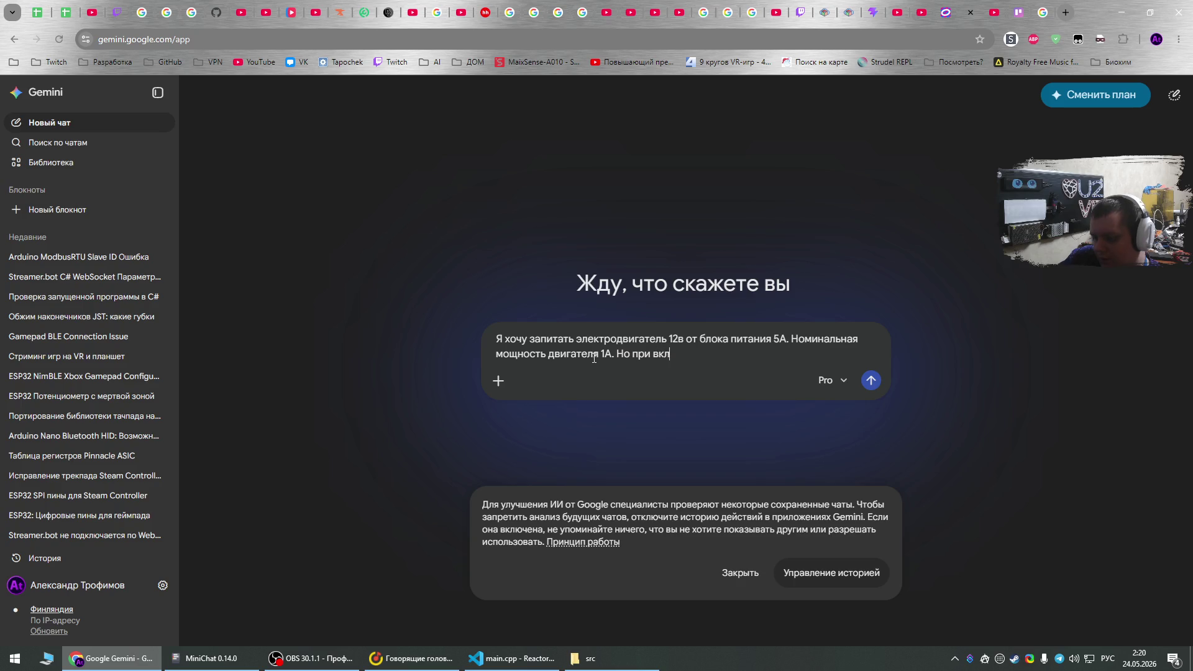
pyautogui.write('ючении')
pyautogui.write(' блок питания в')
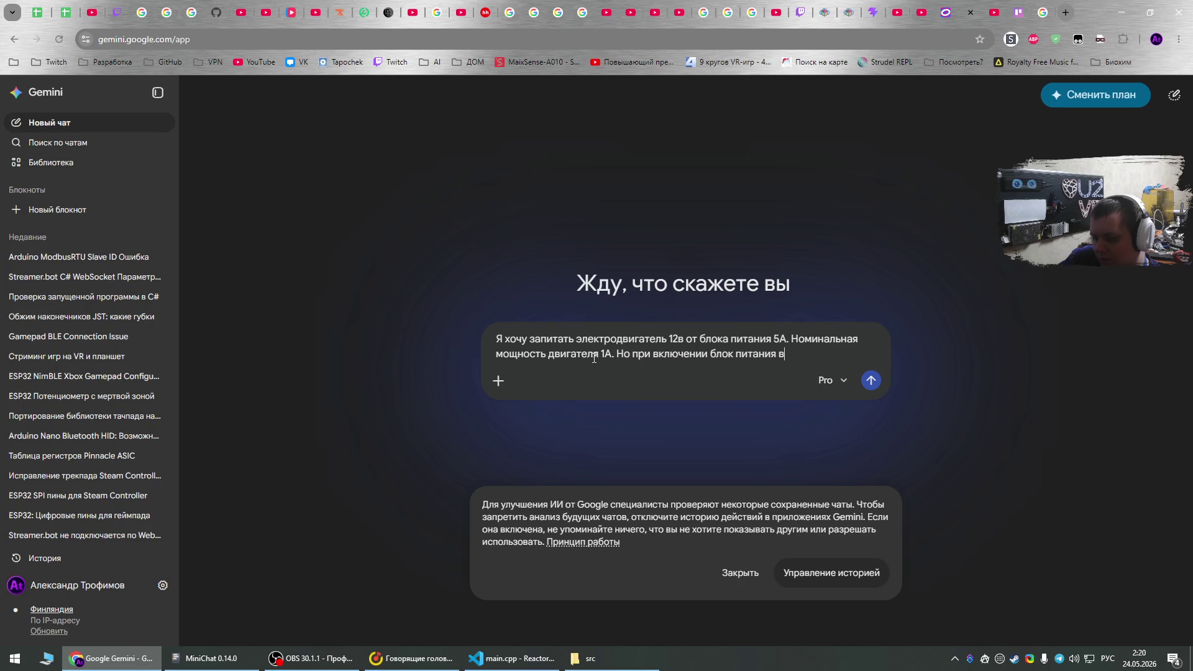
pyautogui.write('ылетает"')
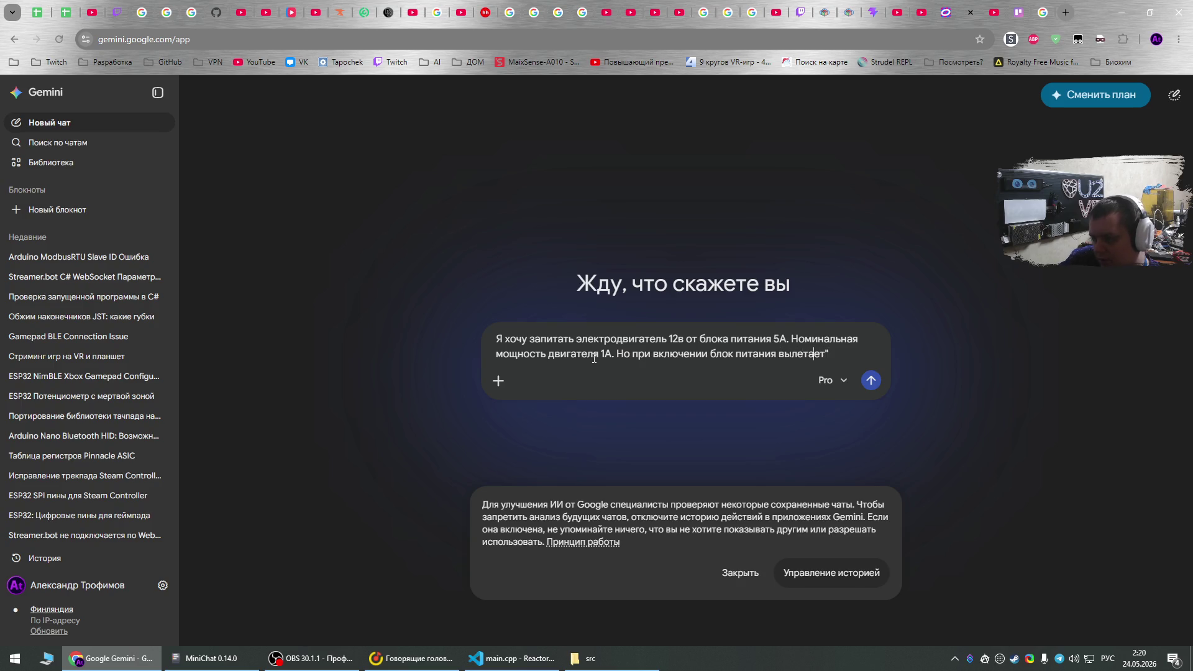
pyautogui.write('"')
pyautogui.press('End')
pyautogui.write('. Что')
pyautogui.press('BackSpace')
pyautogui.press('BackSpace')
pyautogui.press('BackSpace')
pyautogui.press('BackSpace')
pyautogui.press('BackSpace')
pyautogui.press('BackSpace')
pyautogui.write('Че')
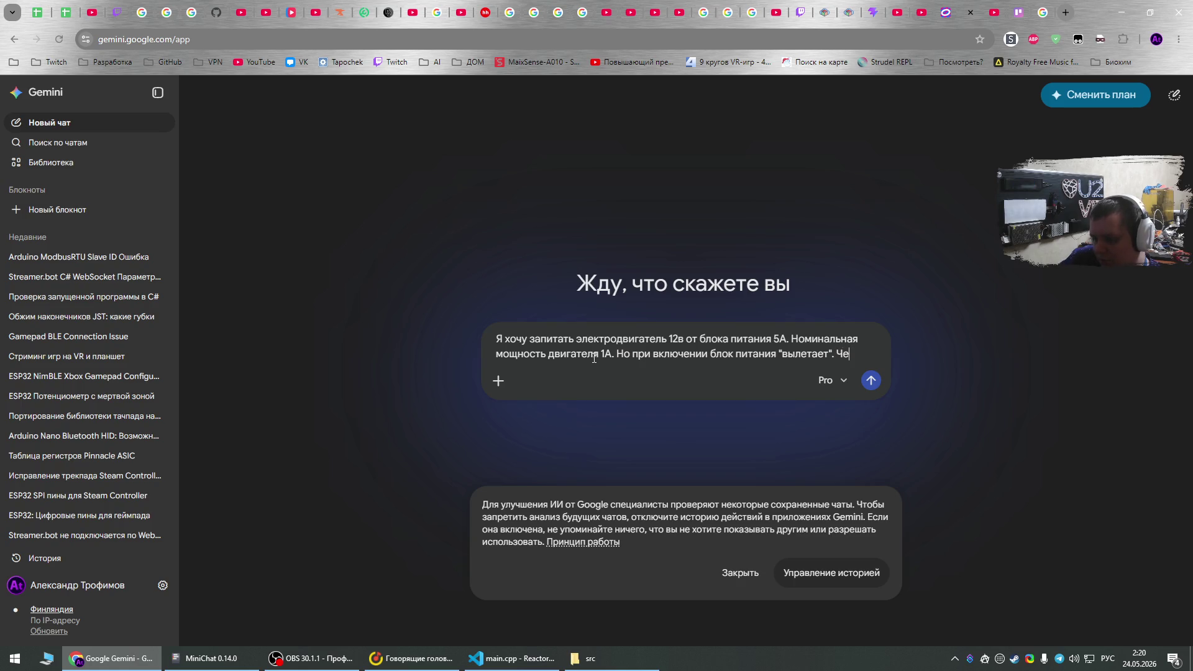
pyautogui.write('м модифициров')
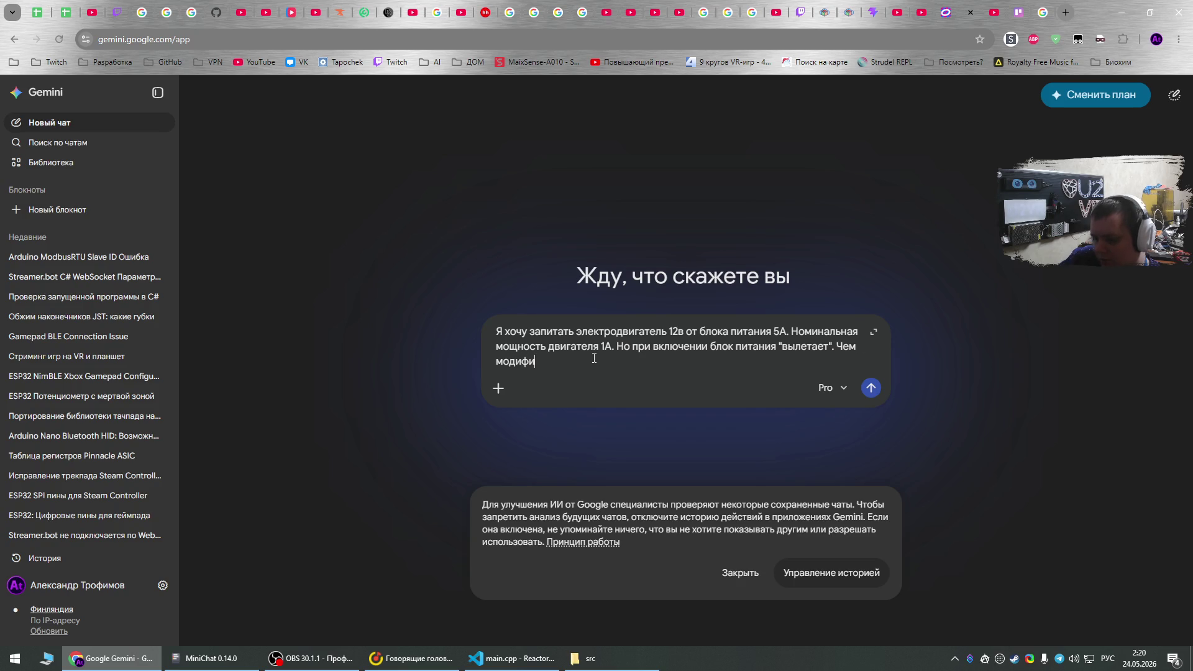
pyautogui.write('схему, ч')
pyautogui.write('тобы э')
pyautogui.write('то не происхо')
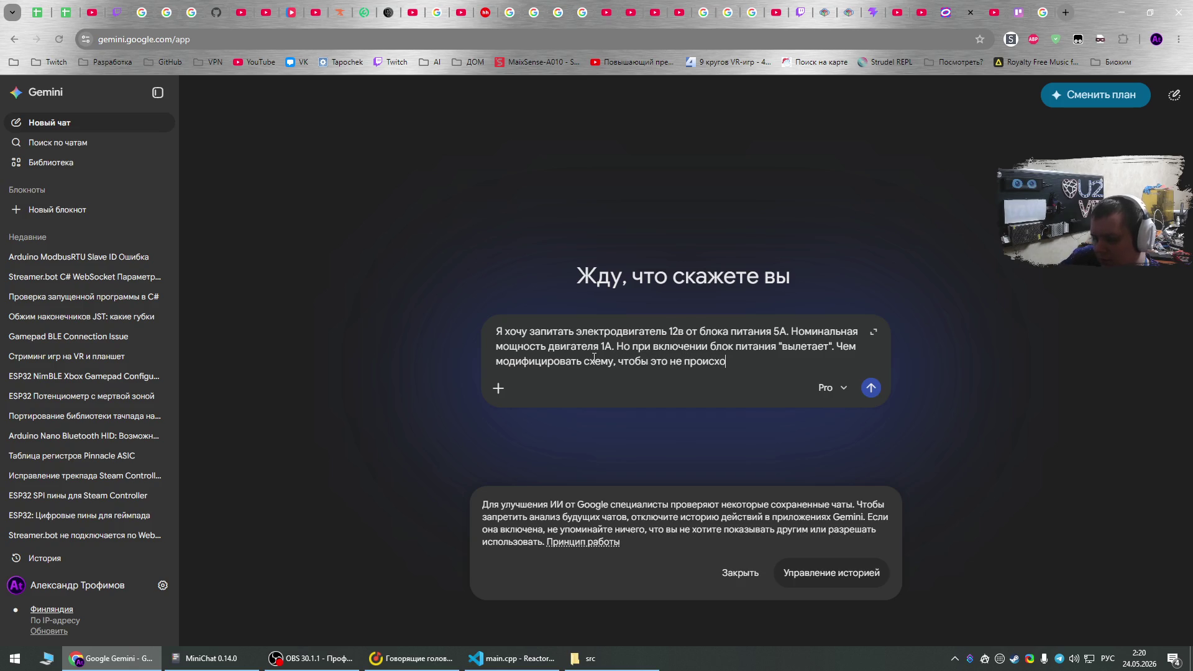
pyautogui.write('дило?')
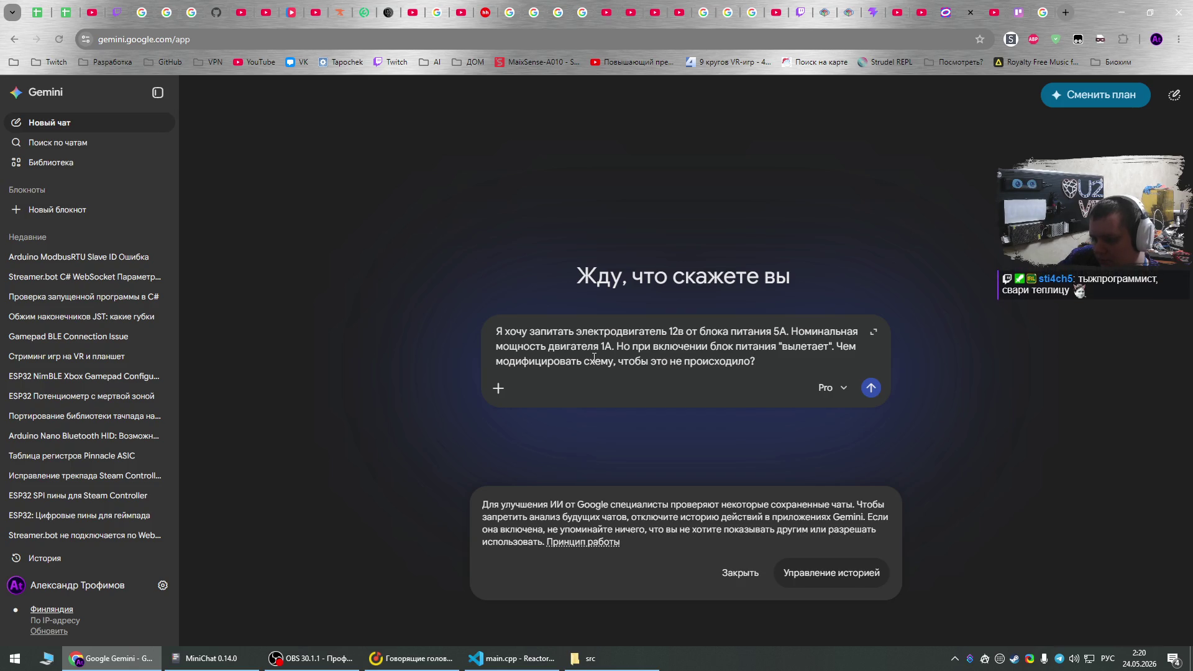
pyautogui.write(' Достаточно ли будет по')
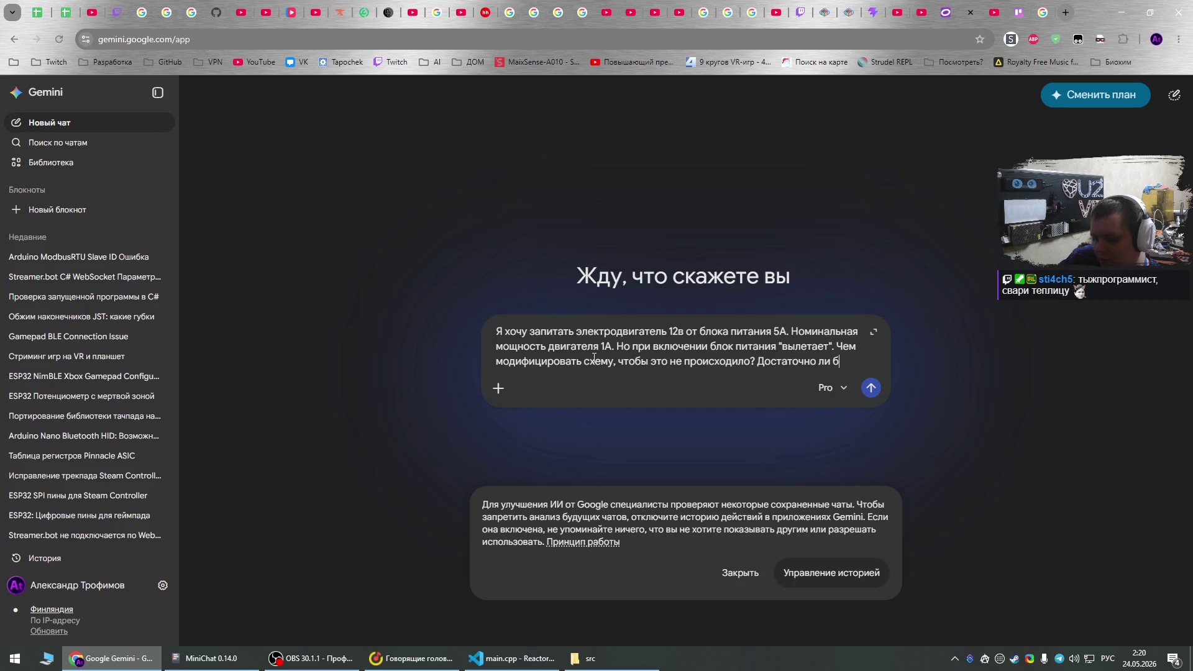
pyautogui.write('ставит')
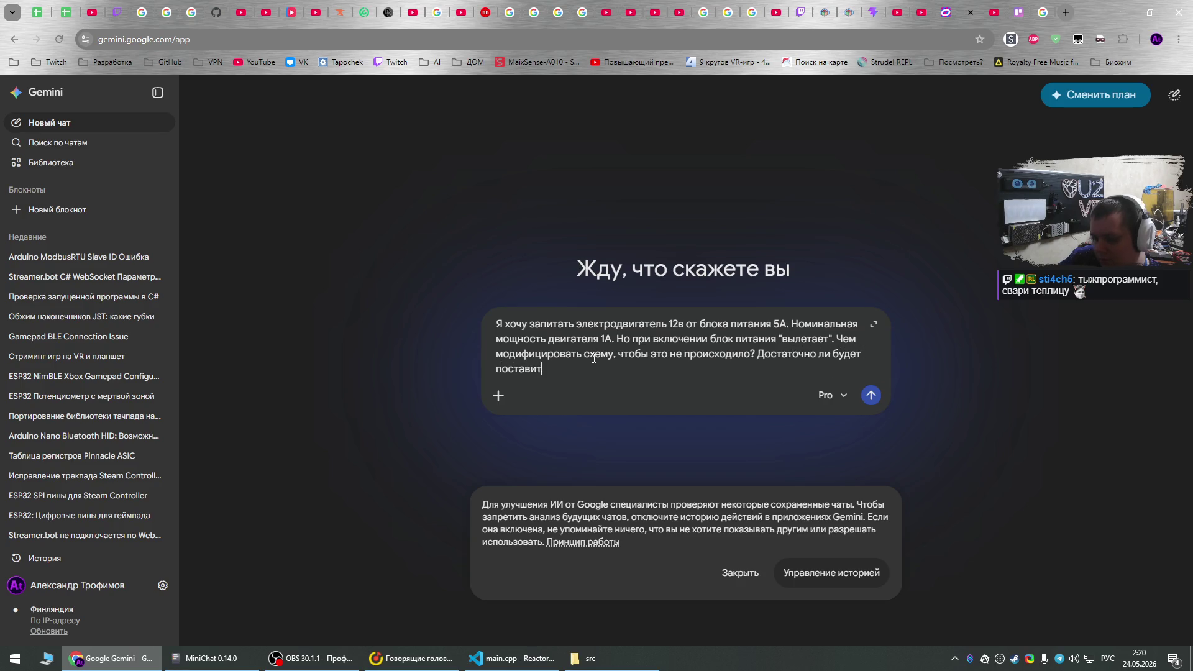
pyautogui.write('ь конденса')
pyautogui.write('тор?')
pyautogui.press('Return')
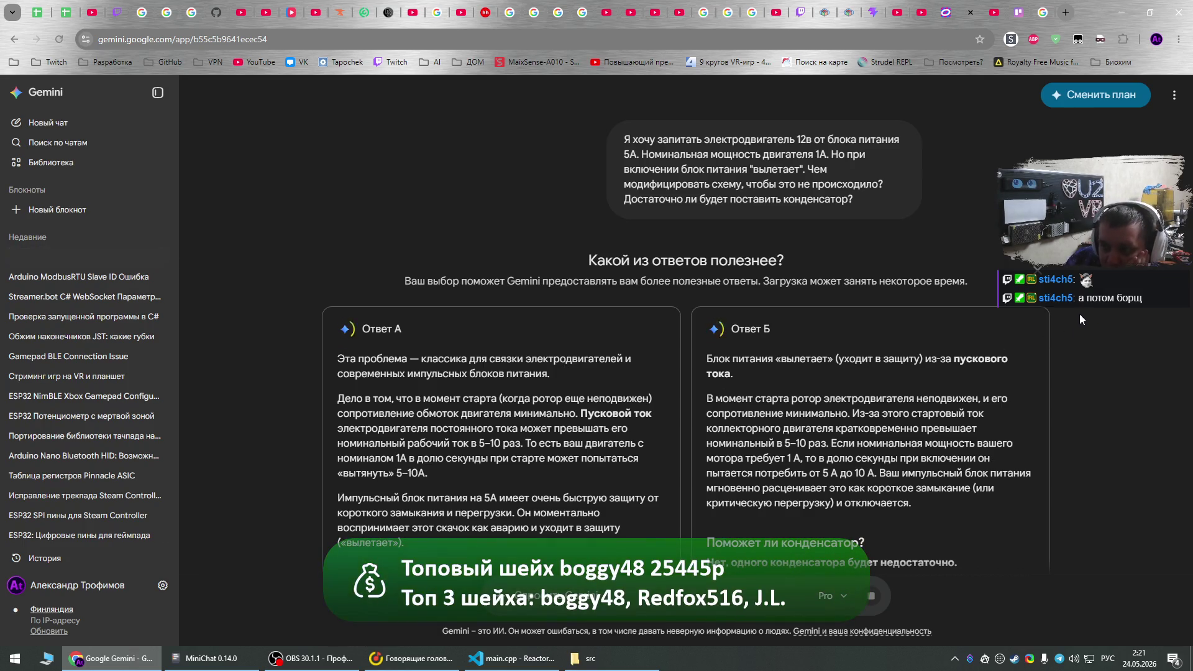
pyautogui.scroll(-2, 1079, 314)
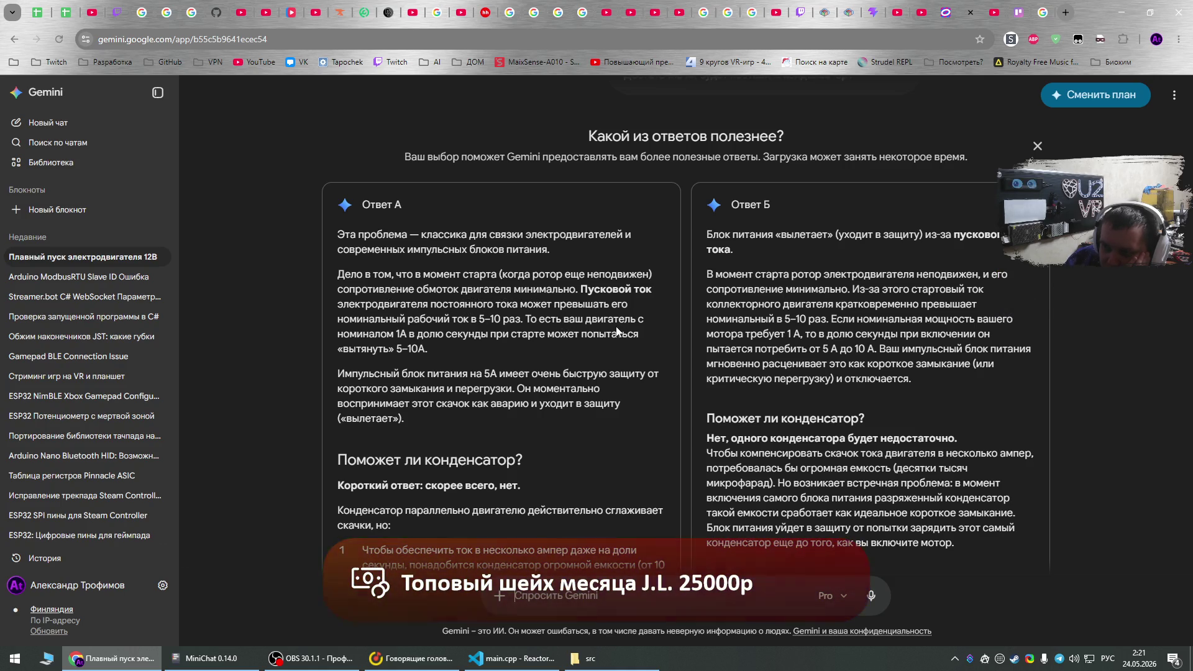
pyautogui.scroll(-1, 472, 328)
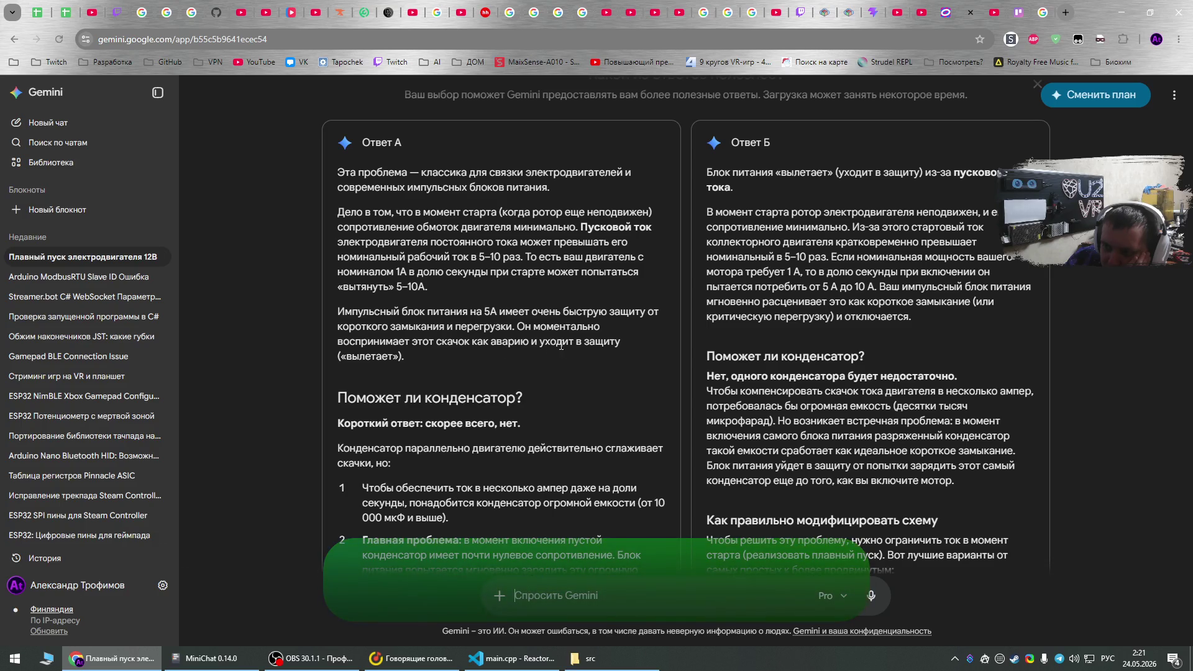
pyautogui.scroll(-2, 424, 293)
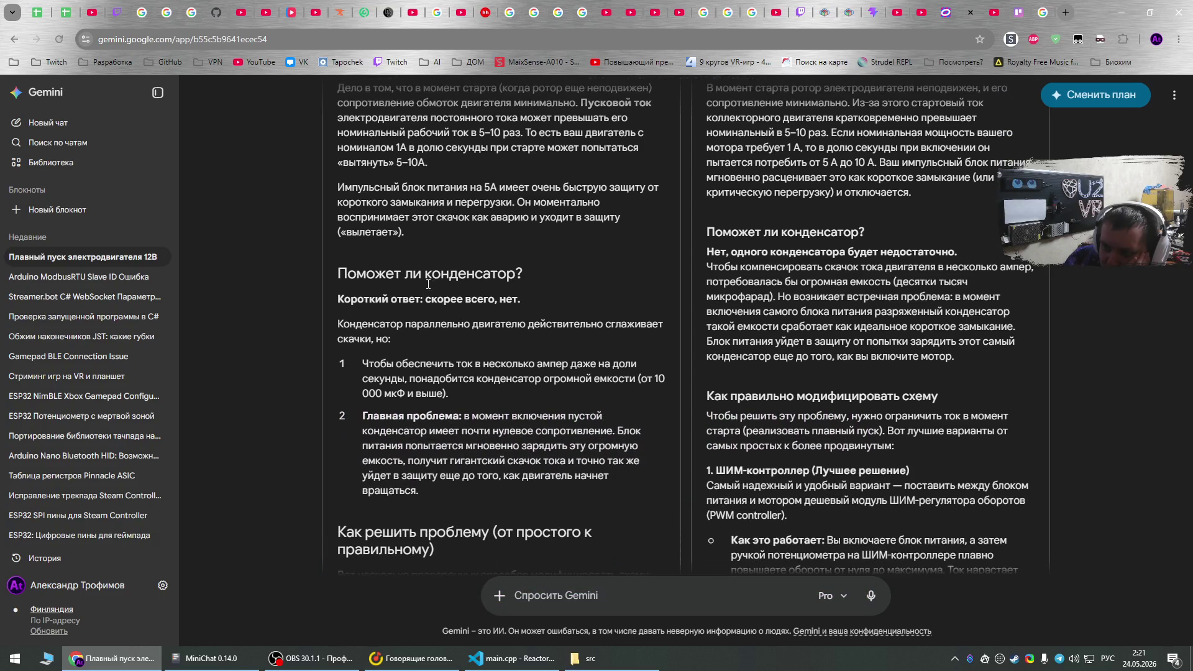
pyautogui.scroll(-4, 396, 320)
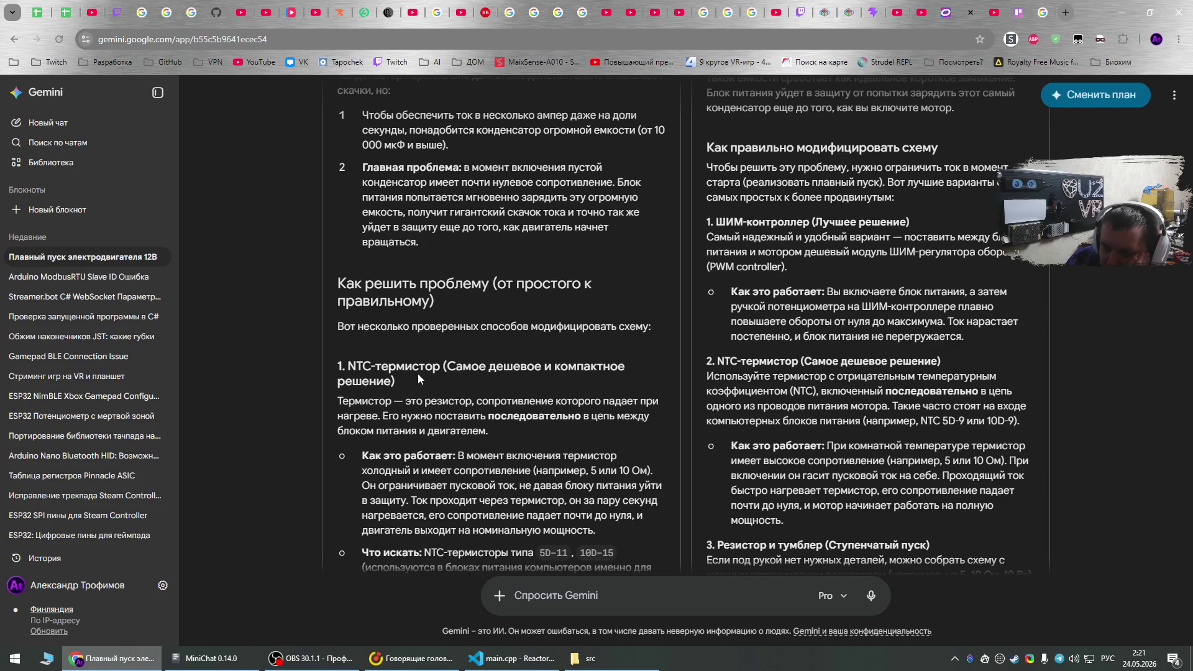
pyautogui.scroll(-1, 432, 365)
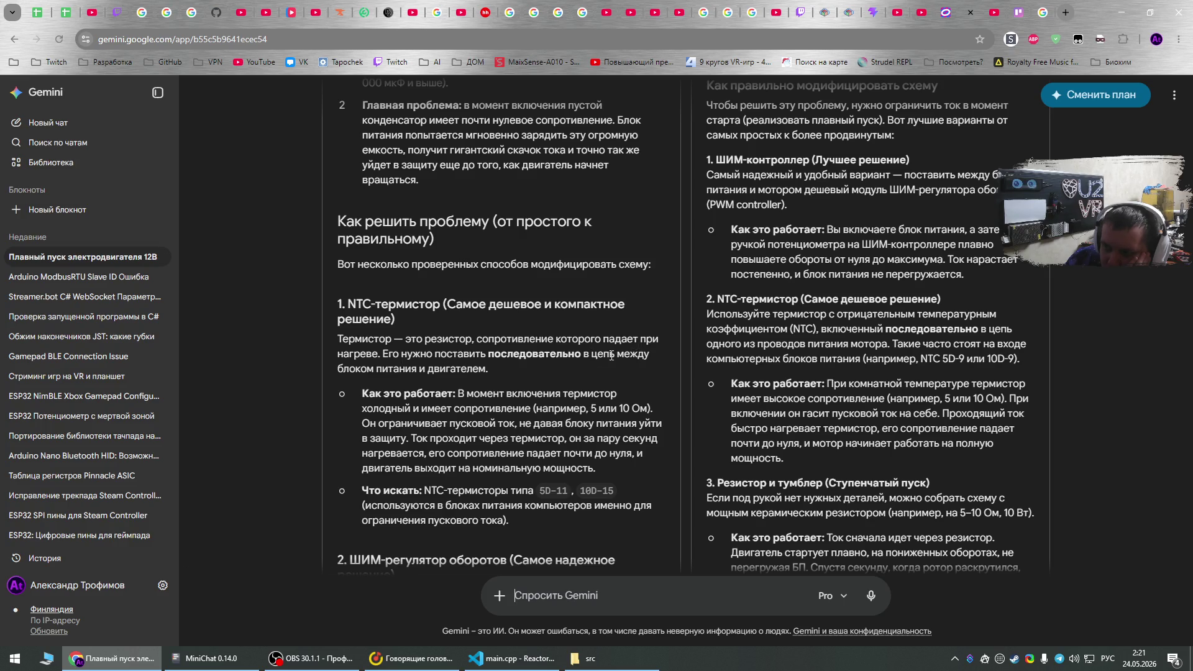
pyautogui.scroll(-2, 374, 389)
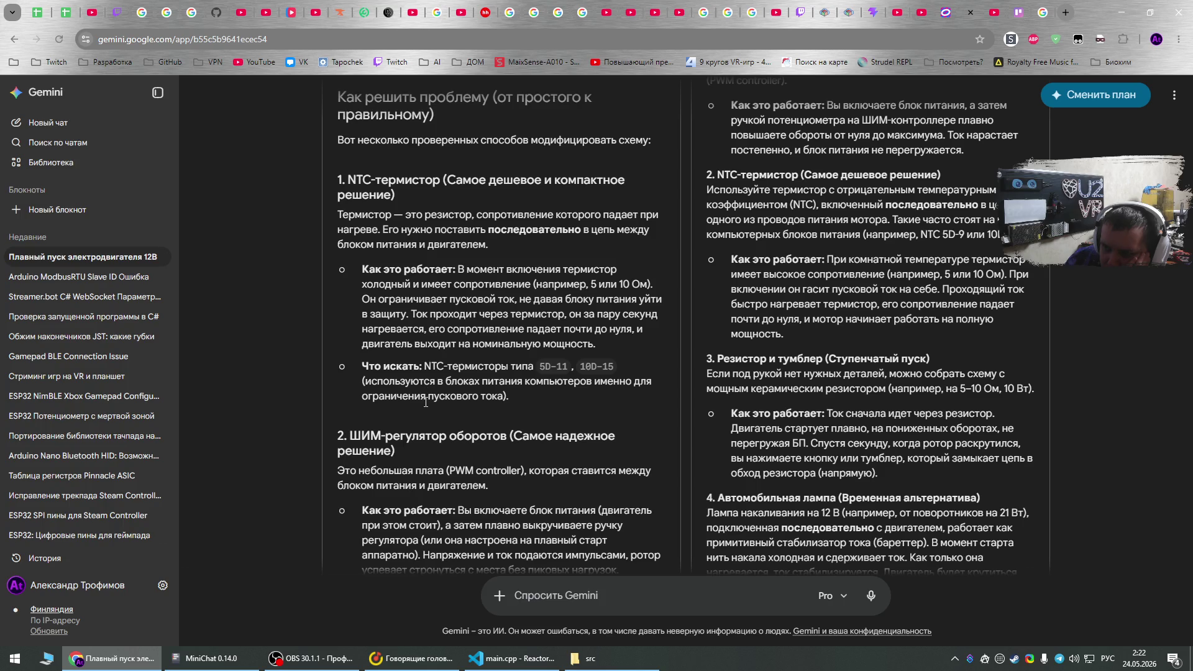
pyautogui.scroll(-5, 426, 402)
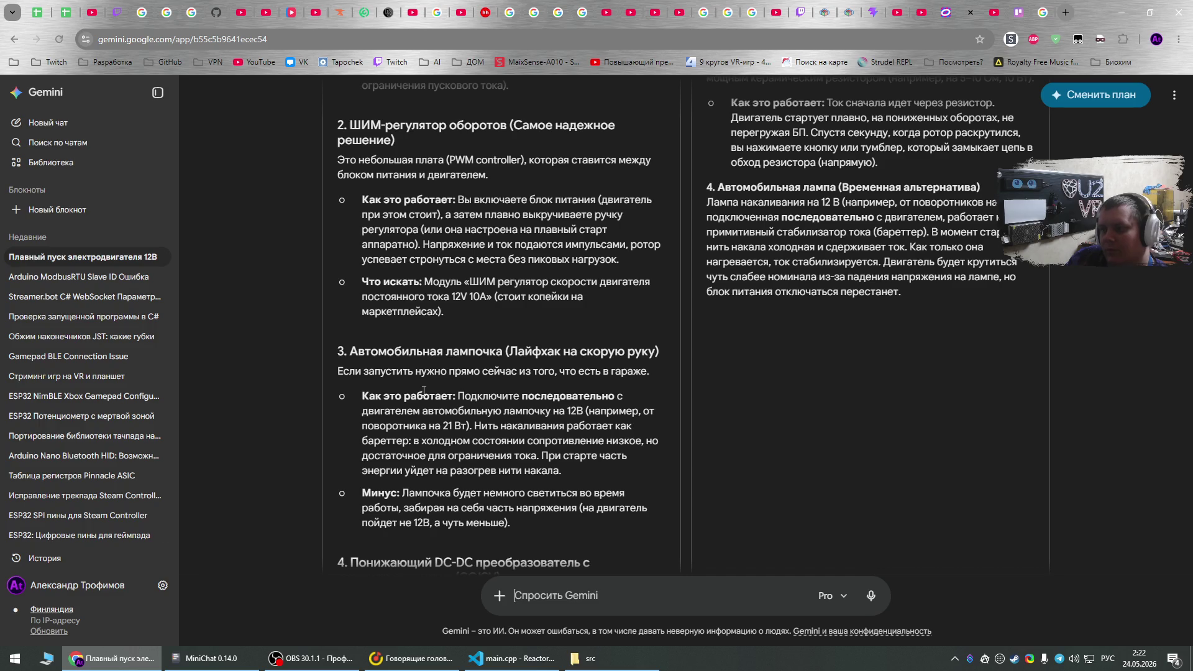
pyautogui.scroll(-1, 423, 390)
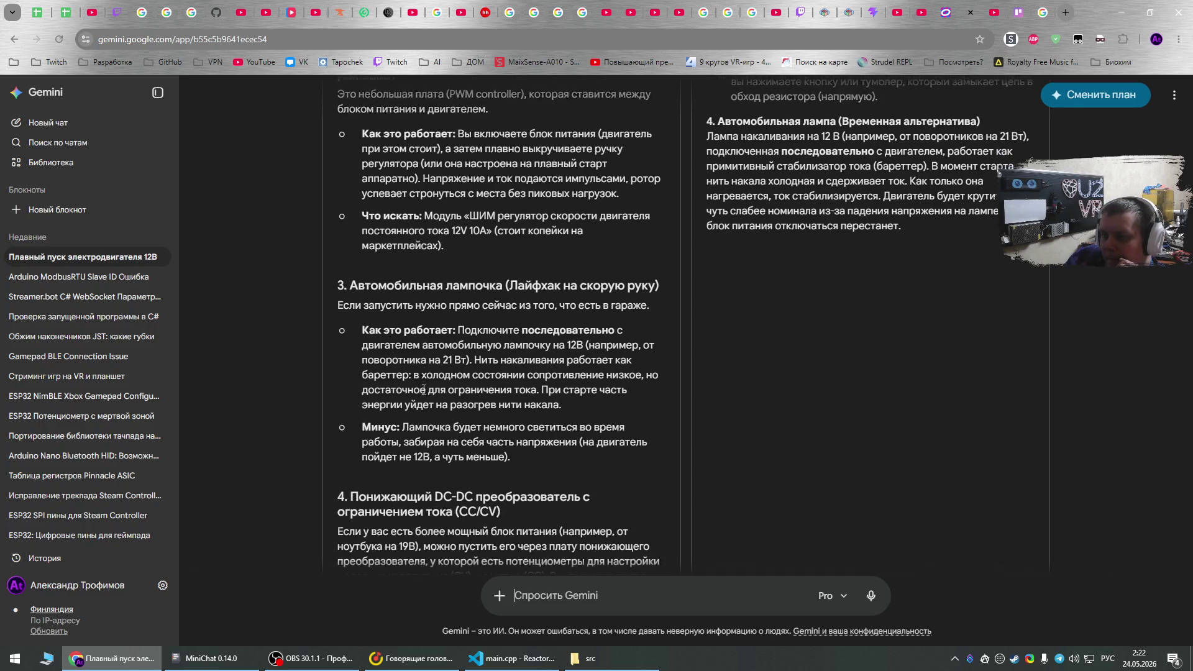
pyautogui.scroll(-2, 423, 390)
pyautogui.scroll(-1, 423, 390)
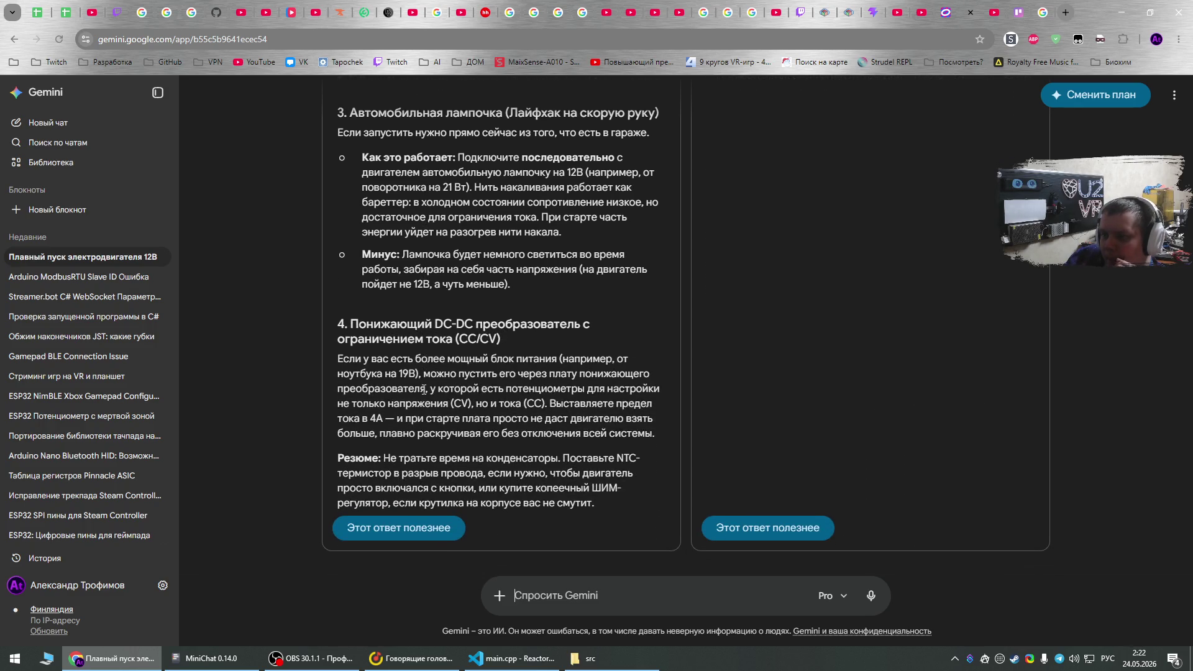
pyautogui.scroll(18, 846, 443)
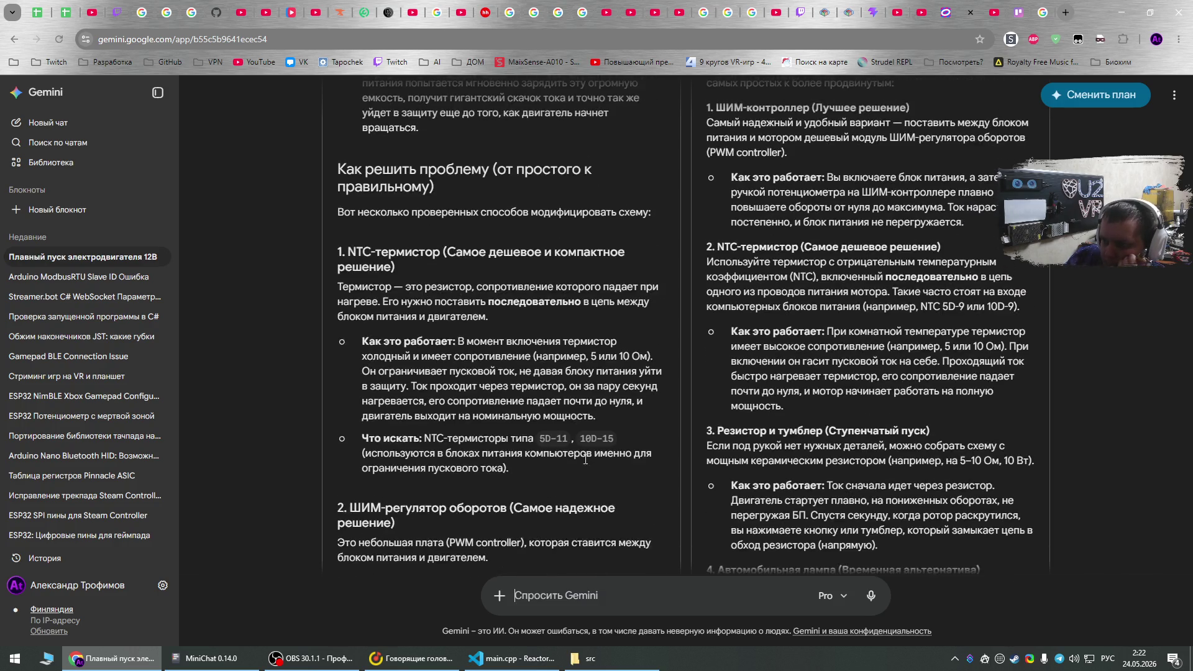
pyautogui.scroll(5, 845, 441)
pyautogui.scroll(-5, 844, 435)
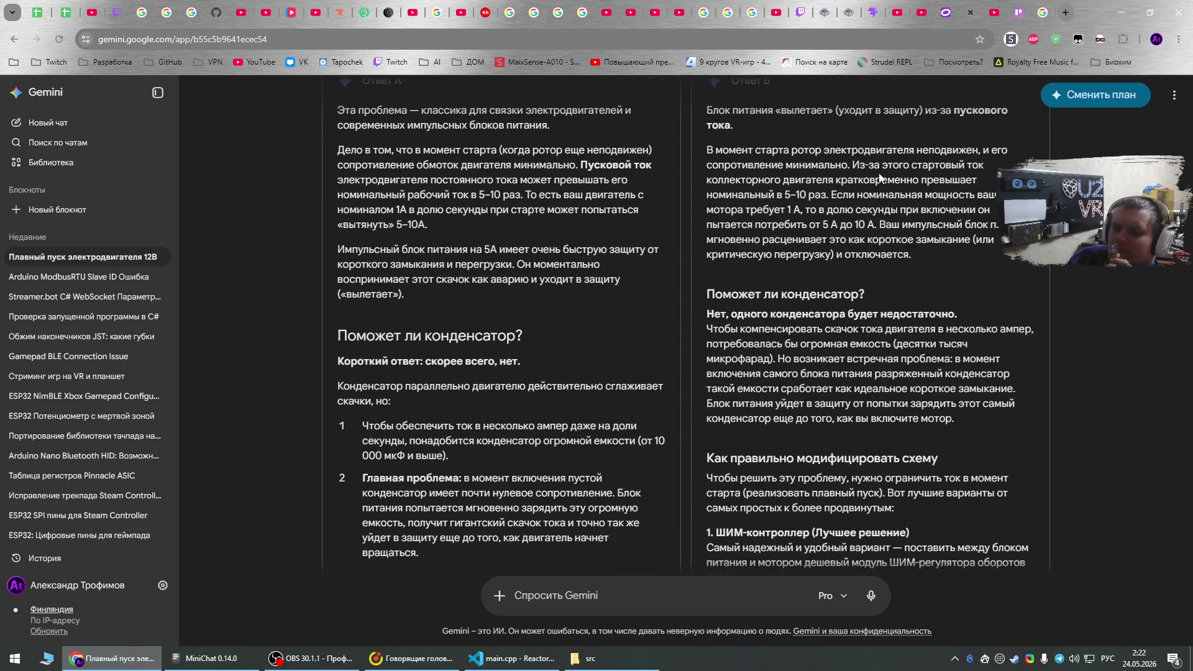
pyautogui.scroll(-1, 857, 301)
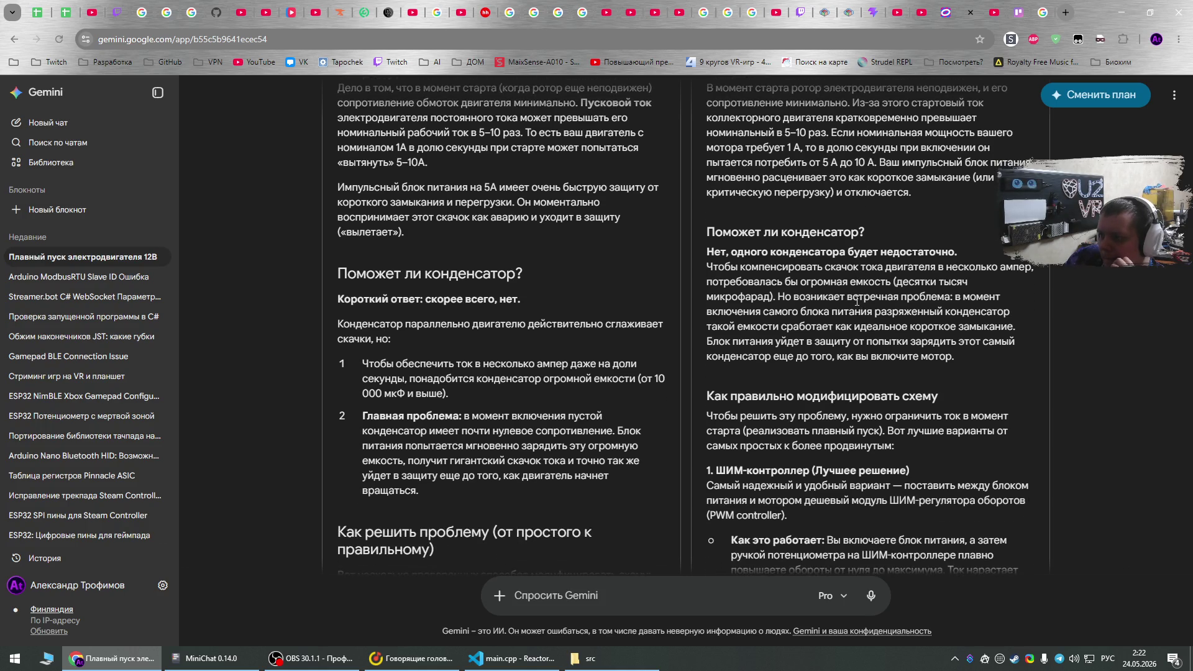
pyautogui.scroll(-2, 857, 300)
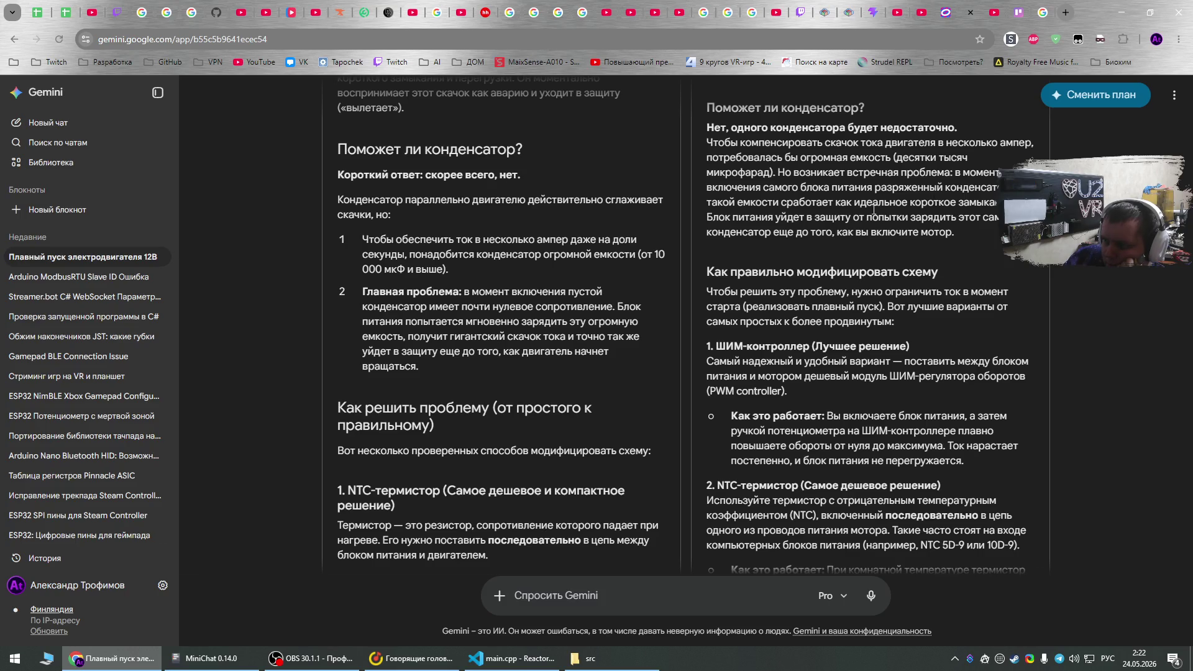
pyautogui.scroll(-1, 856, 286)
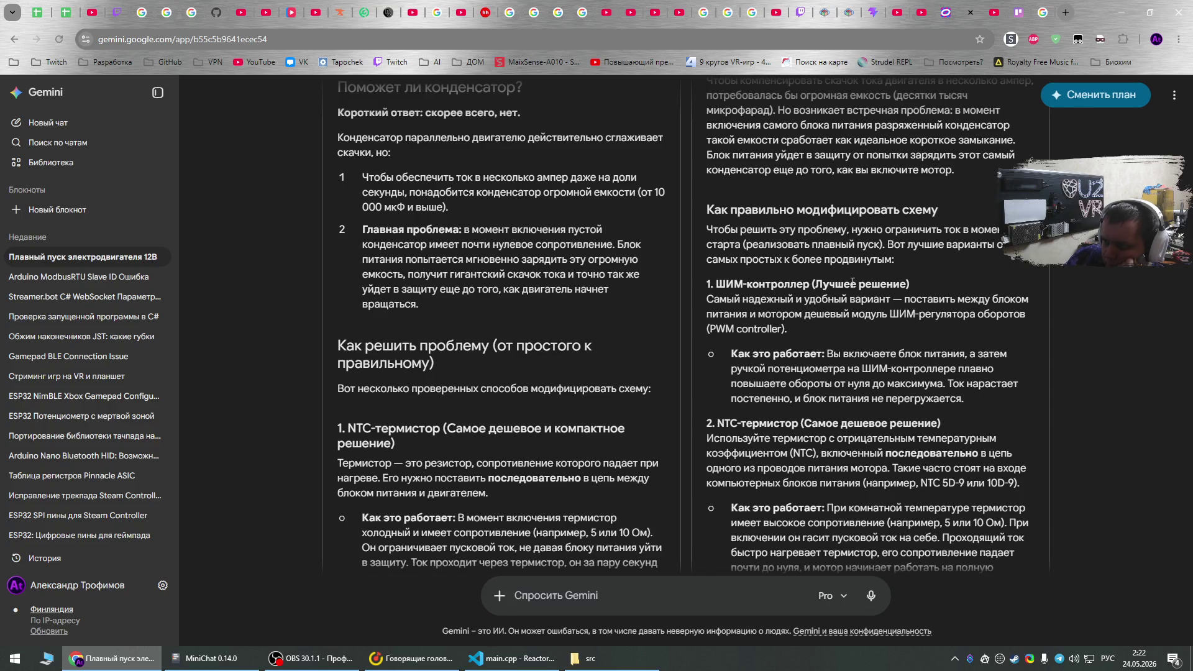
pyautogui.scroll(-1, 823, 317)
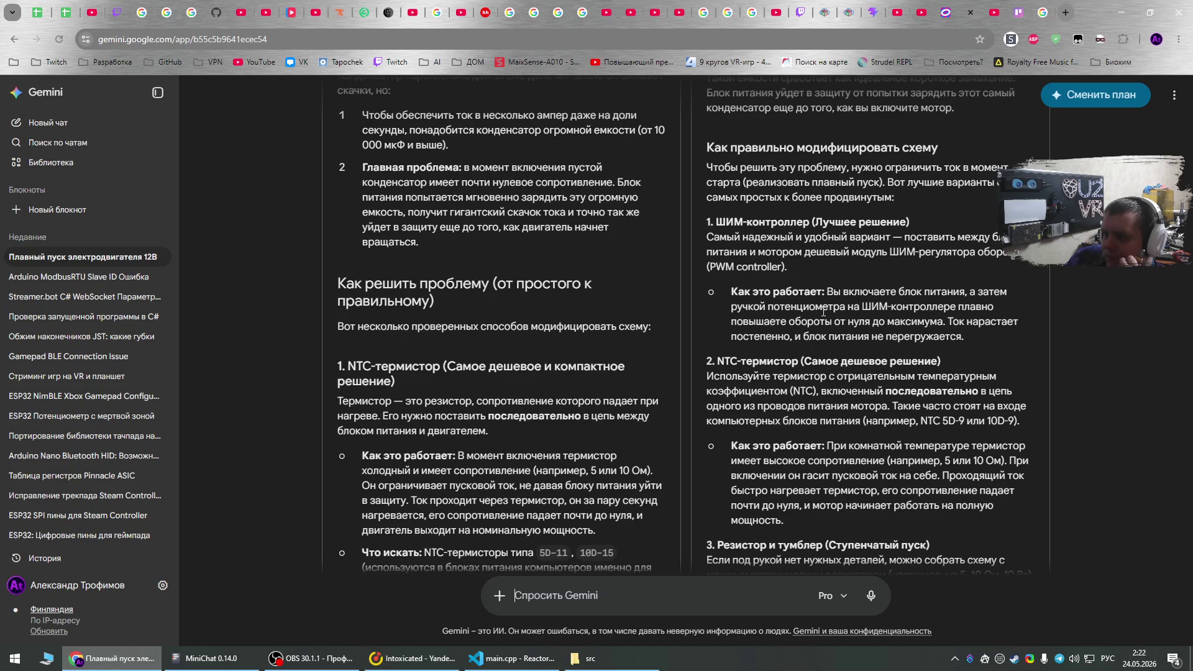
pyautogui.scroll(-1, 834, 343)
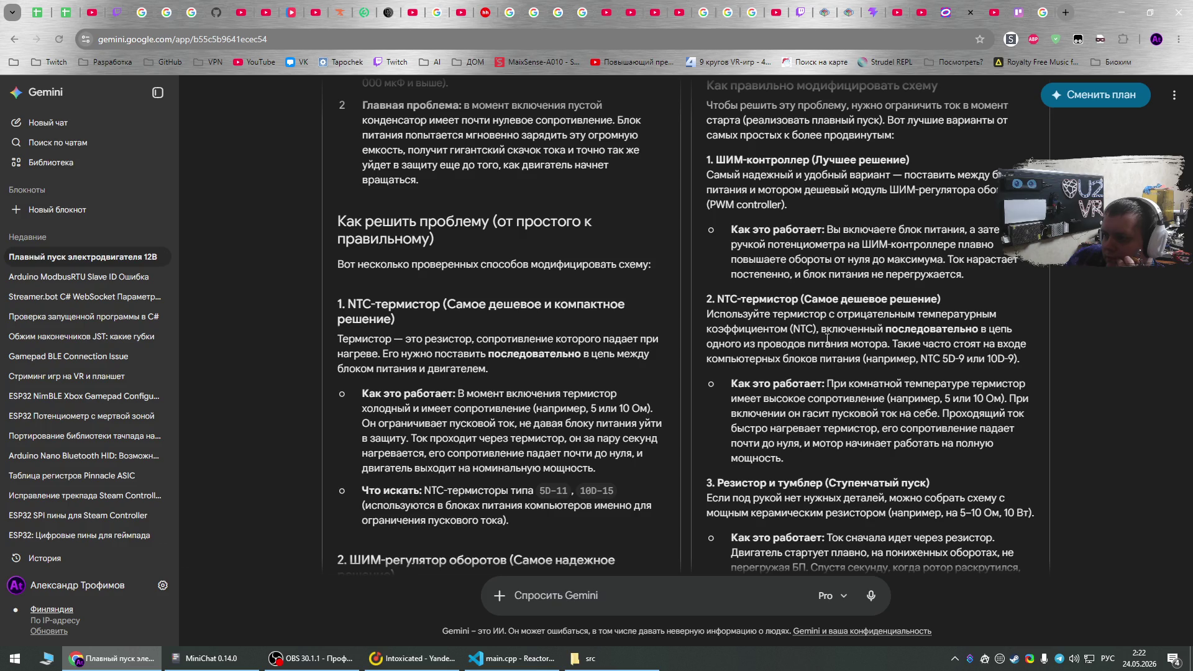
pyautogui.scroll(-1, 827, 338)
pyautogui.scroll(-1, 828, 338)
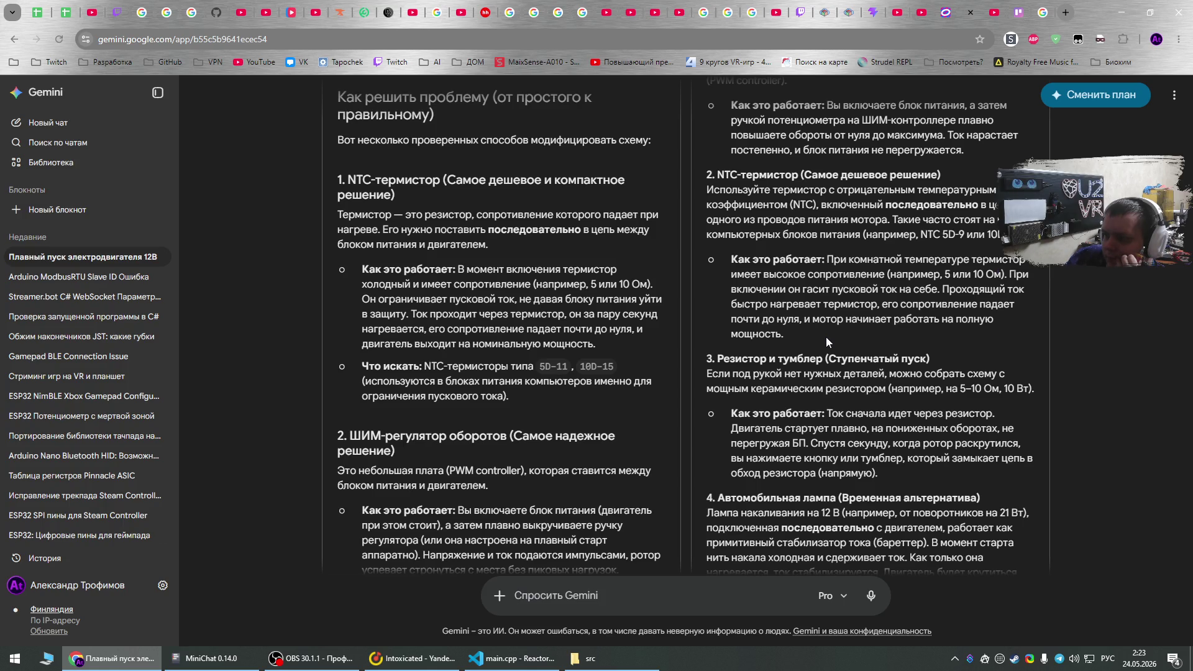
pyautogui.scroll(-2, 826, 337)
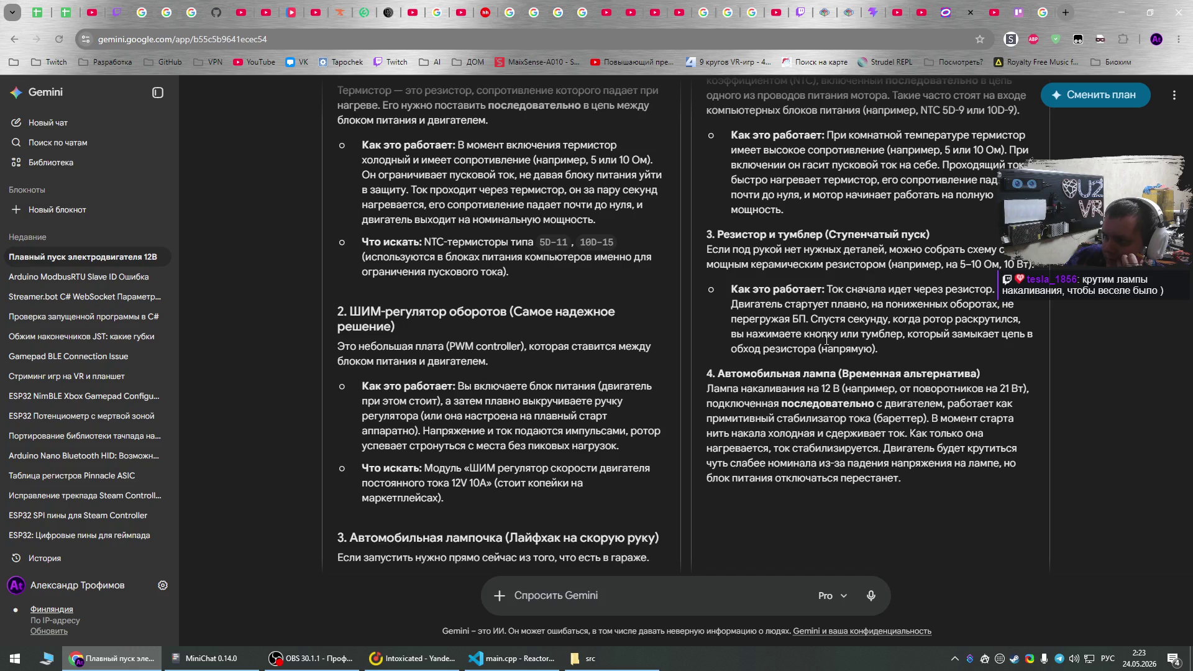
pyautogui.scroll(-1, 826, 339)
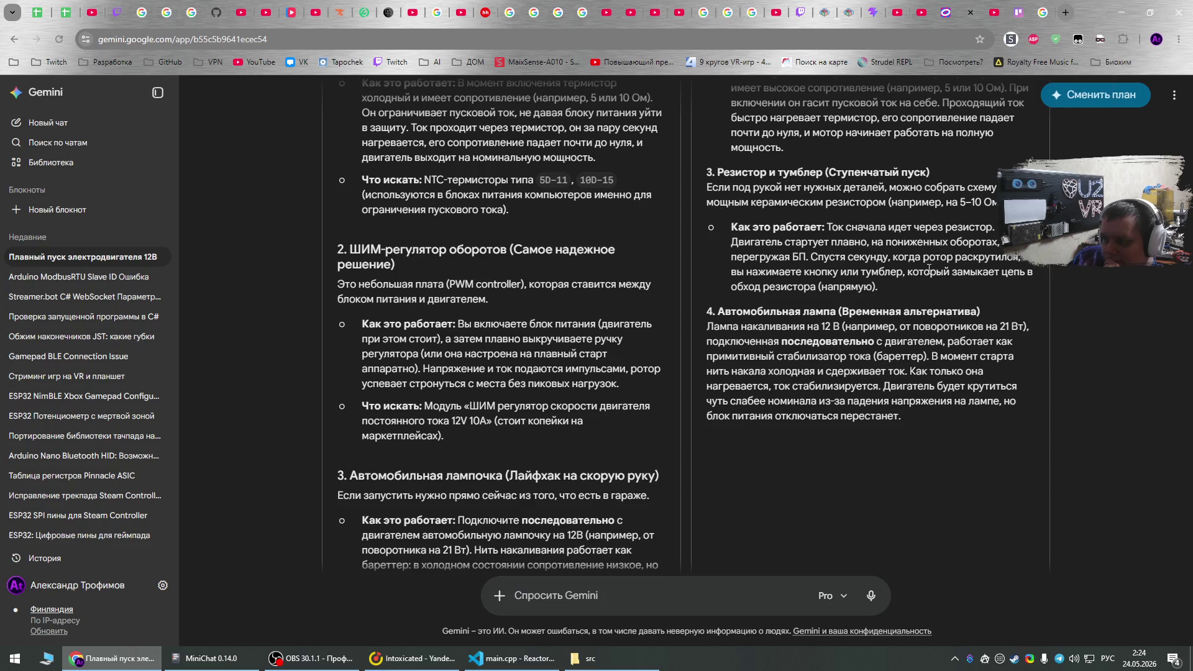
pyautogui.scroll(3, 939, 369)
pyautogui.scroll(5, 940, 370)
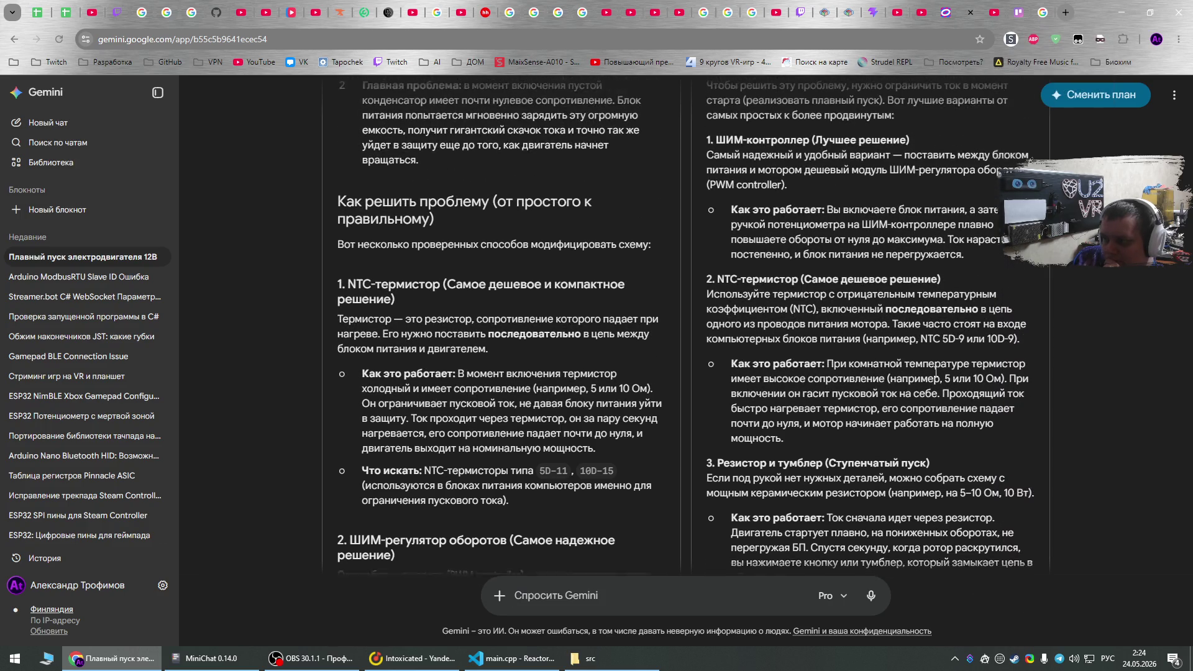
pyautogui.scroll(3, 925, 371)
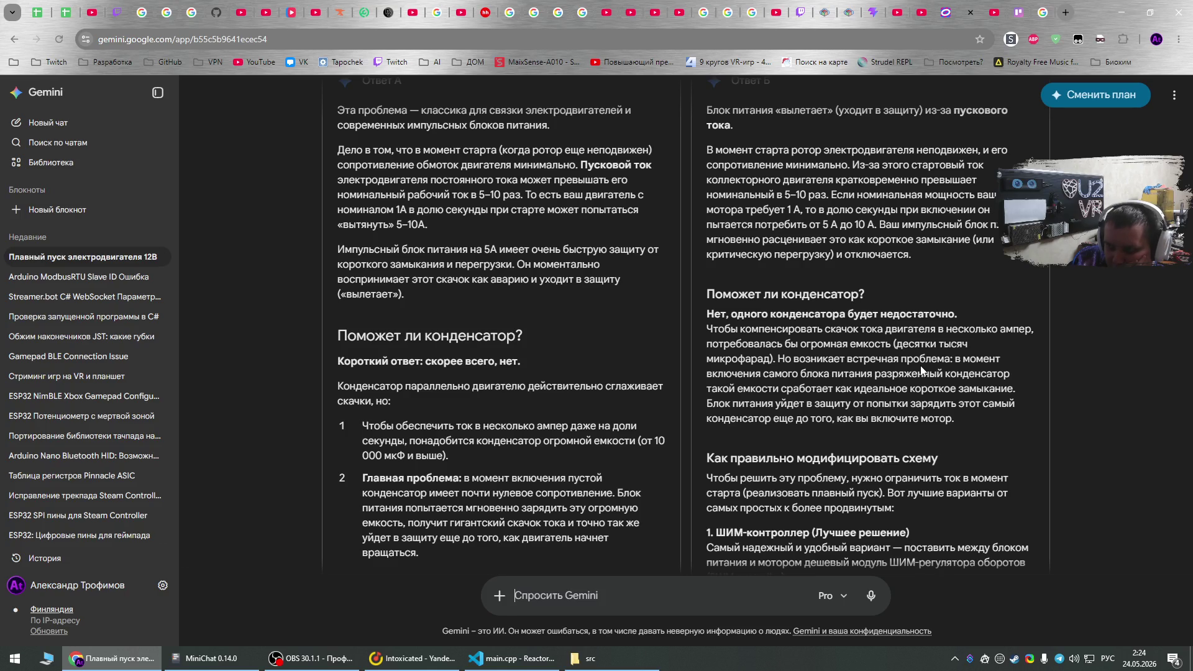
pyautogui.scroll(2, 921, 370)
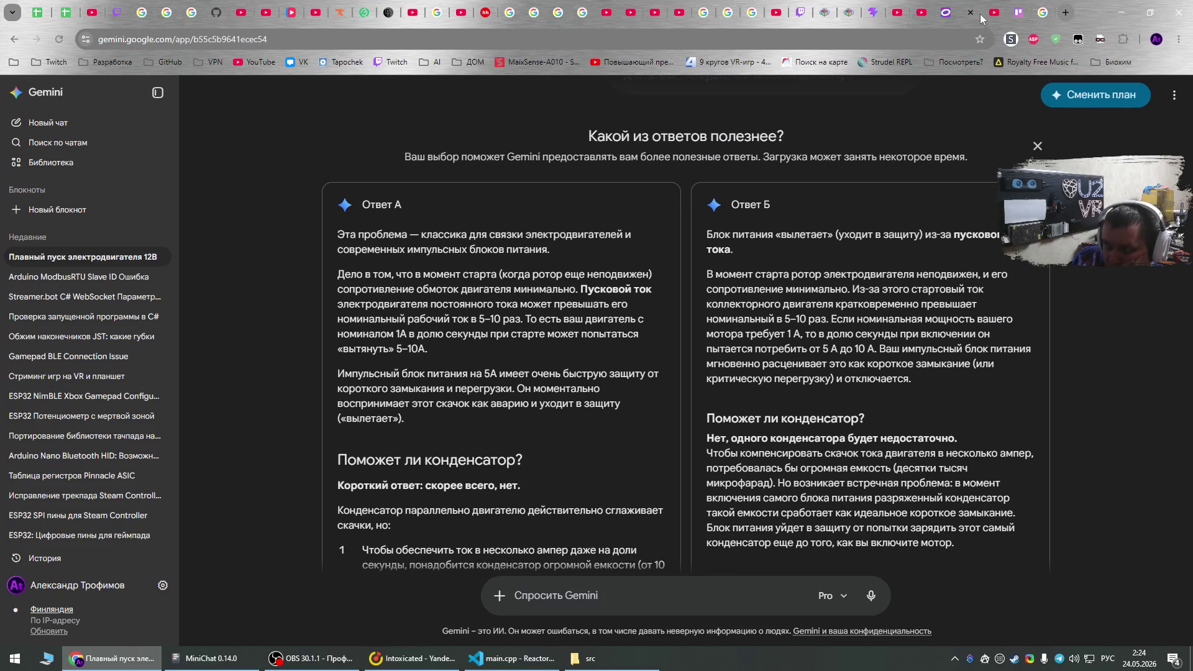
pyautogui.click(1042, 9)
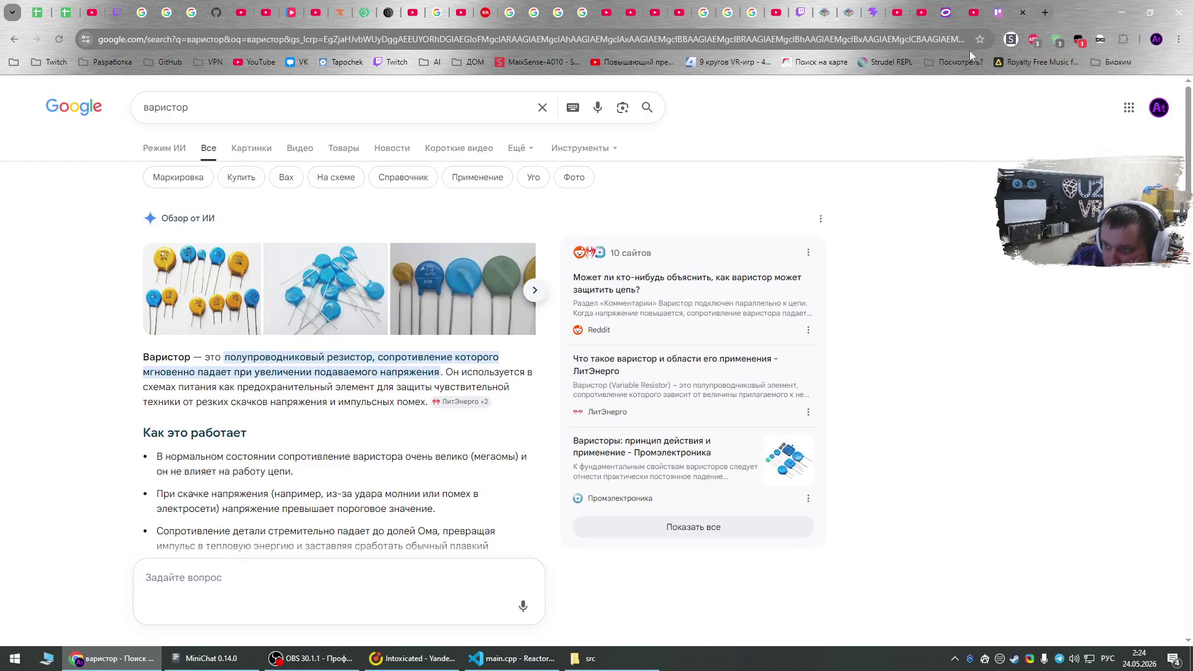
# Search Google for 'ne555' to view the NE555 timer results, then close that tab.
pyautogui.scroll(-4, 931, 336)
pyautogui.scroll(-12, 929, 336)
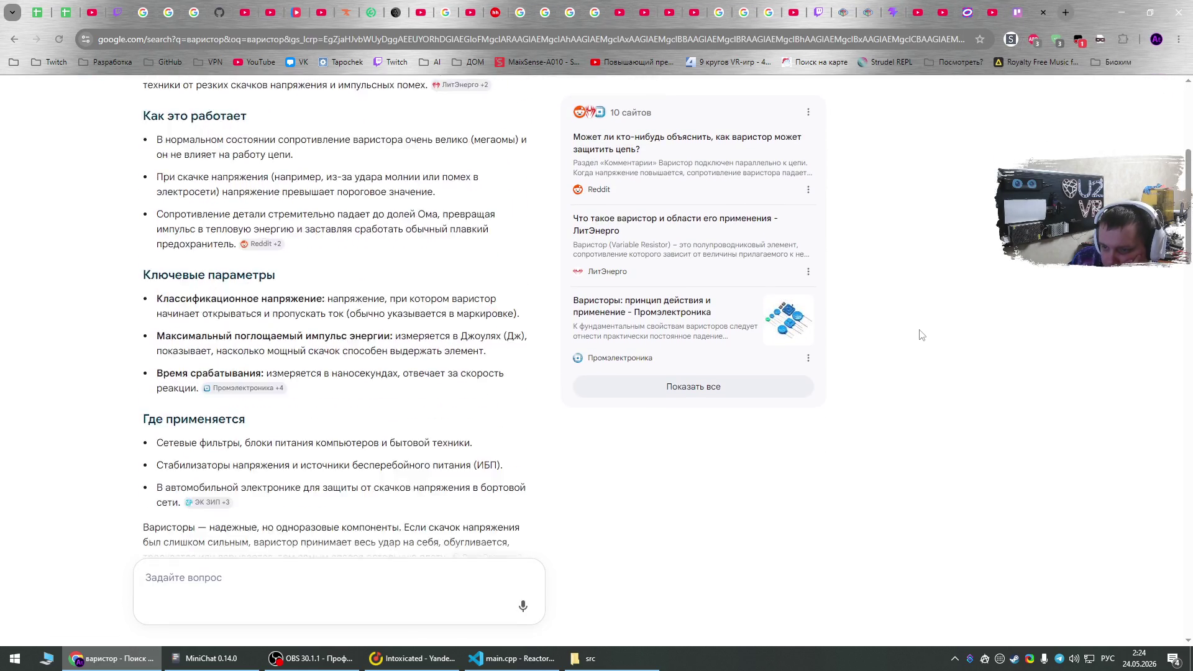
pyautogui.scroll(-1, 918, 338)
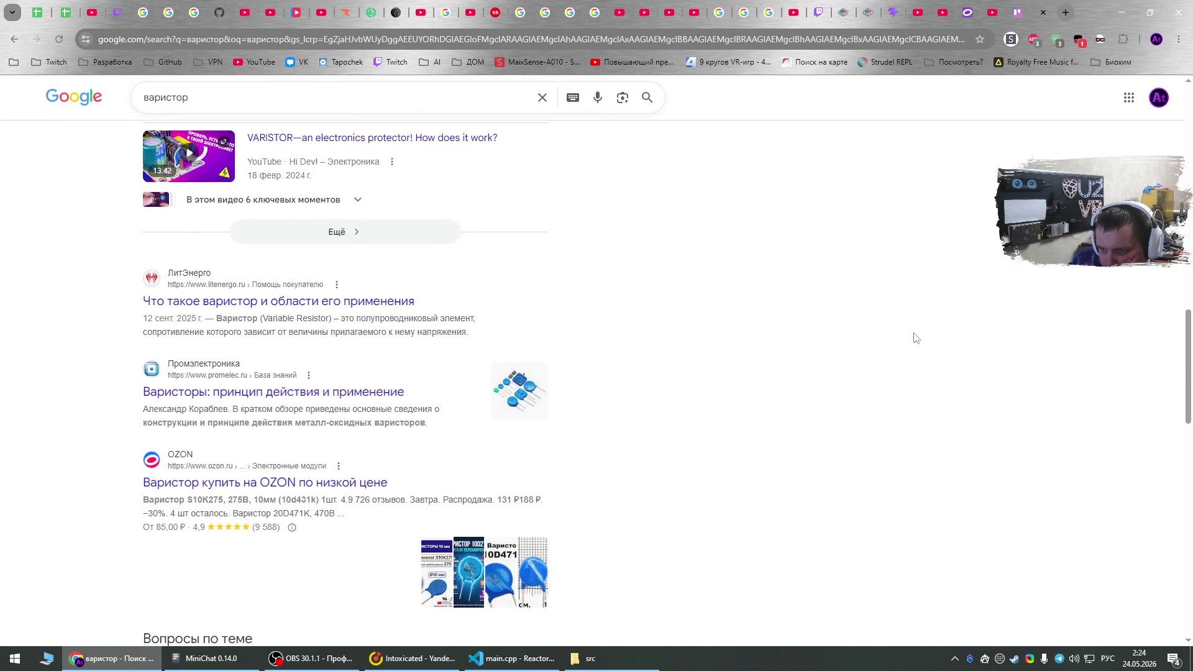
pyautogui.click(688, 39)
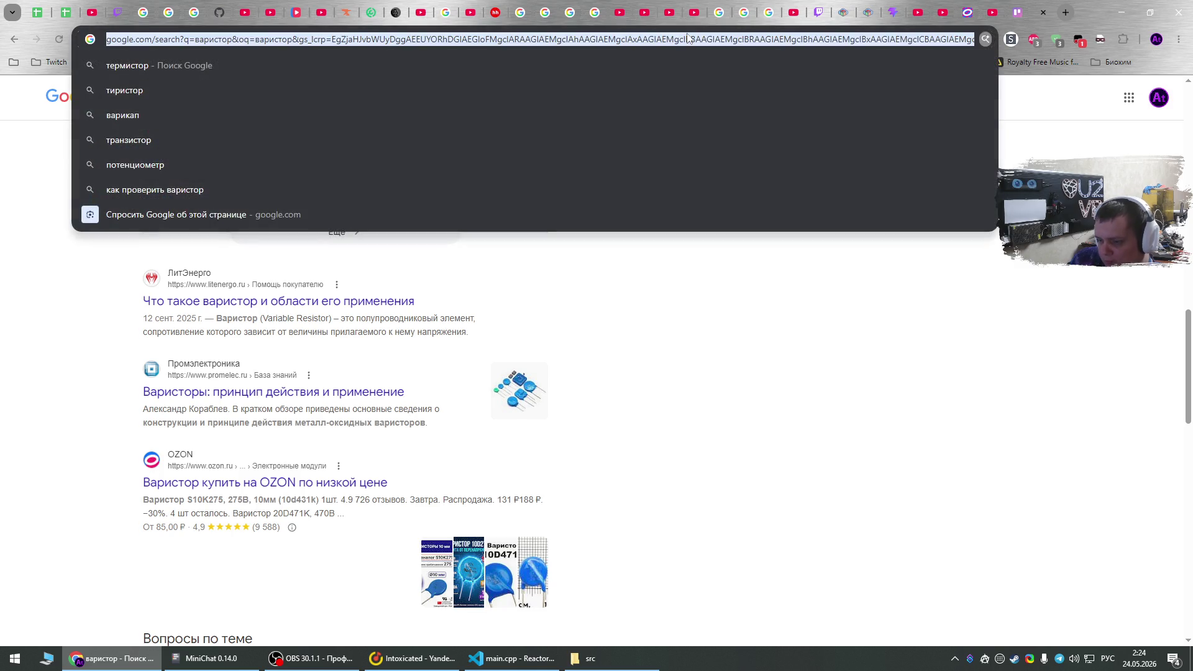
pyautogui.write('ne555')
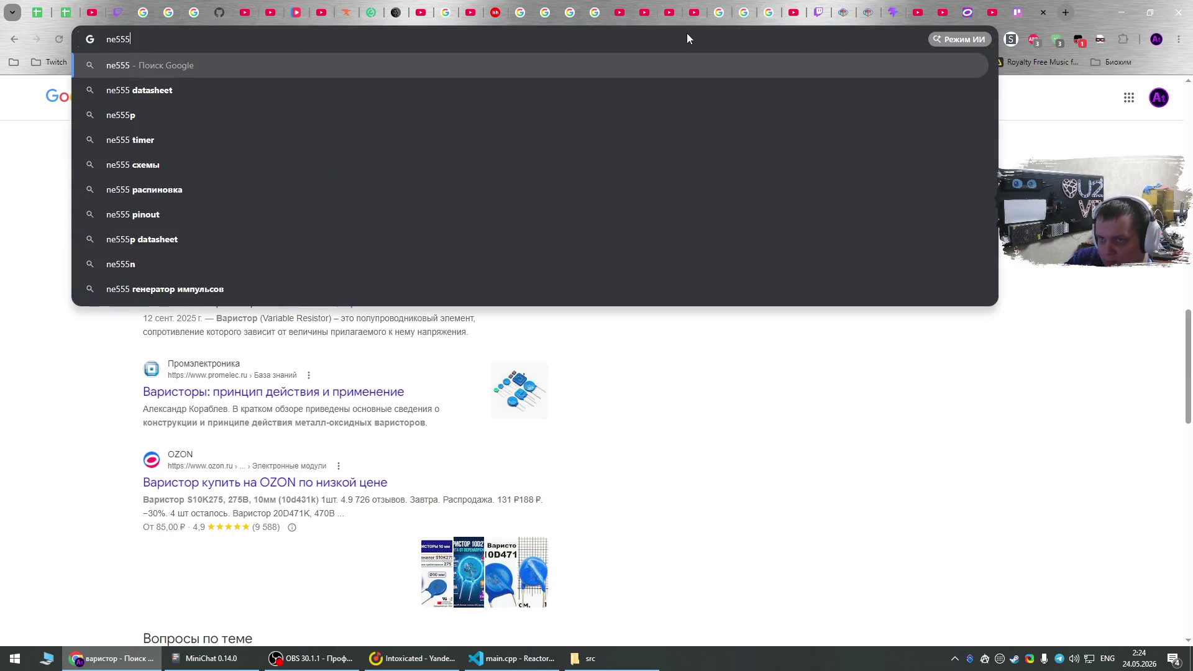
pyautogui.press('Return')
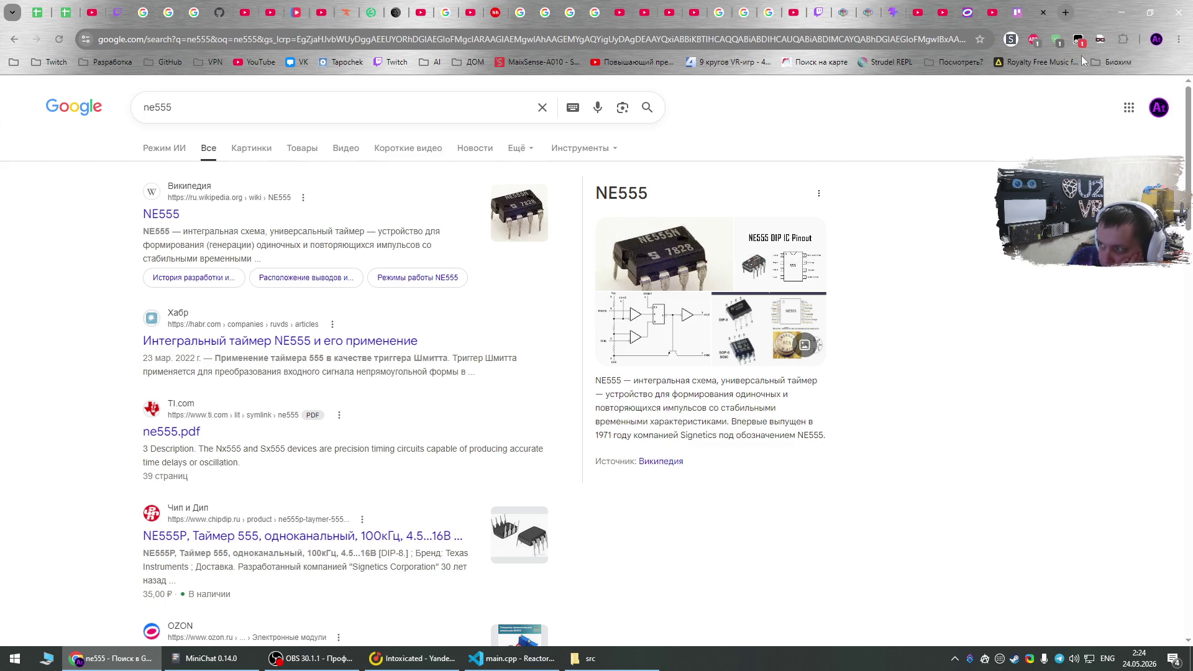
pyautogui.click(1045, 11)
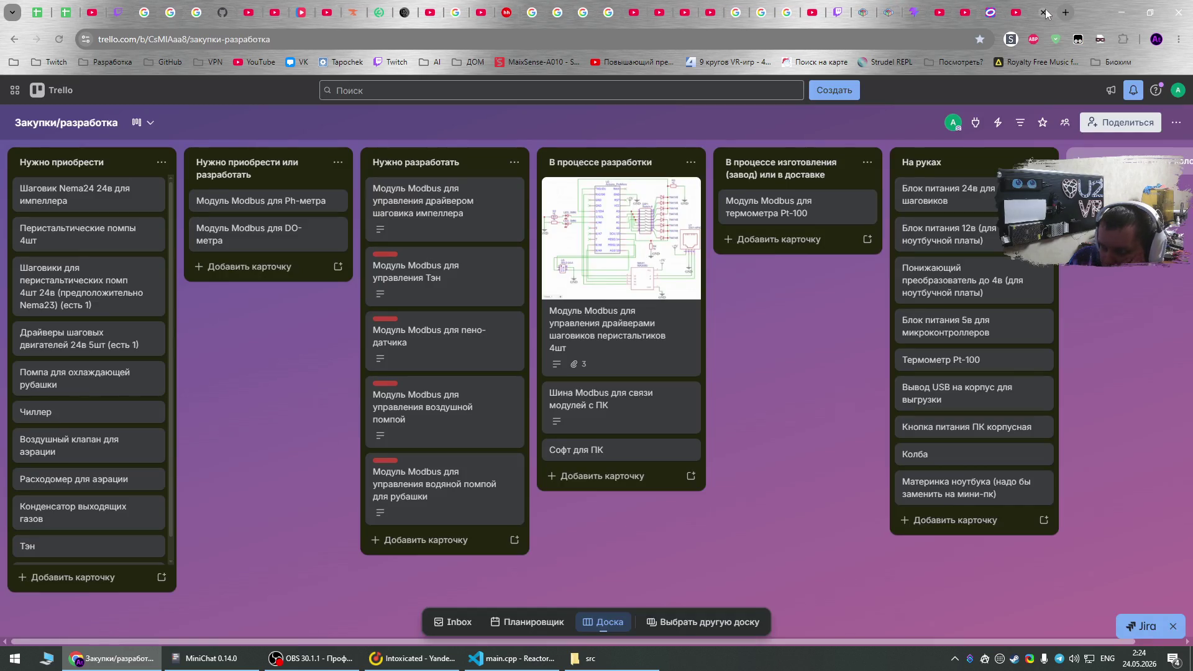
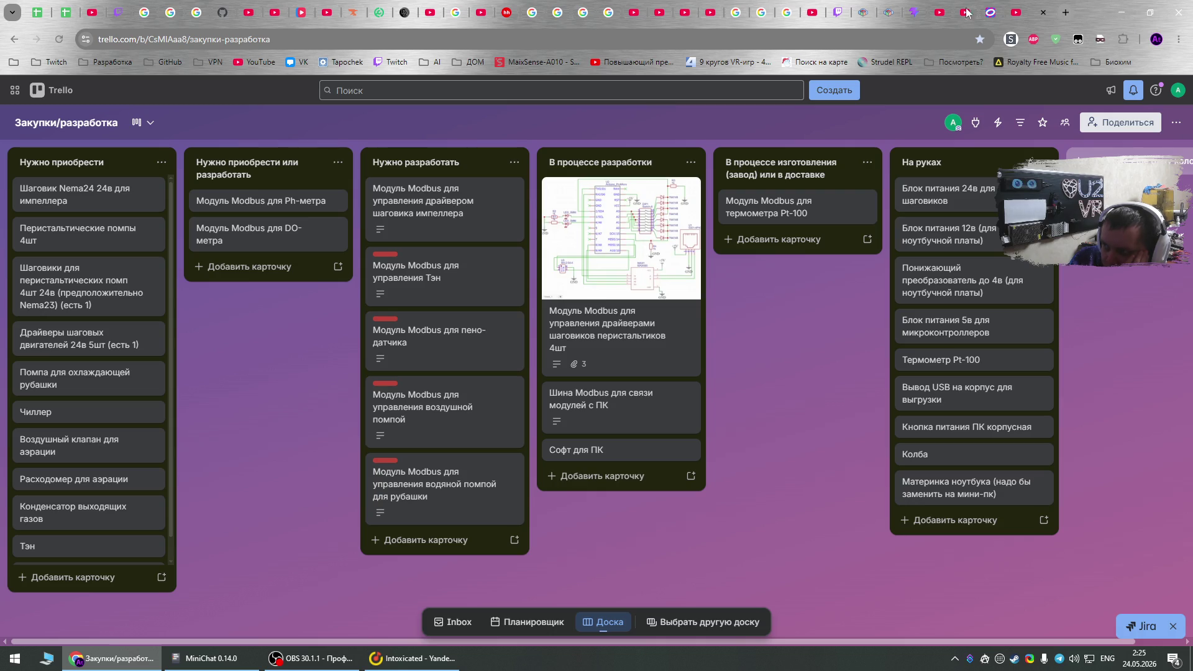
# Pin three Chrome tabs to the front of the strip, then minimize Chrome to show the desktop.
pyautogui.rightClick(870, 9)
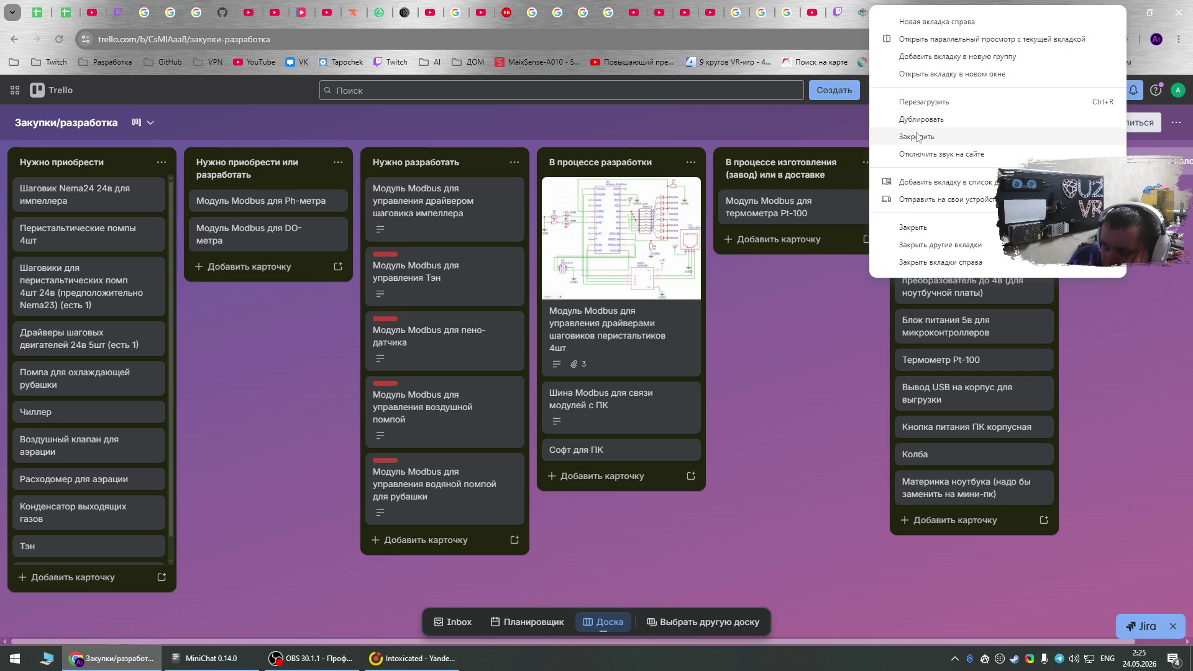
pyautogui.click(913, 136)
pyautogui.rightClick(888, 9)
pyautogui.click(922, 137)
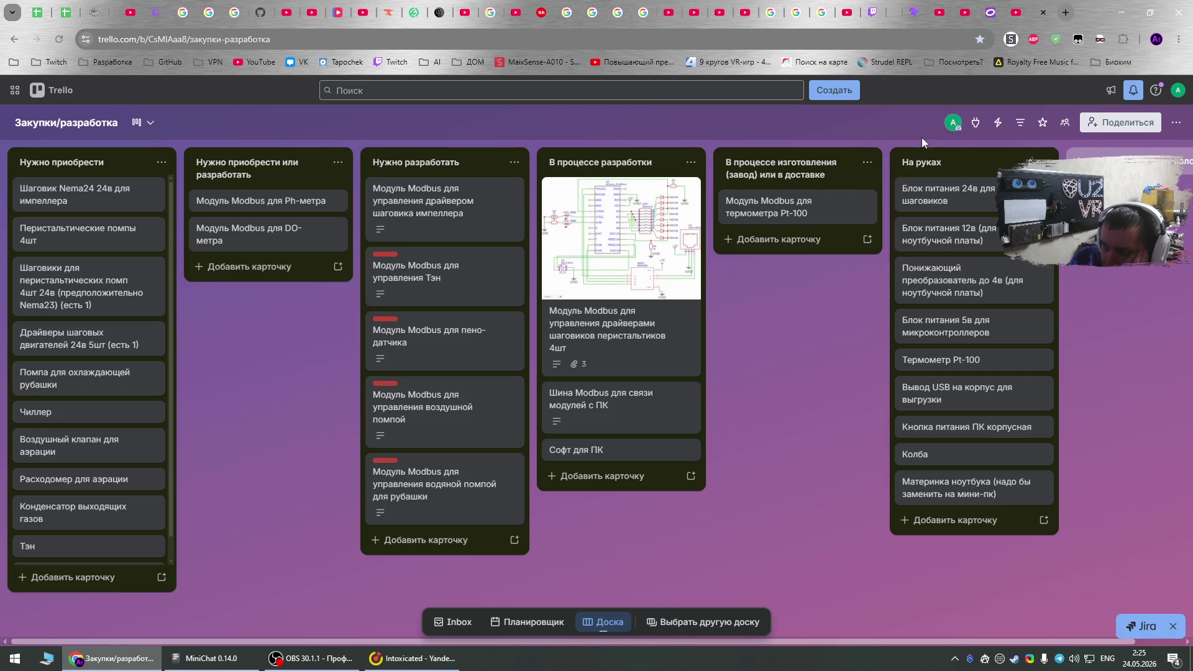
pyautogui.rightClick(1044, 11)
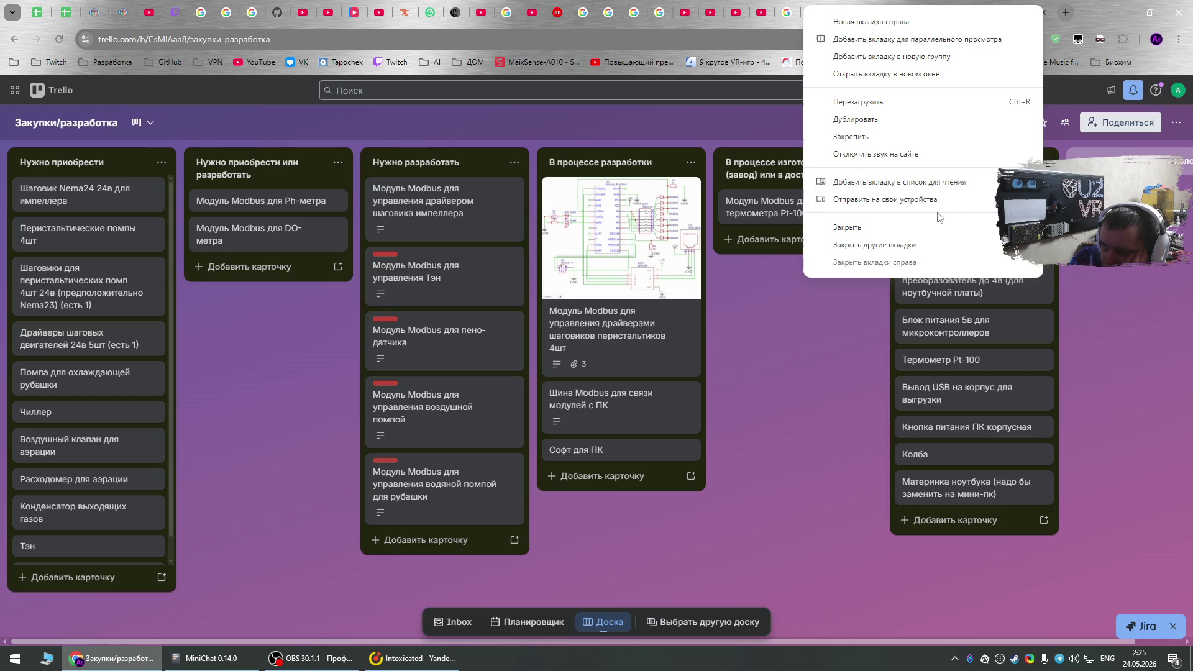
pyautogui.click(882, 138)
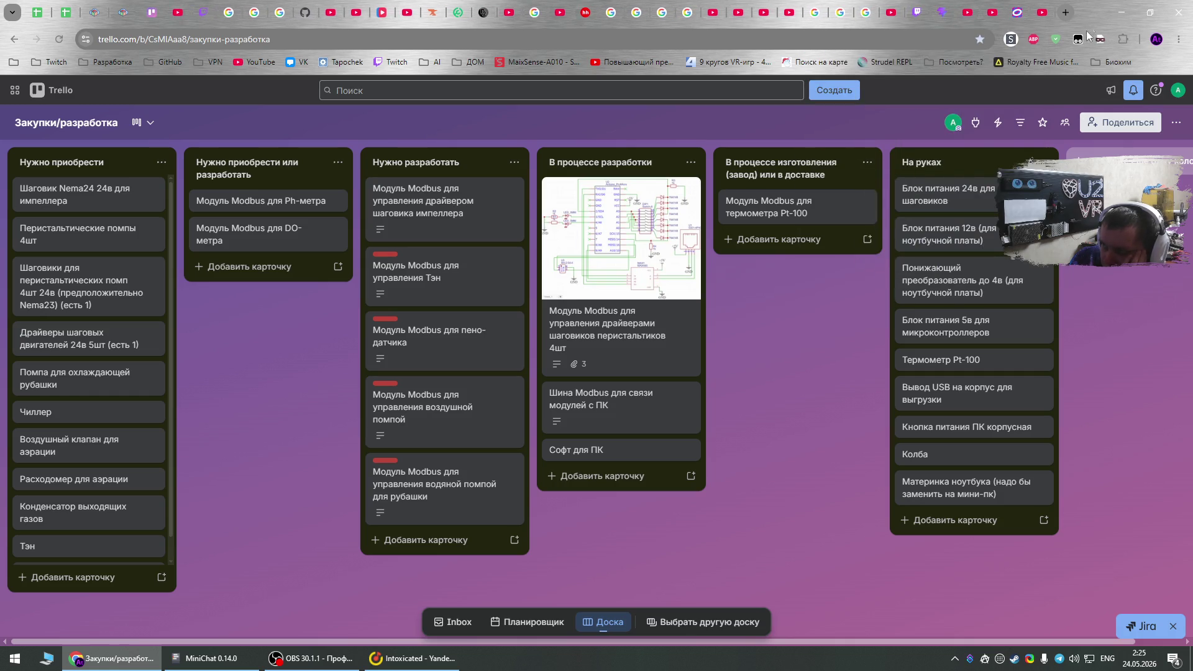
pyautogui.click(1117, 14)
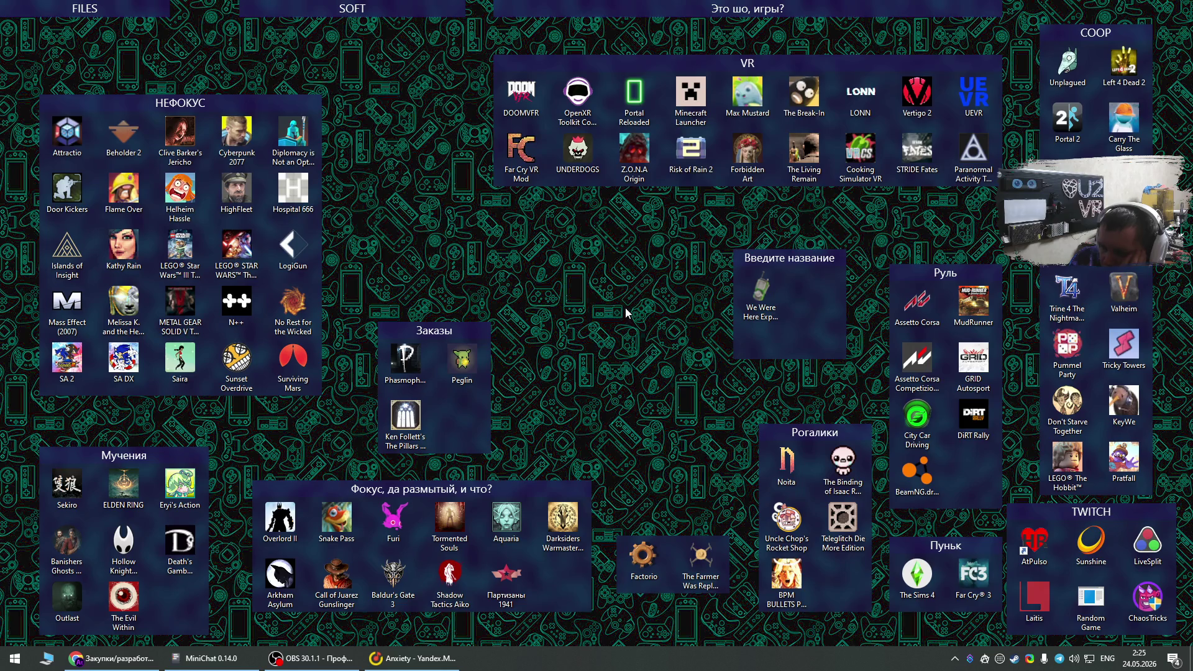
# Select the We Were Here Expeditions shortcut, then bring up Streamer.bot from the system tray.
pyautogui.click(752, 300)
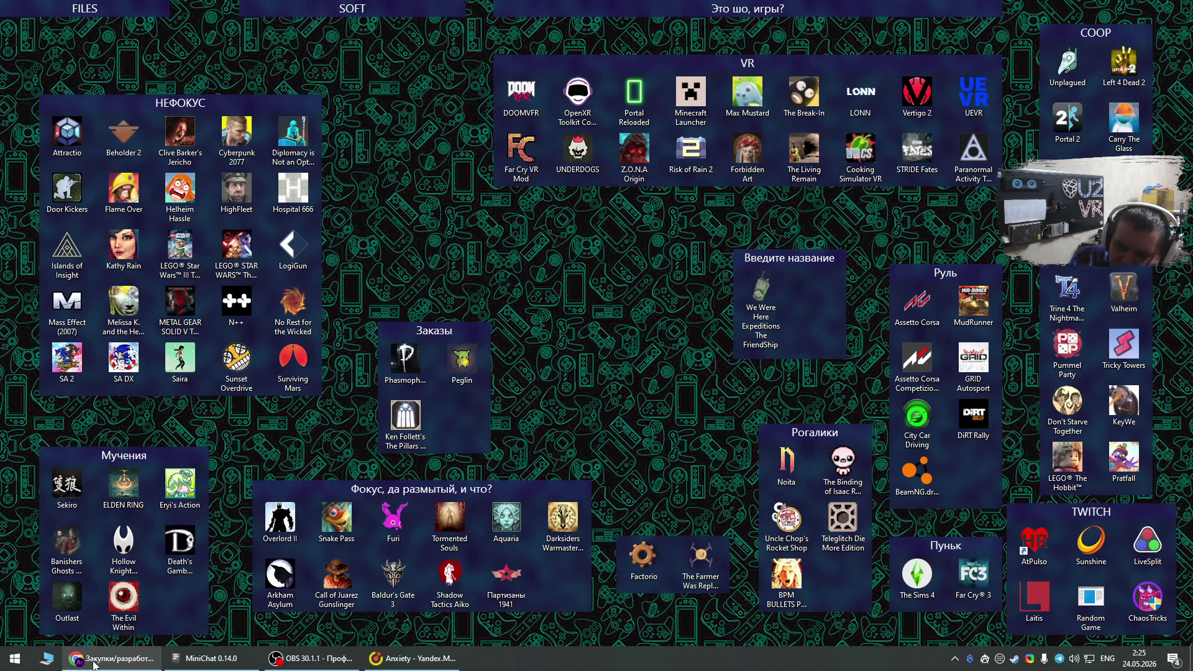
pyautogui.moveTo(95, 663)
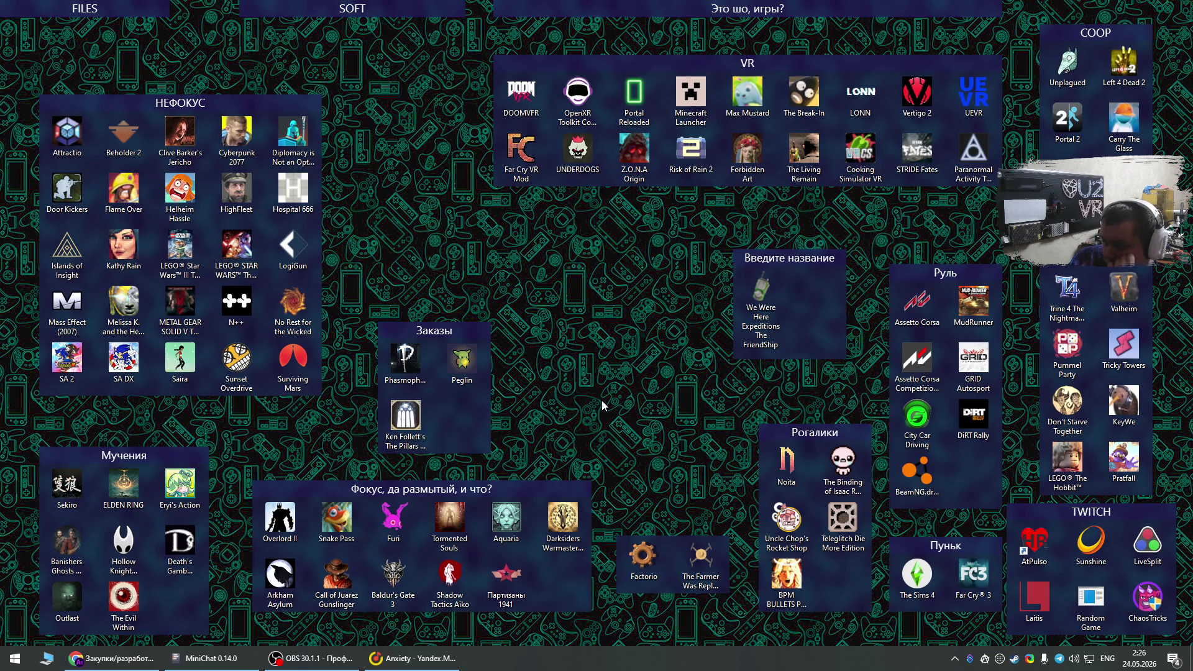
pyautogui.click(970, 659)
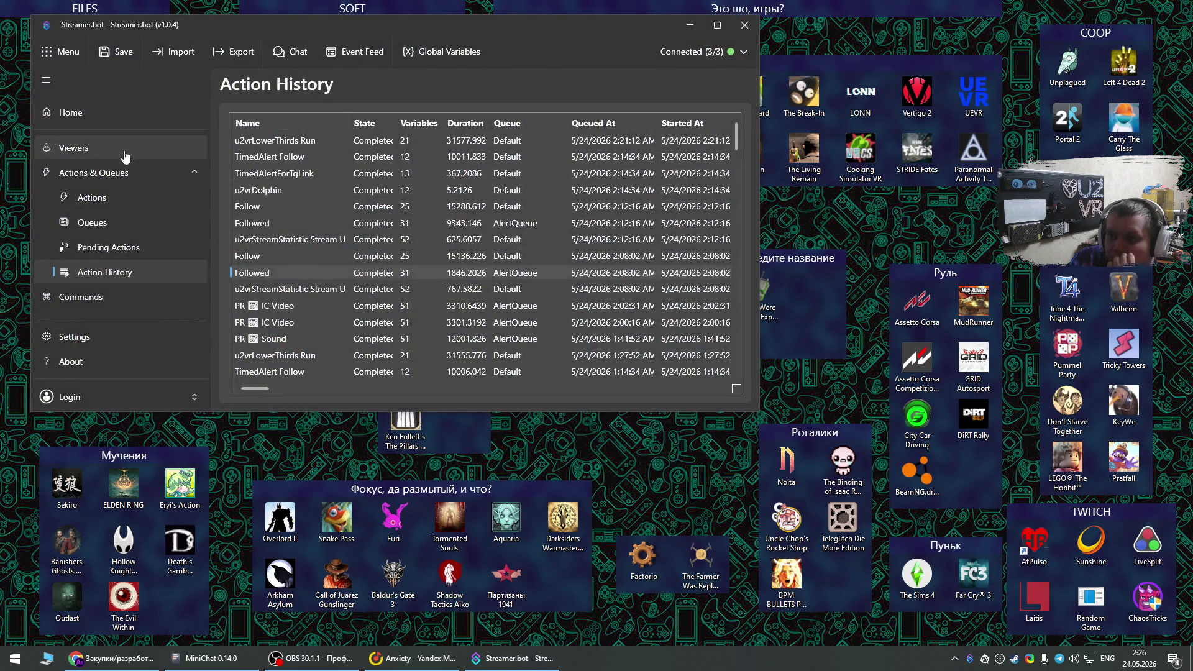
# Show the Actions list in a maximized window with the DonateBars and Heat groups collapsed.
pyautogui.click(89, 197)
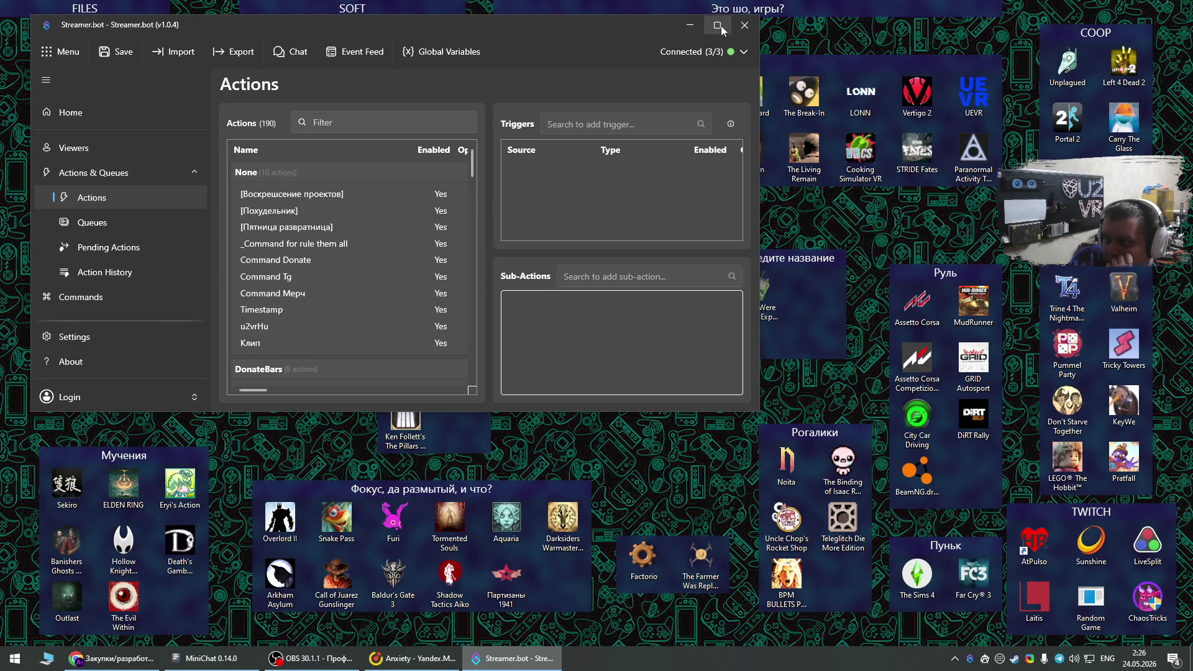
pyautogui.click(717, 24)
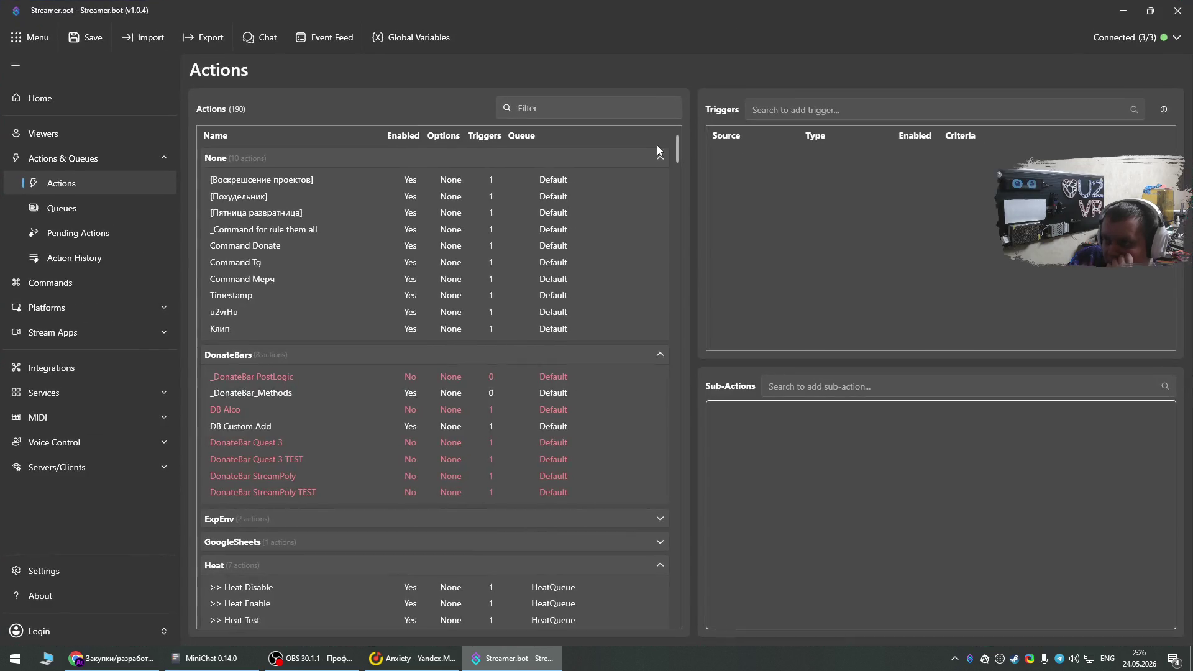
pyautogui.click(266, 360)
pyautogui.click(304, 353)
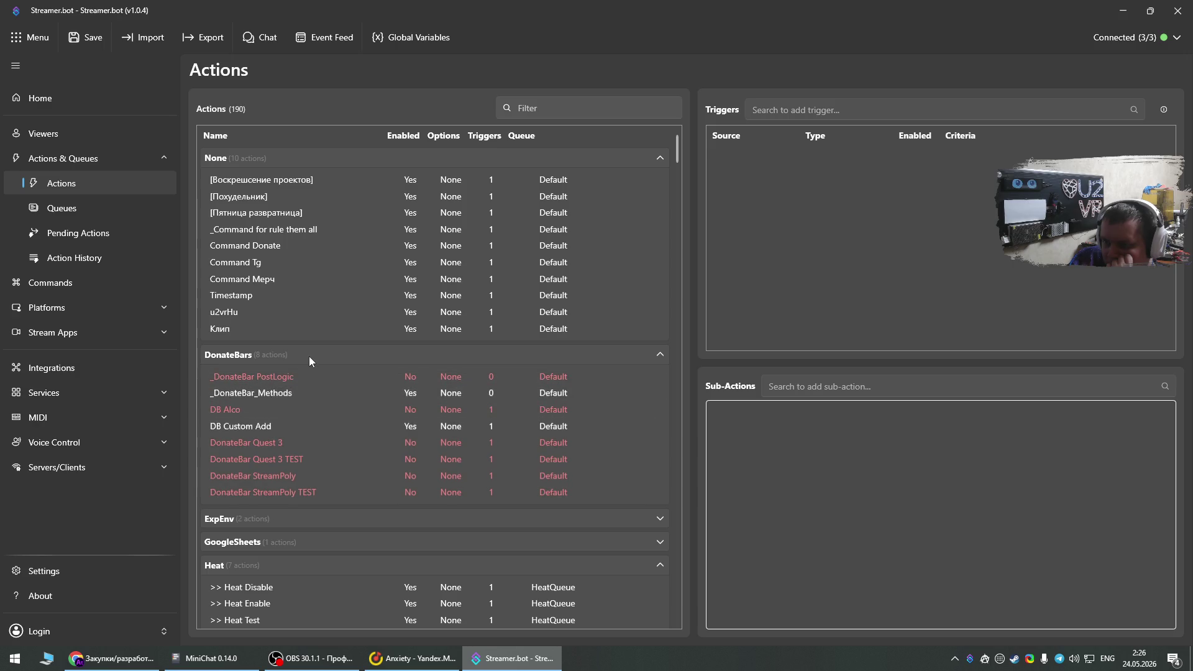
pyautogui.click(309, 357)
pyautogui.click(297, 428)
# Expand the Scene_Manager group and select its SceneVR action.
pyautogui.scroll(-4, 300, 418)
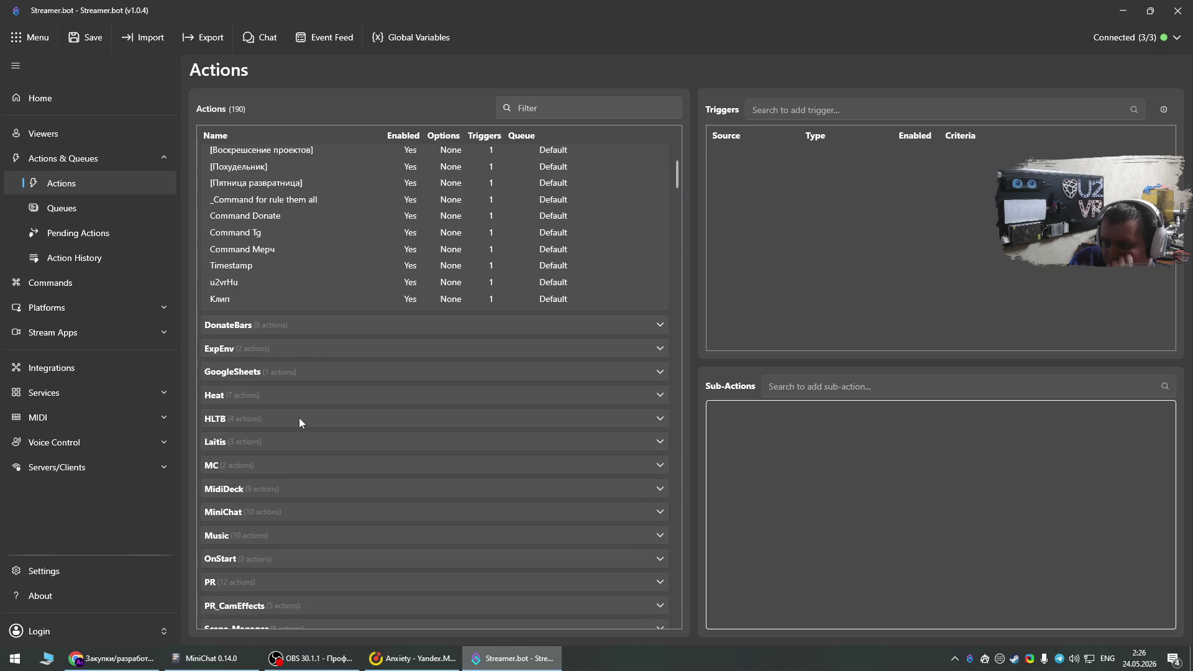
pyautogui.scroll(-3, 295, 412)
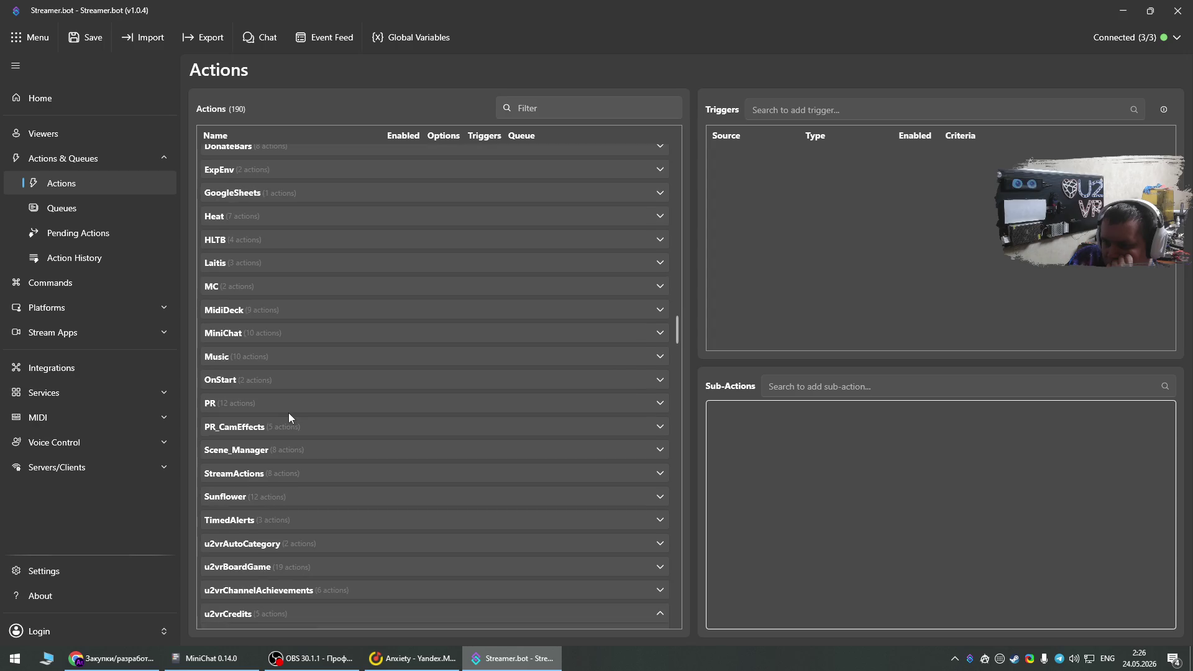
pyautogui.click(267, 453)
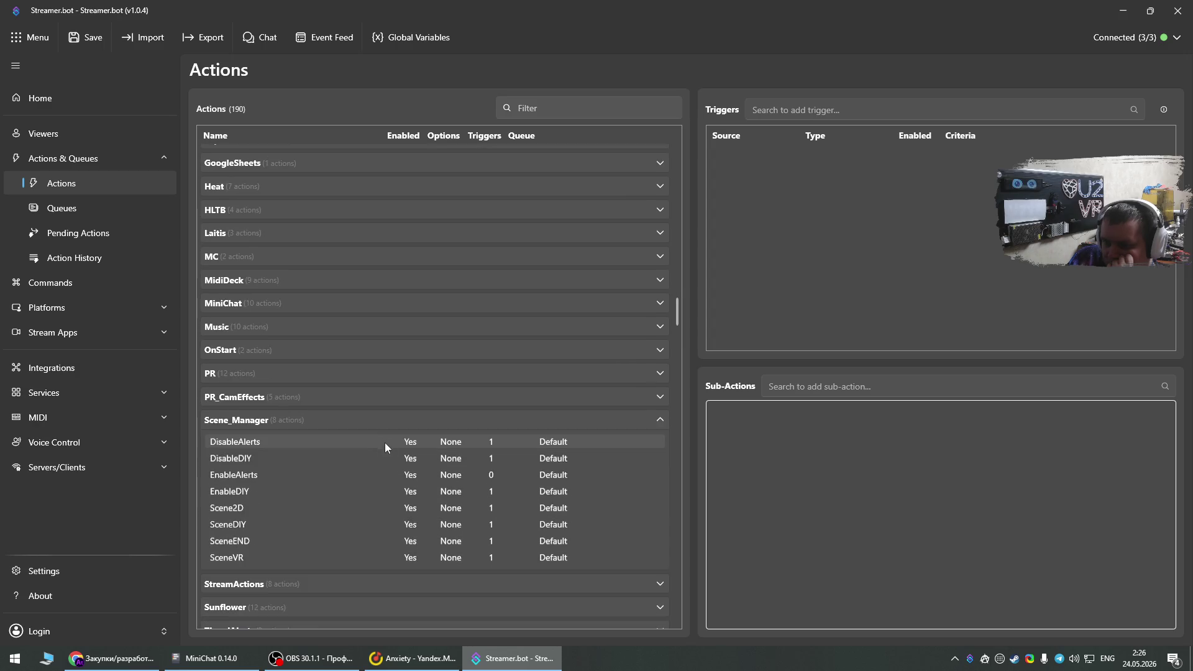
pyautogui.scroll(-1, 386, 442)
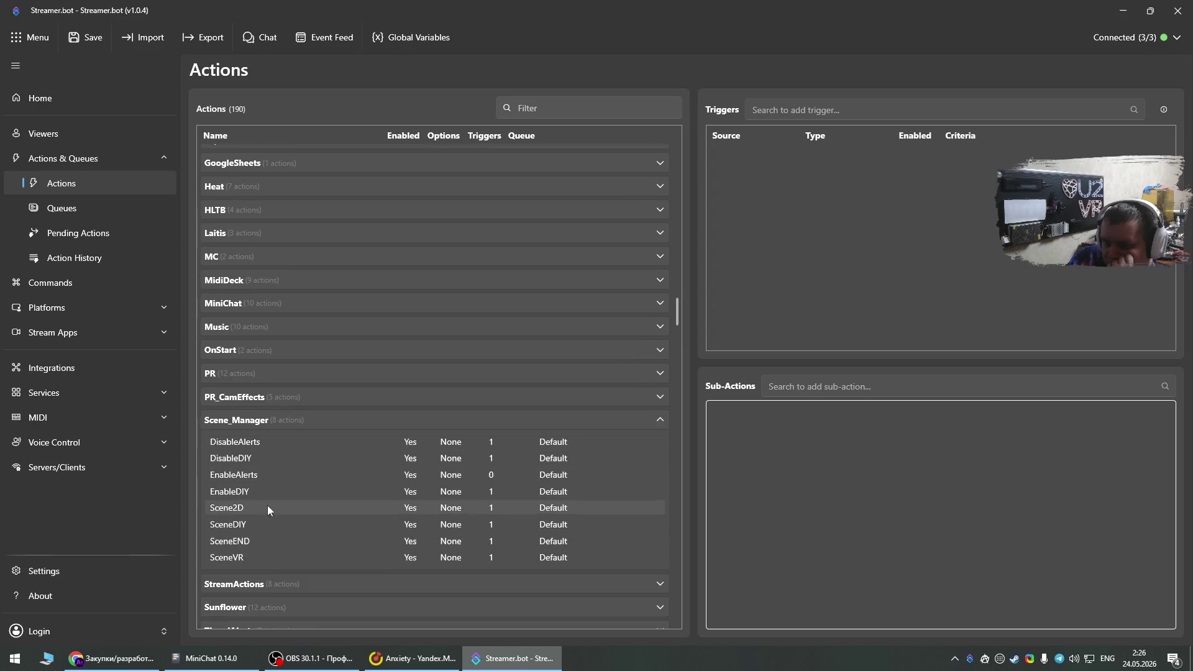
pyautogui.click(262, 557)
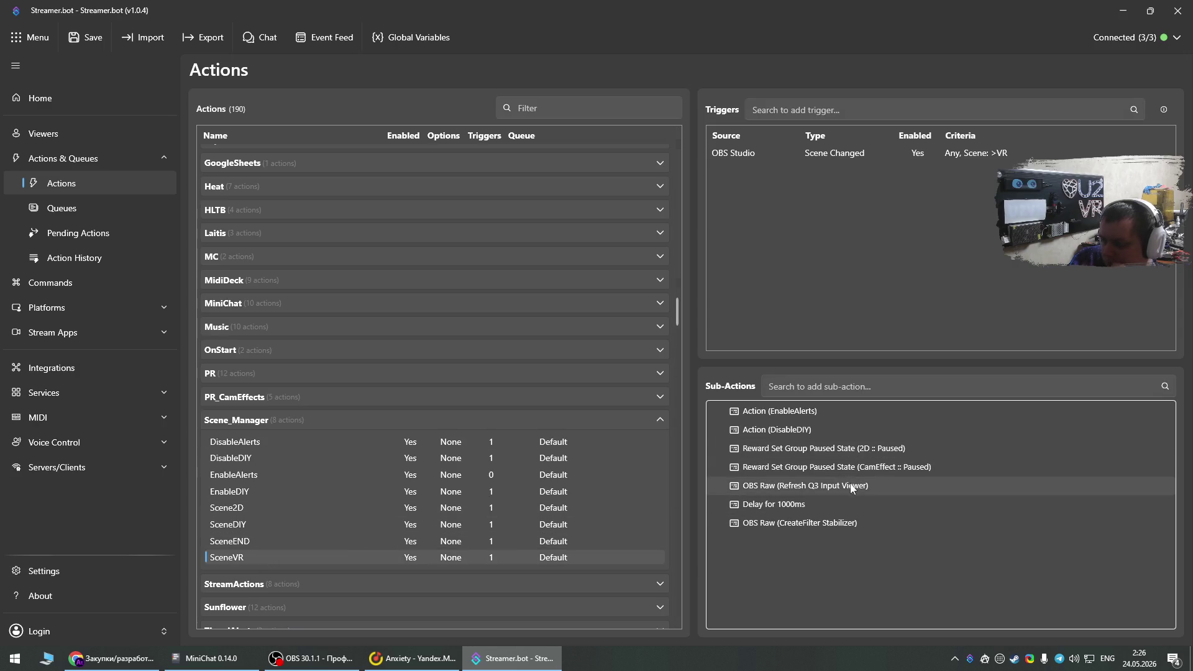
pyautogui.rightClick(779, 157)
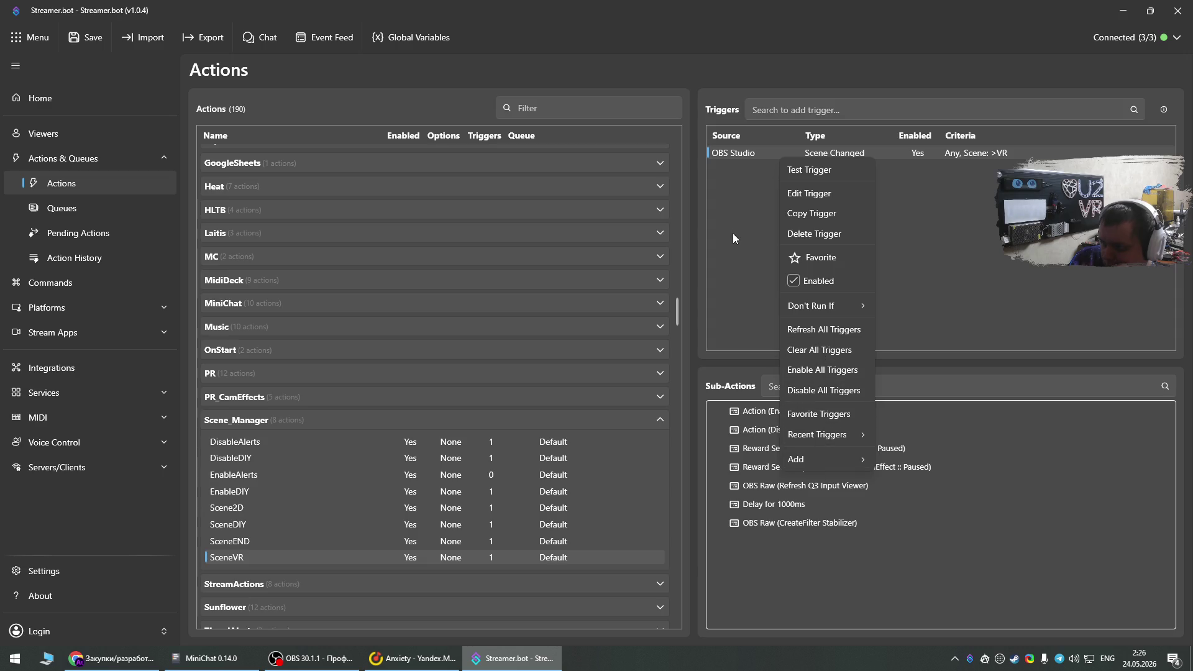
pyautogui.rightClick(770, 210)
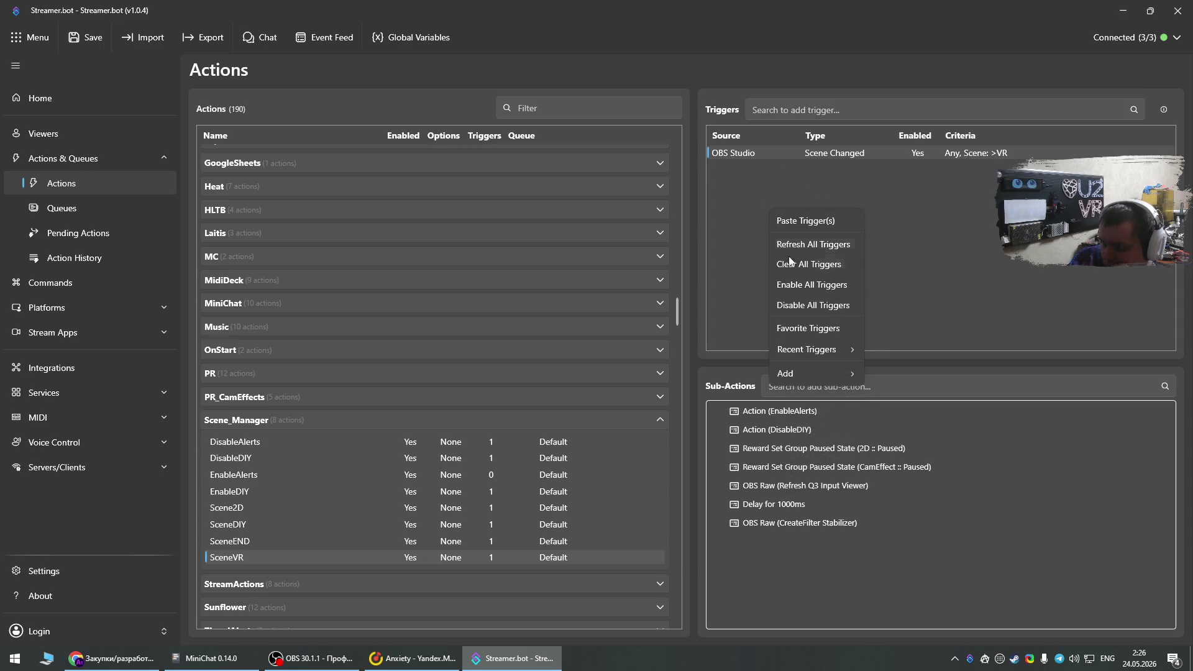
pyautogui.click(802, 221)
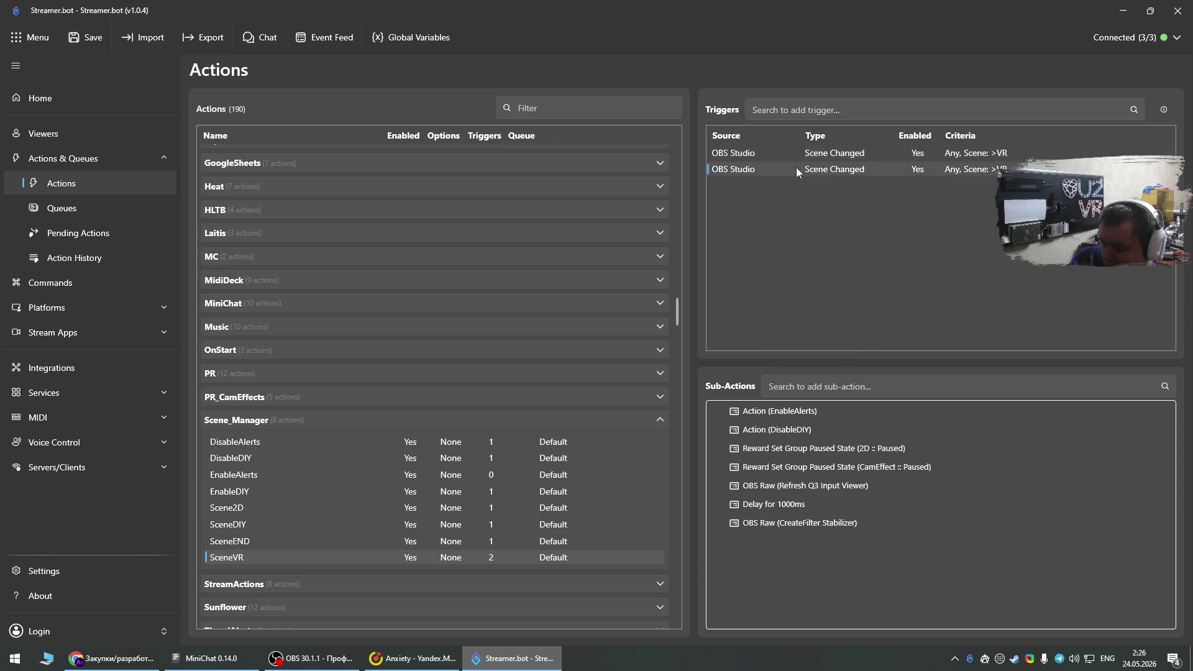
pyautogui.doubleClick(796, 167)
pyautogui.click(768, 315)
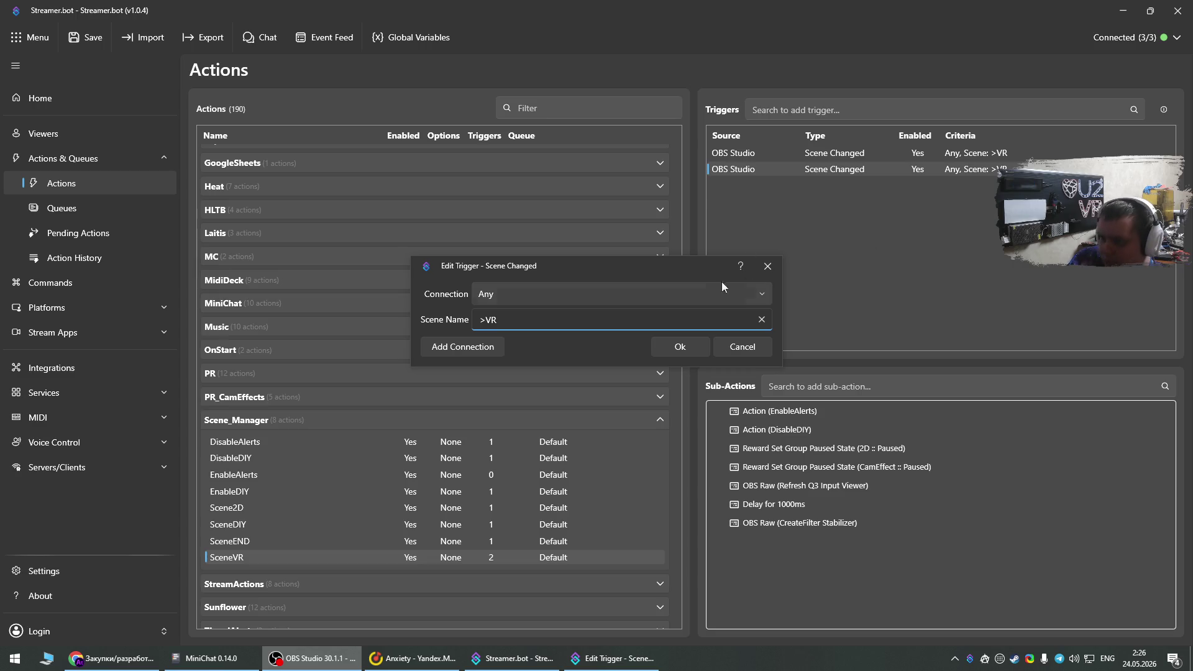
pyautogui.click(599, 319)
pyautogui.hotkey('ctrl', 'a')
pyautogui.write('>VR ETS2')
pyautogui.click(684, 352)
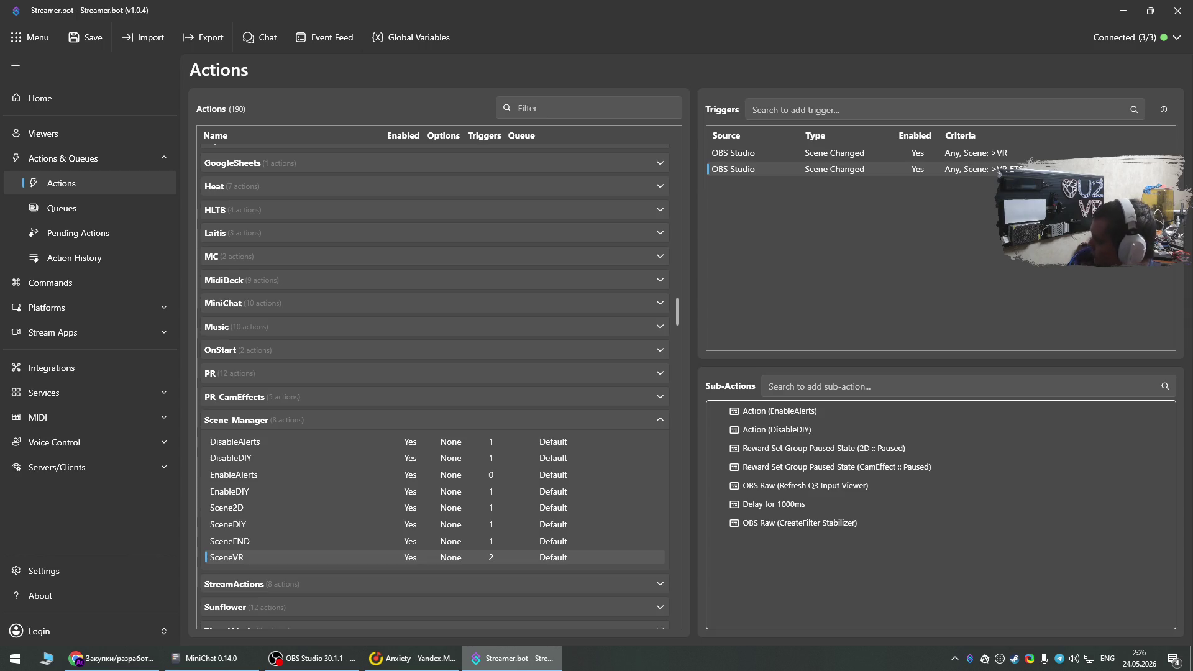
pyautogui.hotkey('alt', 'Tab')
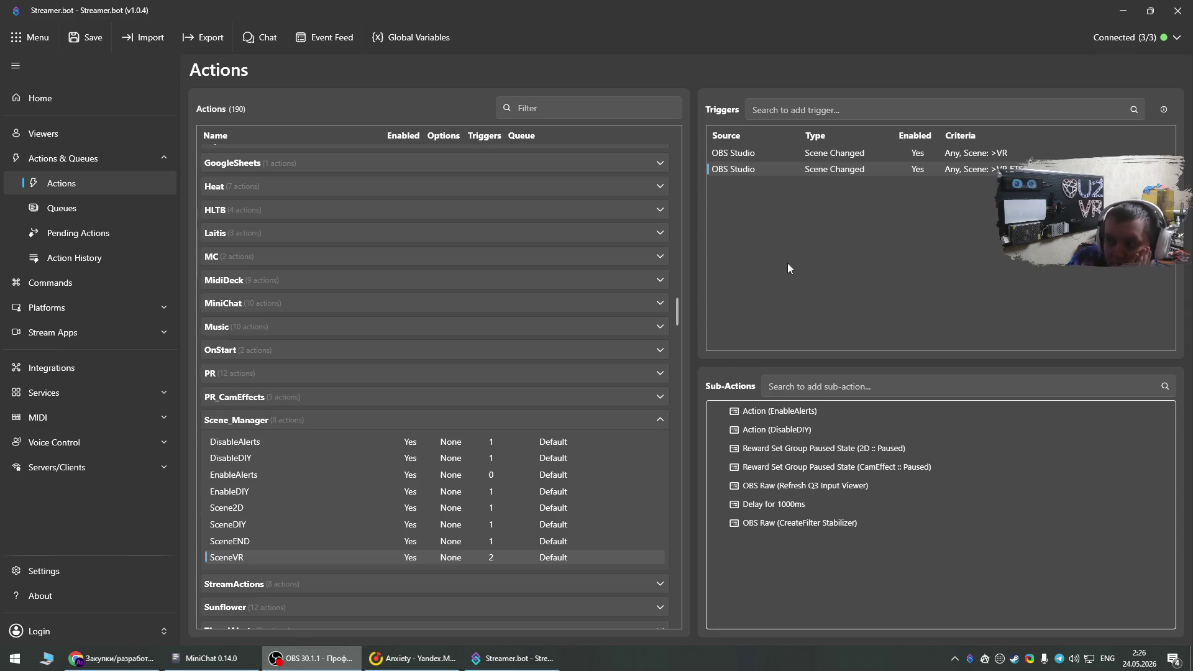
pyautogui.hotkey('alt', 'Tab')
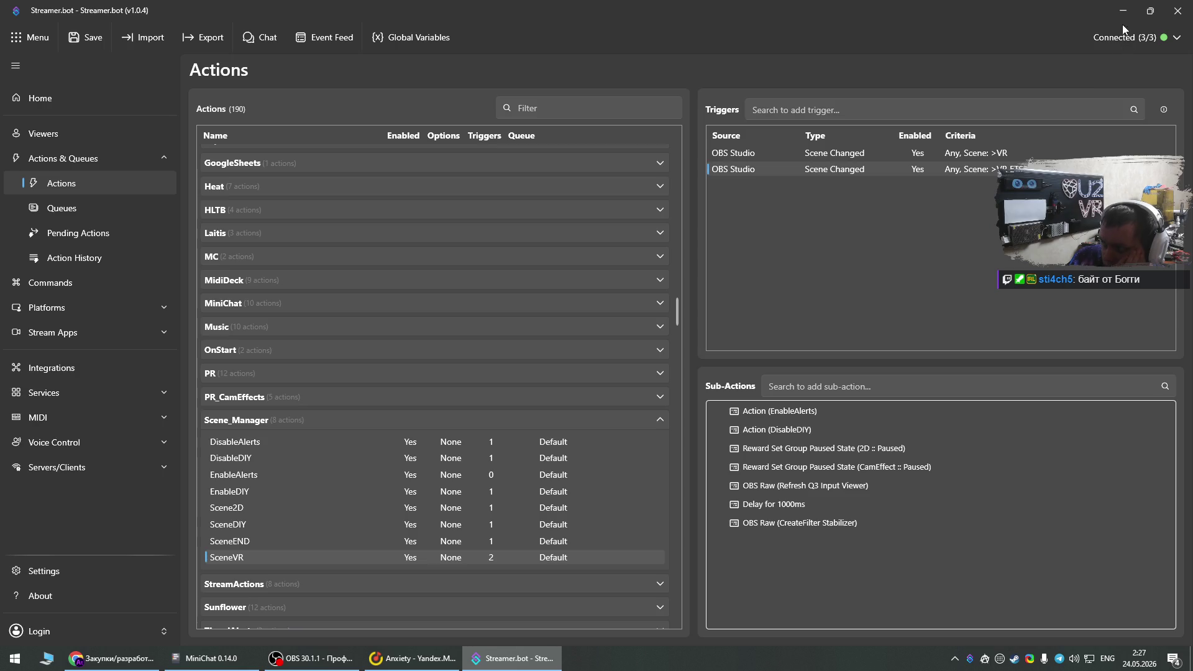
pyautogui.click(1133, 11)
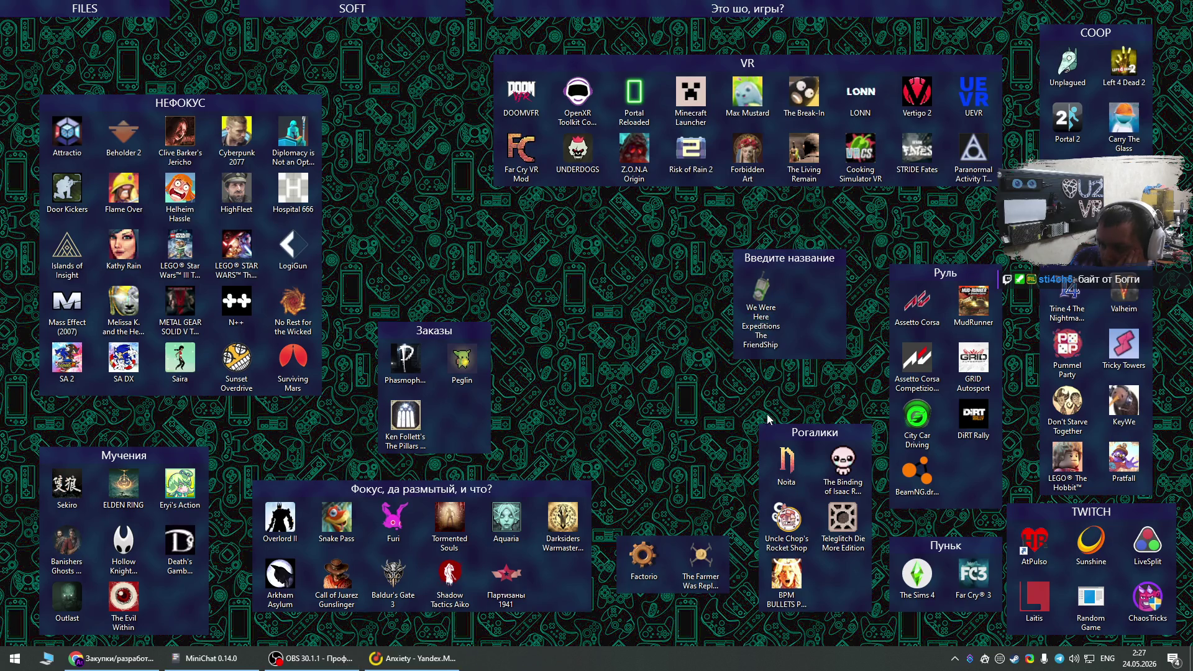
# Launch fpsVR from the Steam library, then close the Steam window.
pyautogui.click(1013, 659)
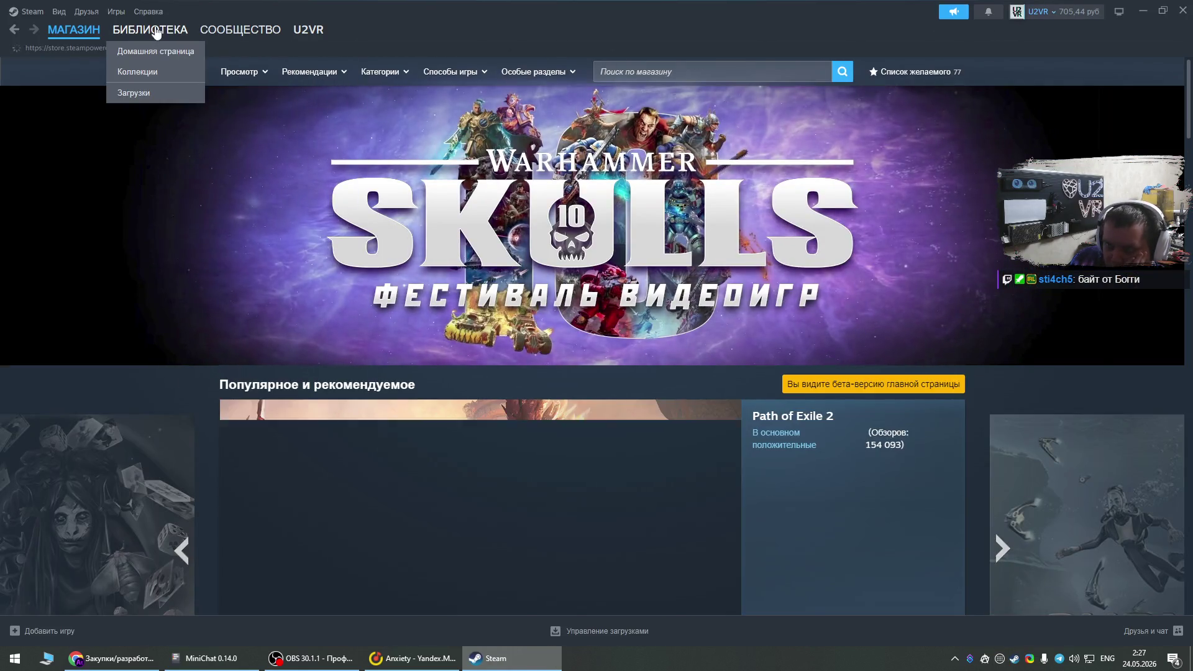
pyautogui.click(157, 33)
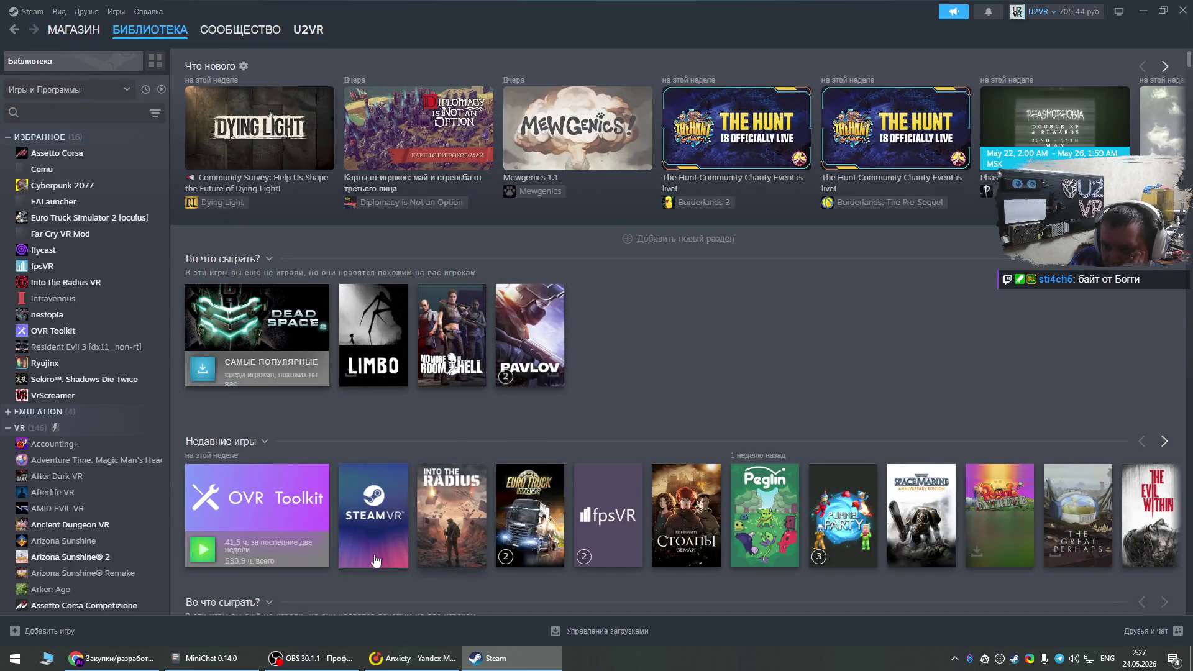
pyautogui.click(598, 500)
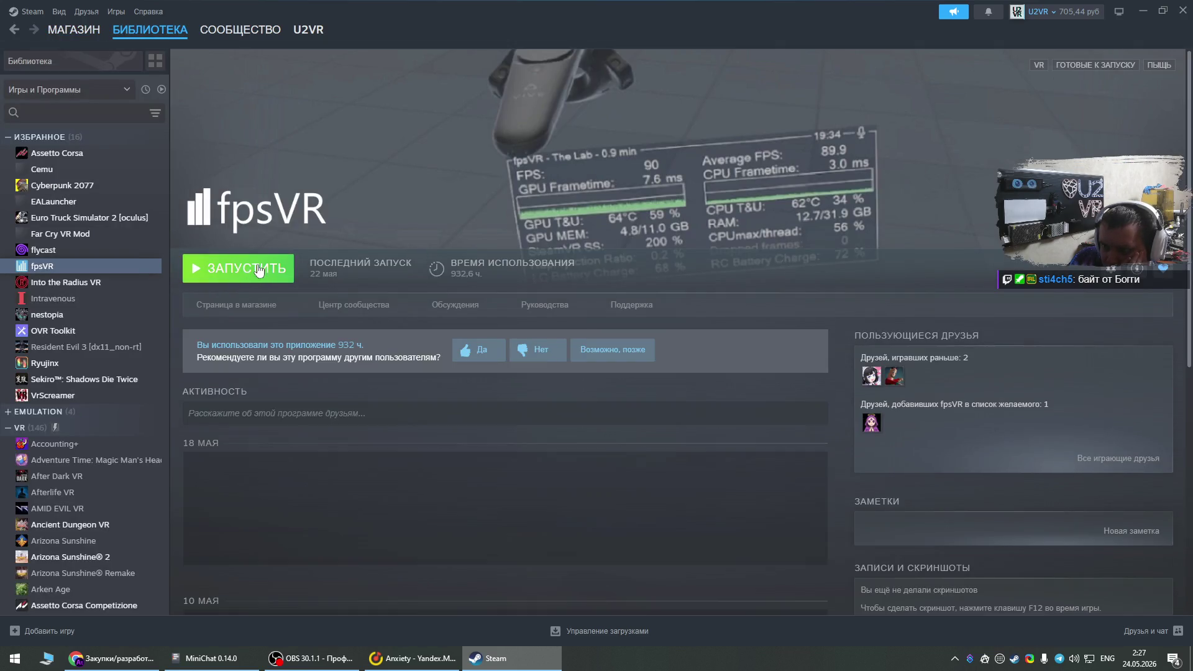
pyautogui.click(264, 273)
pyautogui.click(1183, 10)
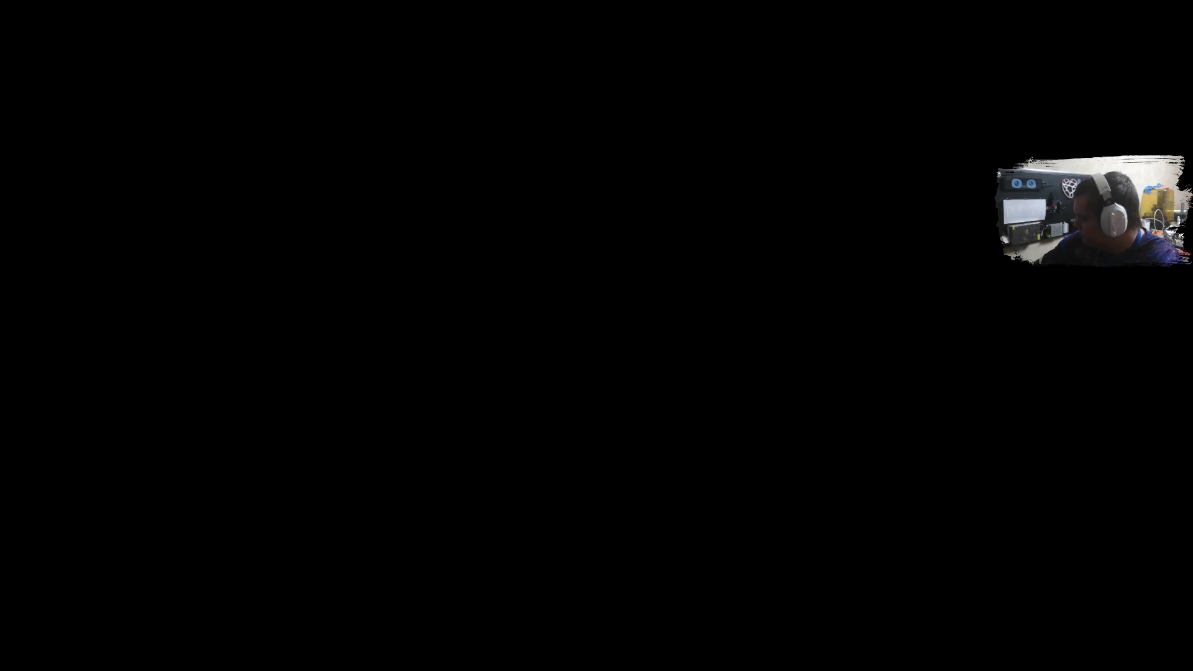
# Toggle the keyboard input language and switch it back again.
pyautogui.press('super+space')
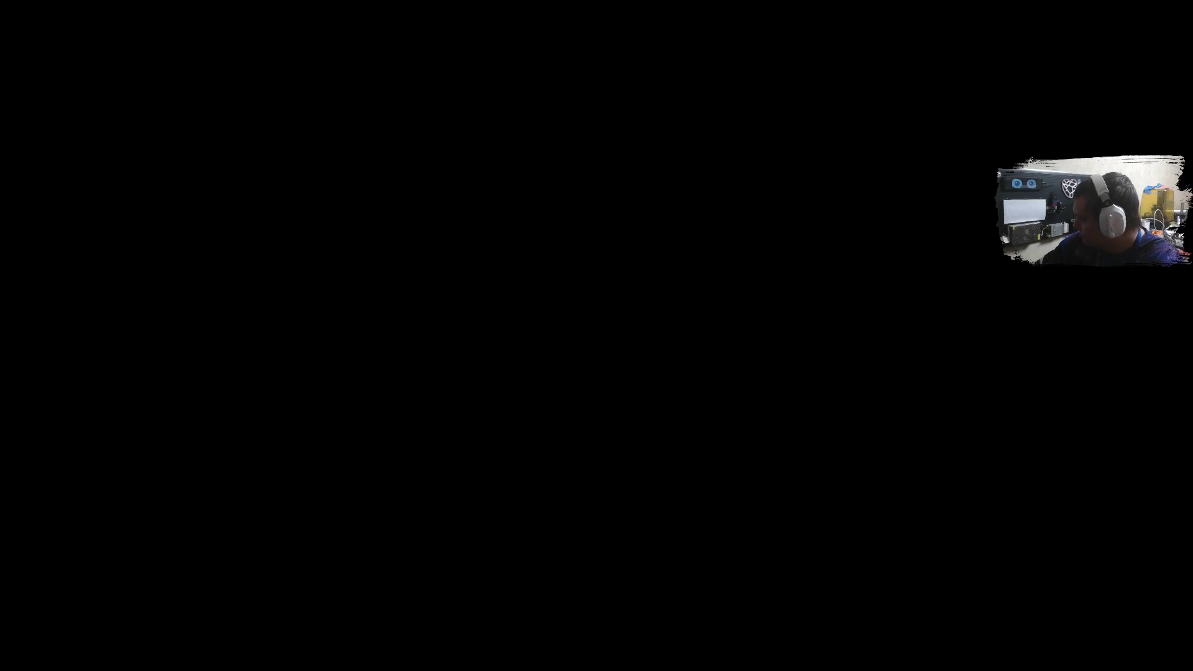
pyautogui.press('super+space')
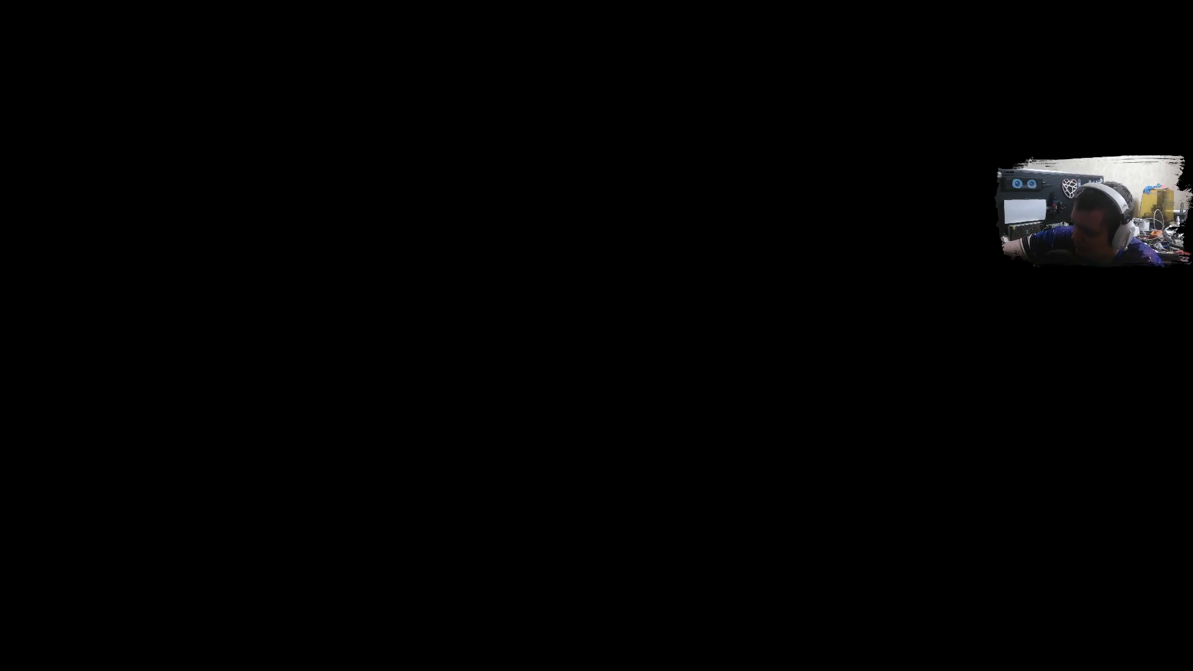
# Show the current track, then skip ahead two songs to Кореш.
pyautogui.press('XF86AudioPlay')
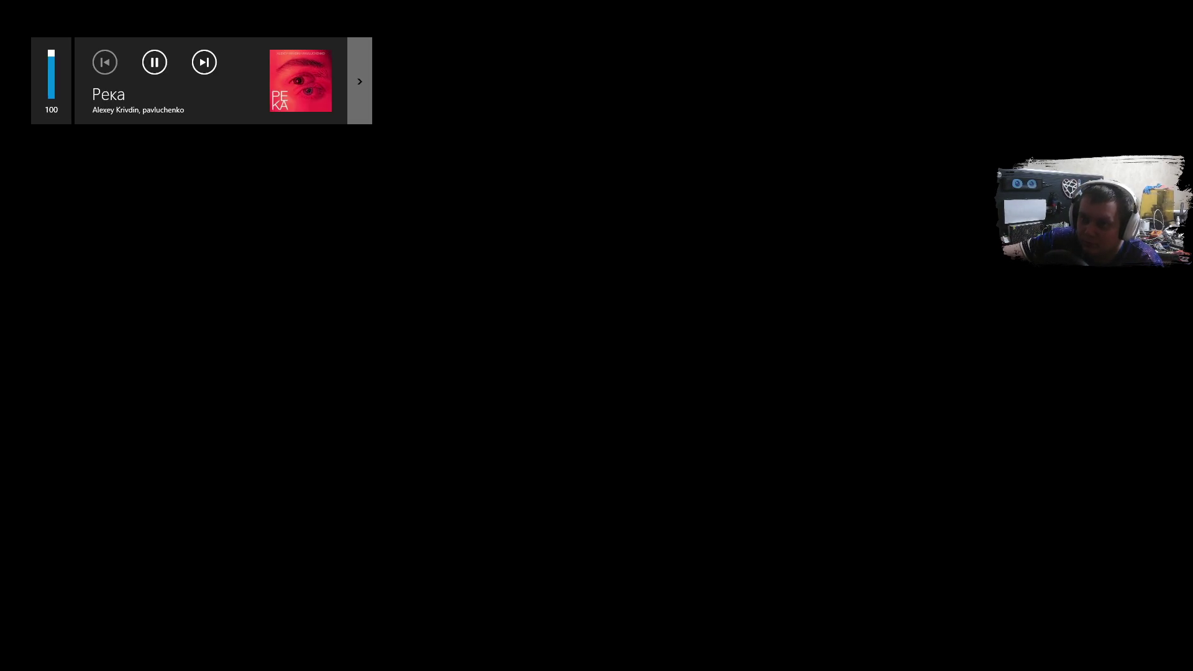
pyautogui.press('XF86AudioNext')
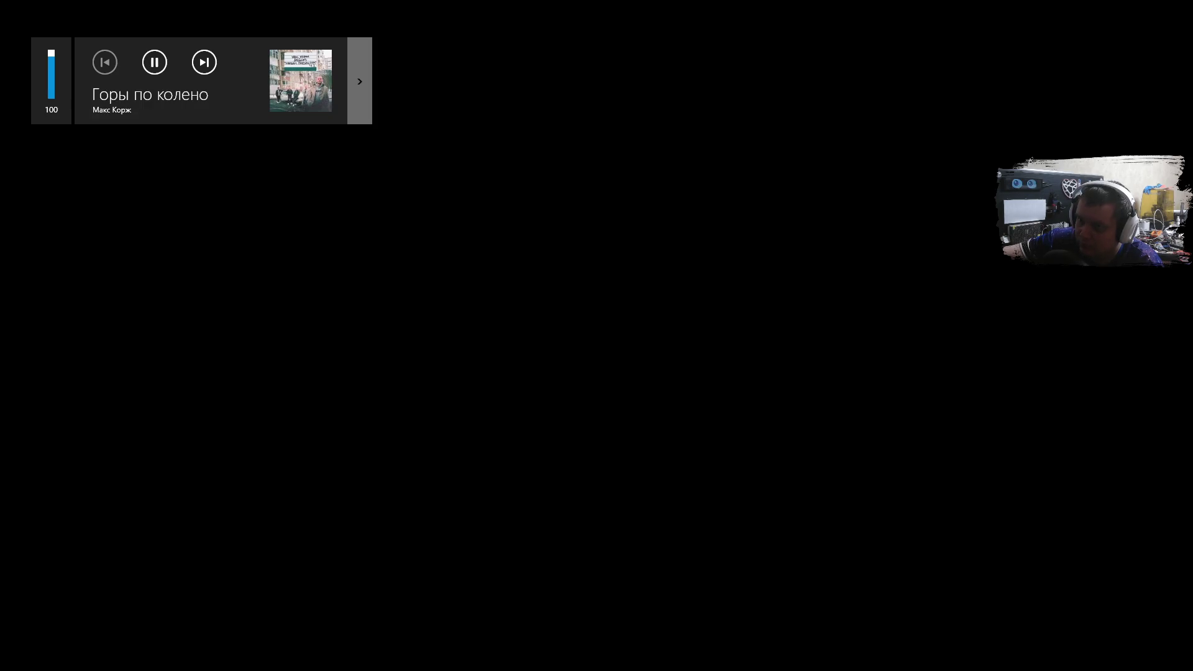
pyautogui.press('XF86AudioNext')
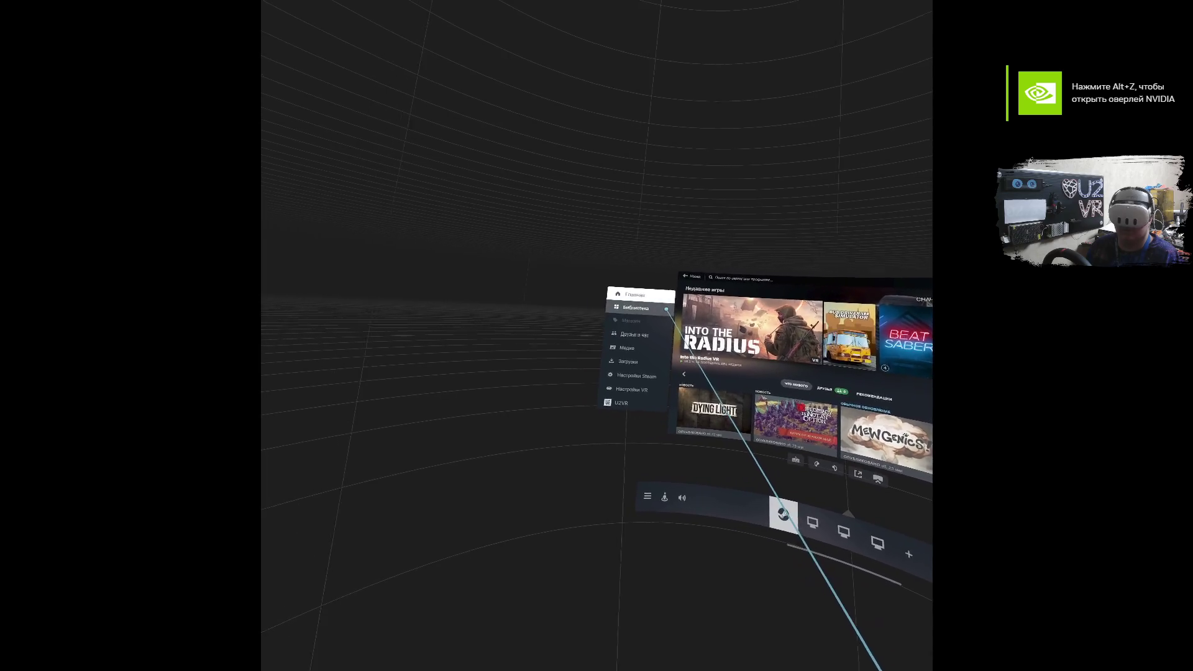
# Show Desktop 1 in the dashboard with both-eyes right-leading mode, then select the VR capture source.
pyautogui.click(672, 309)
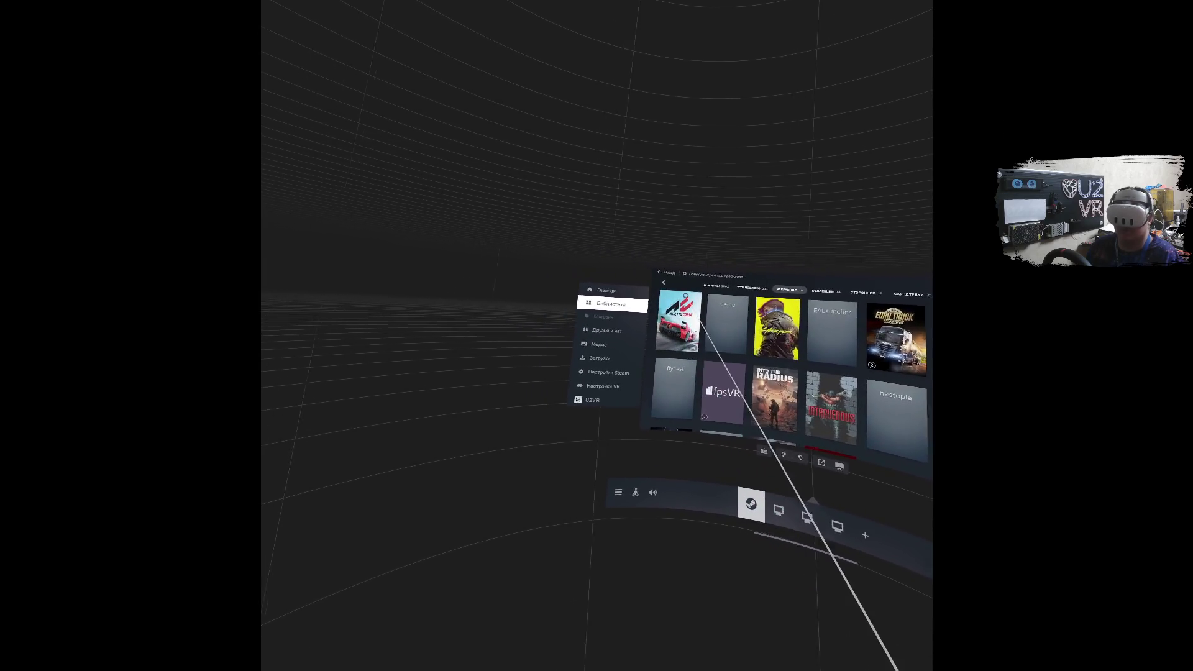
pyautogui.click(703, 414)
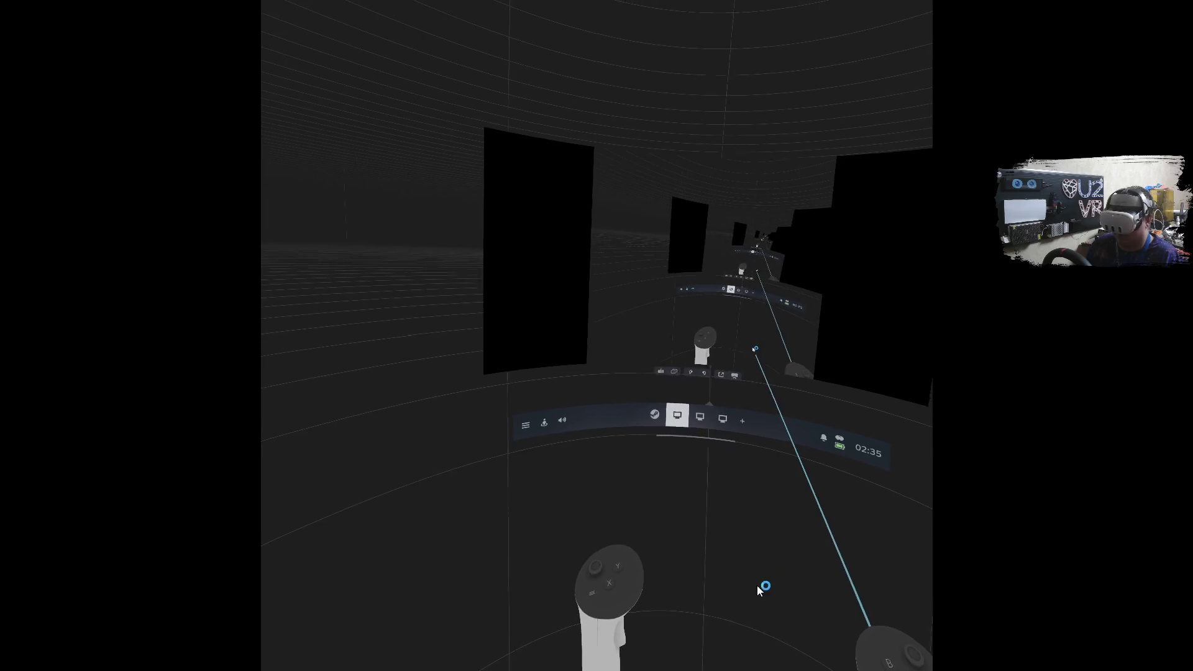
pyautogui.rightClick(784, 570)
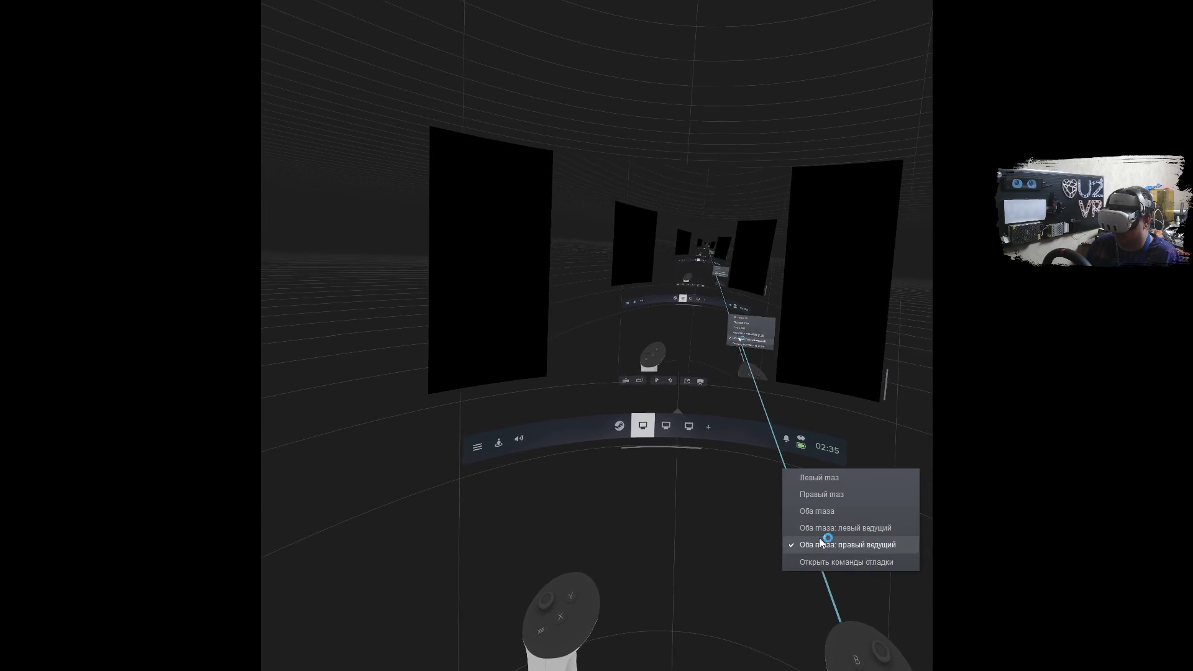
pyautogui.click(820, 527)
pyautogui.rightClick(762, 505)
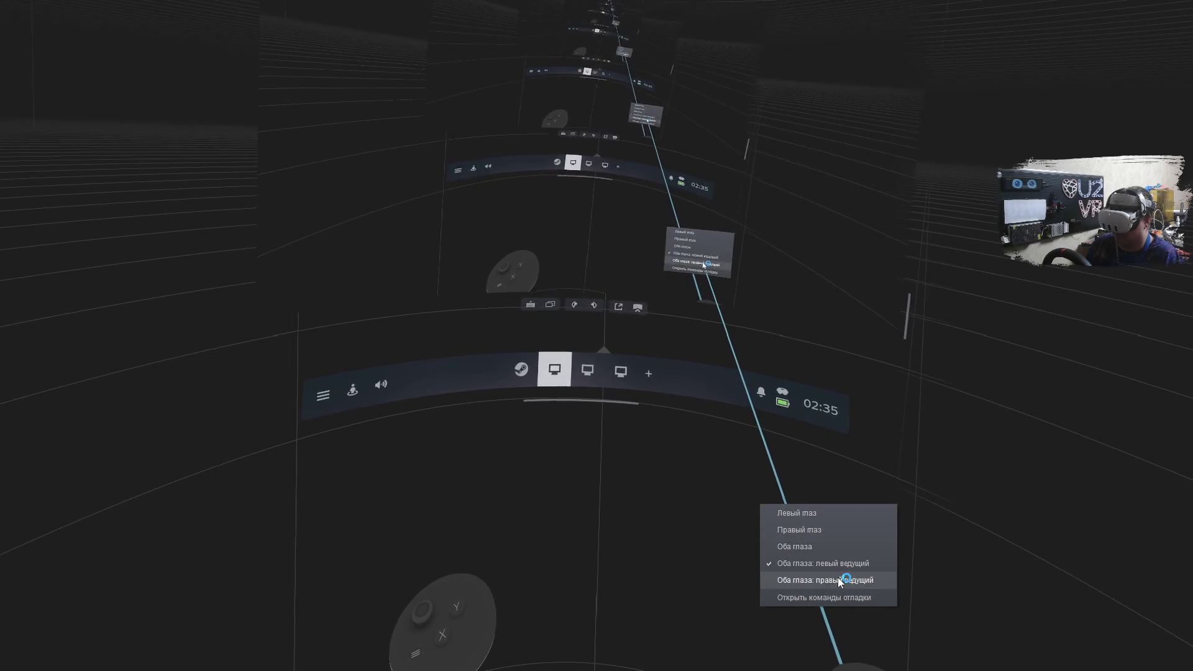
pyautogui.click(827, 581)
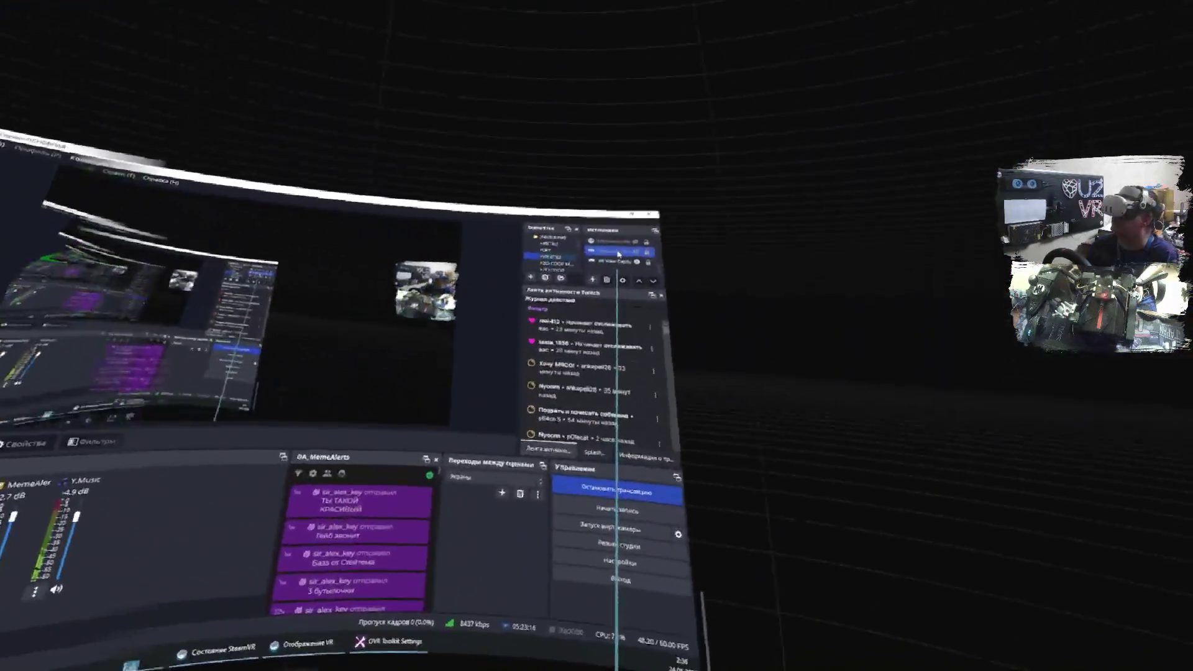
pyautogui.click(583, 292)
# Duplicate the VR View Capture's Stabilizer filter as Stabilizer 2.
pyautogui.rightClick(583, 292)
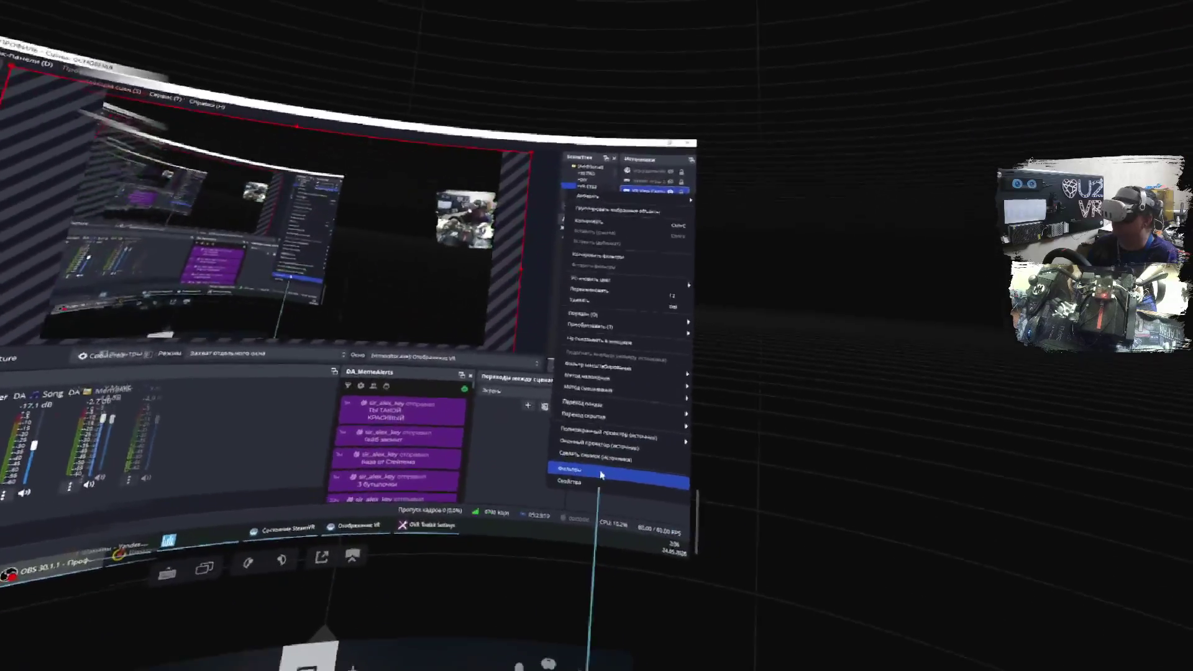
pyautogui.click(539, 474)
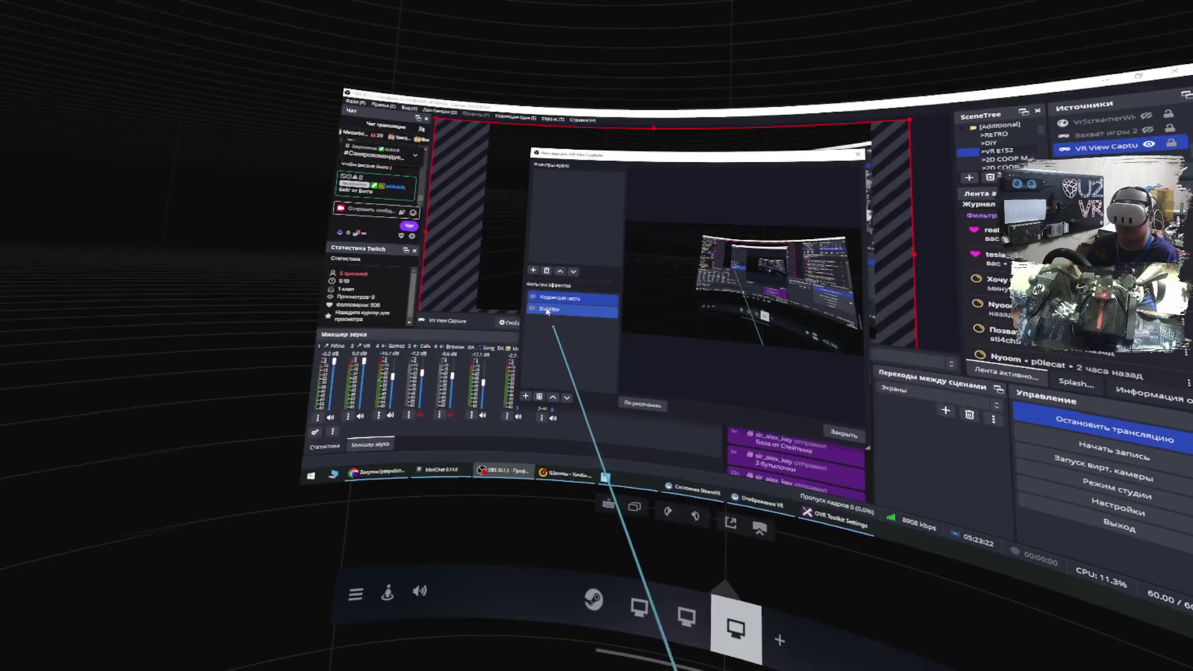
pyautogui.click(539, 308)
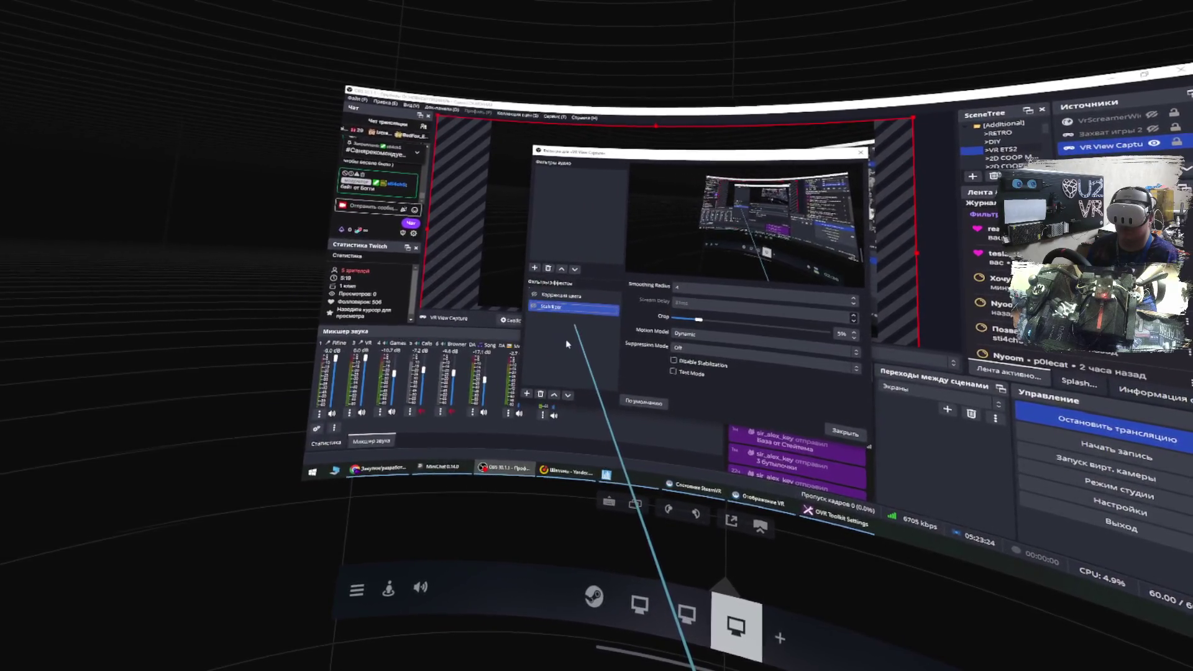
pyautogui.rightClick(578, 305)
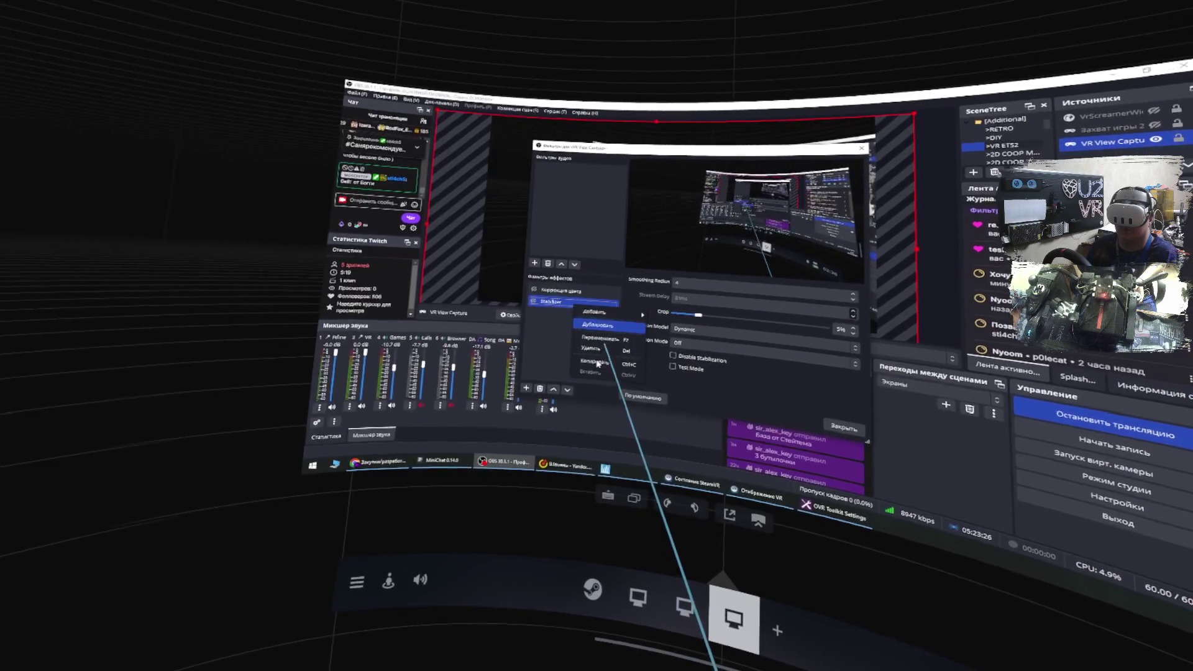
pyautogui.click(615, 310)
pyautogui.click(658, 290)
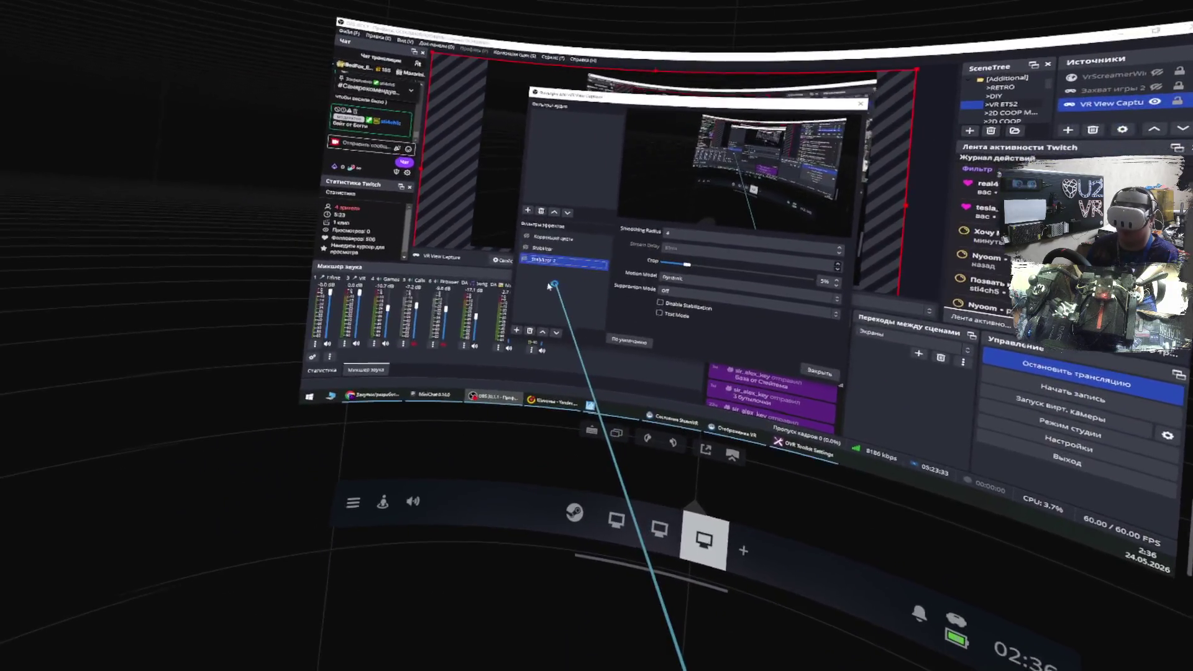
# Duplicate Stabilizer 2 as Stabilizer 2 2 and close the Filters window.
pyautogui.click(454, 310)
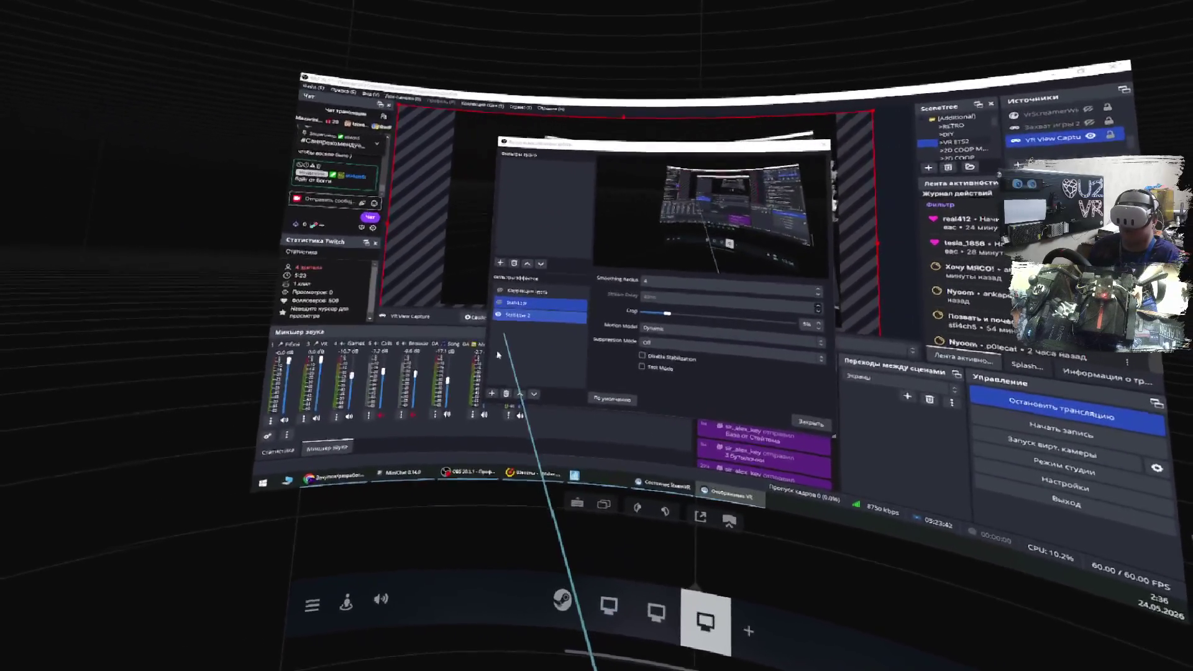
pyautogui.rightClick(525, 319)
pyautogui.click(551, 336)
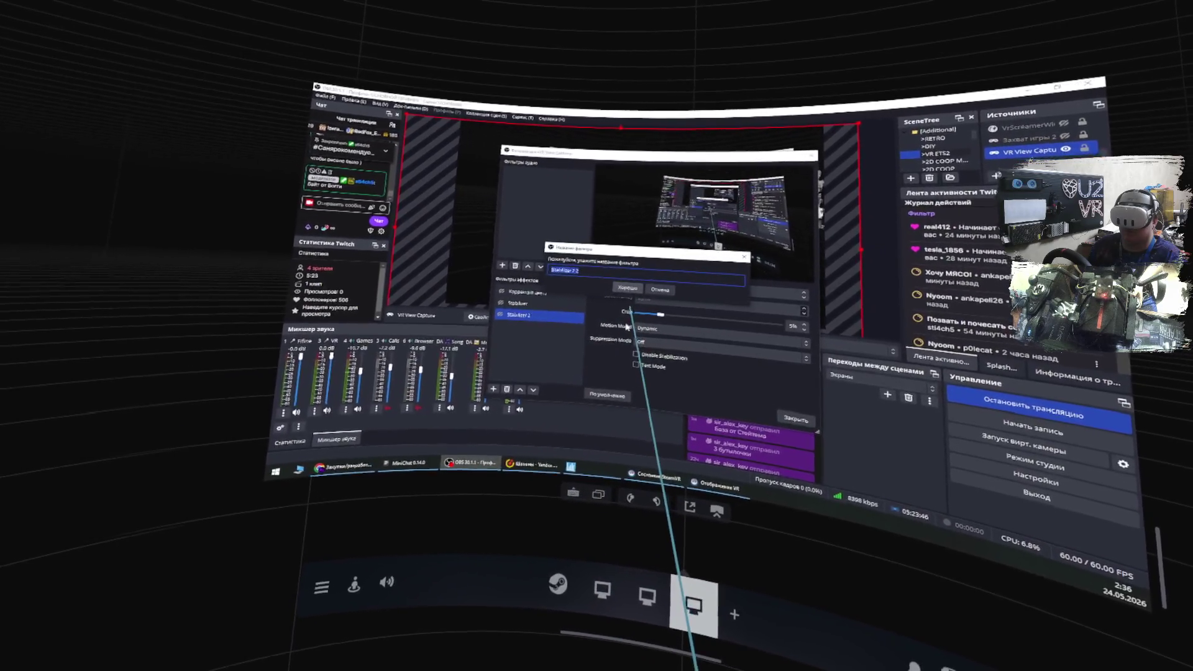
pyautogui.click(629, 291)
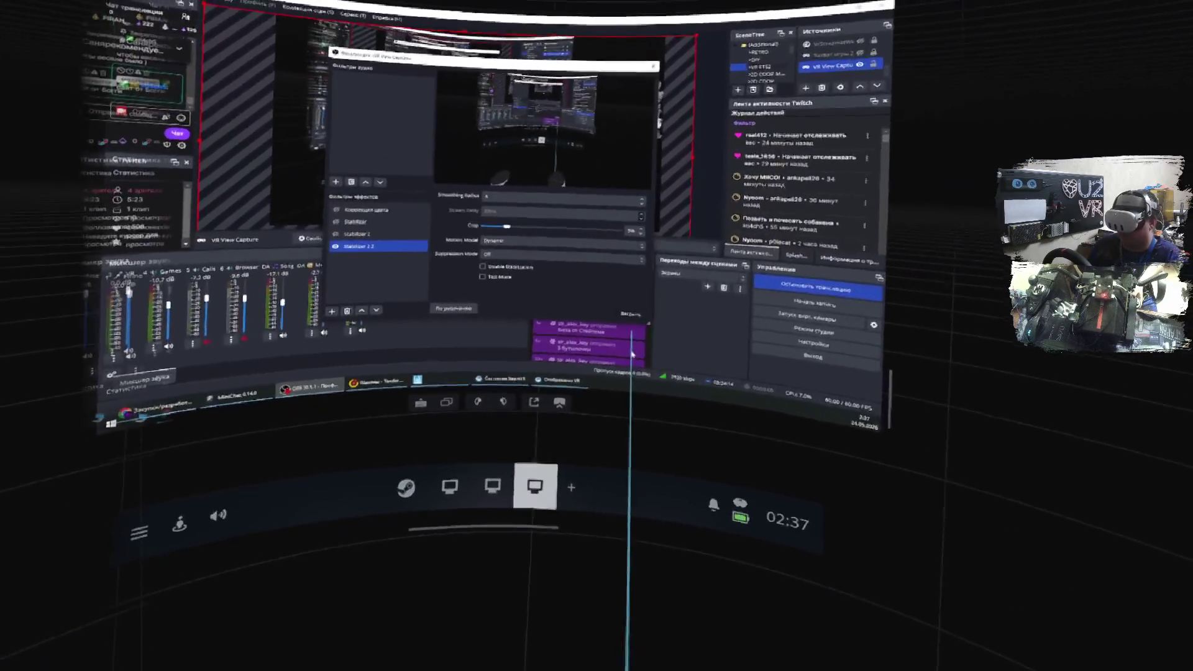
pyautogui.click(630, 313)
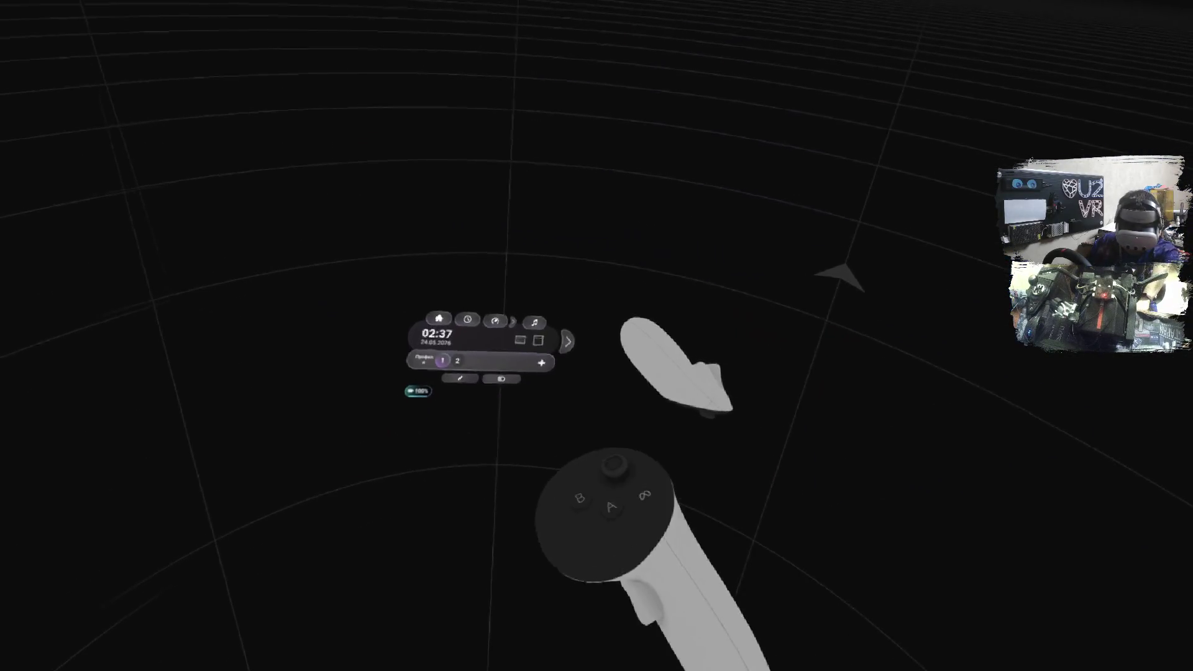
# Switch the overlay to profile 2 and open Euro Truck Simulator 2 in the Steam library.
pyautogui.click(513, 365)
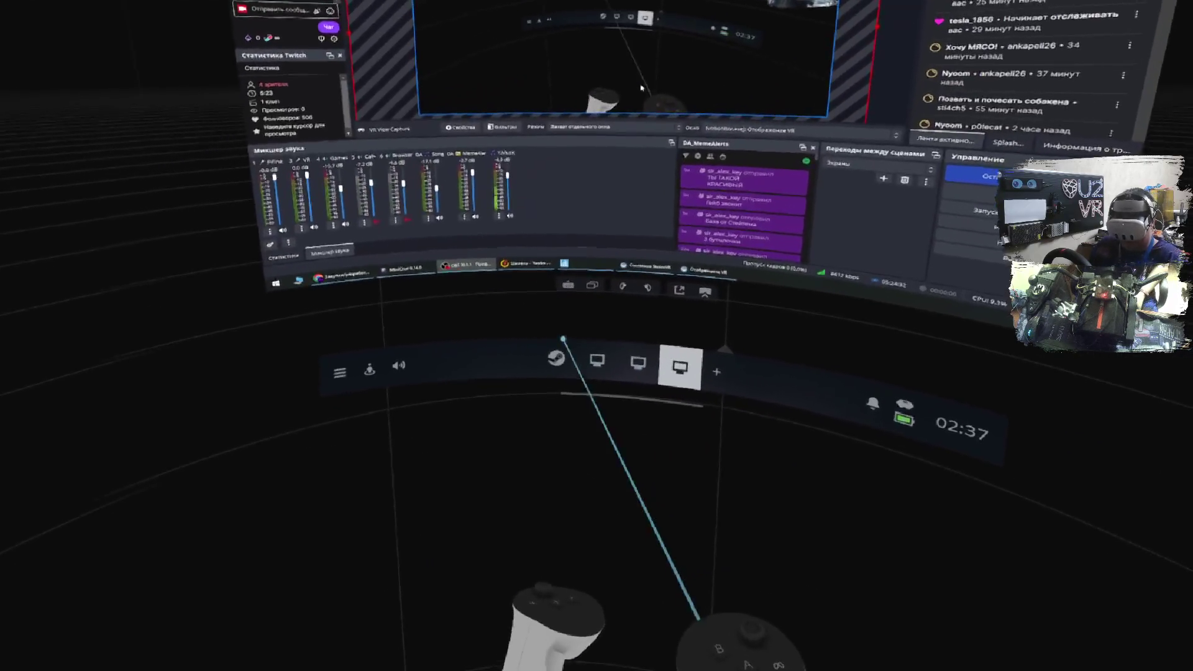
pyautogui.click(562, 351)
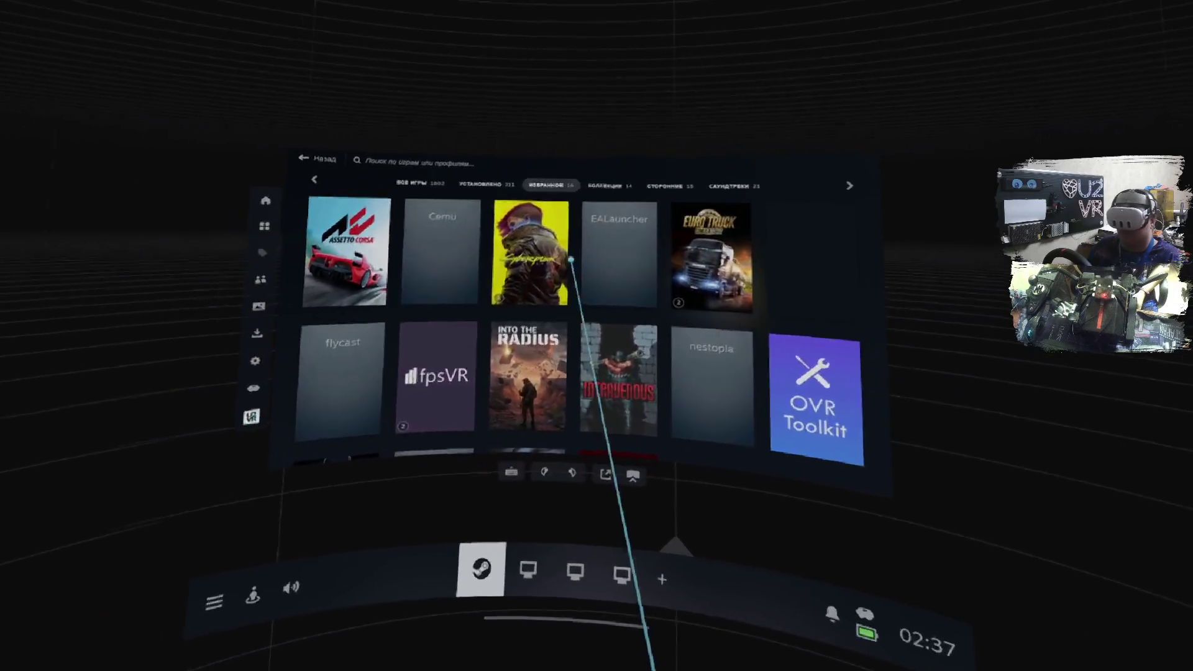
pyautogui.click(705, 256)
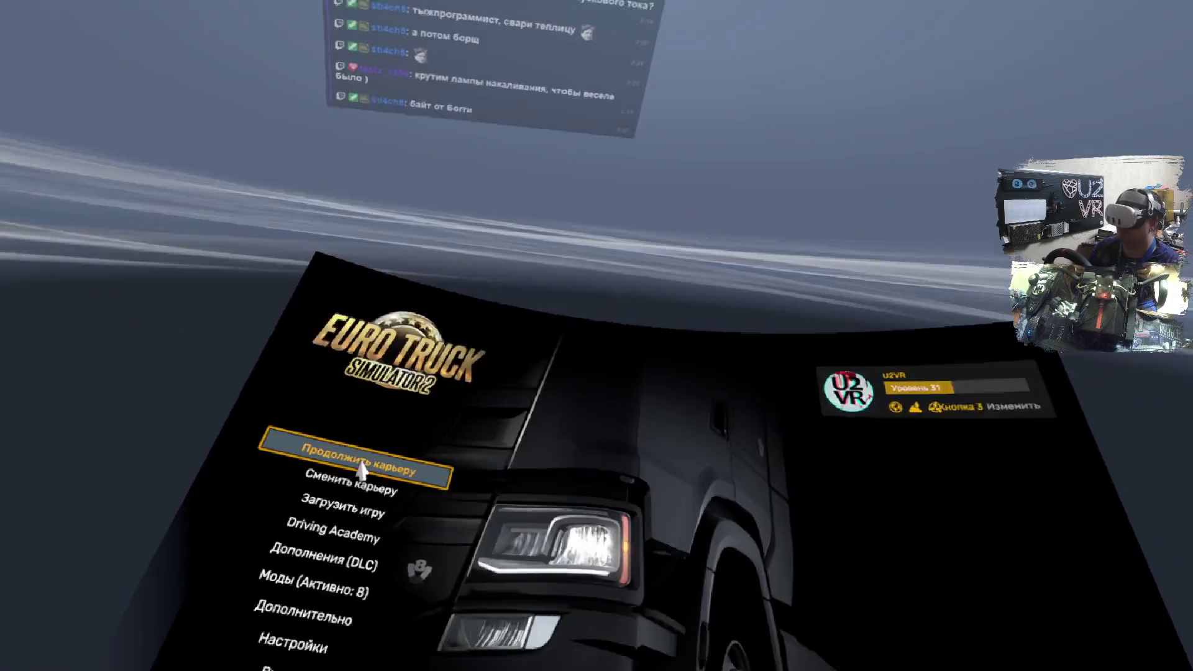
# Continue the existing career from the main menu and drive out of the garage.
pyautogui.click(356, 475)
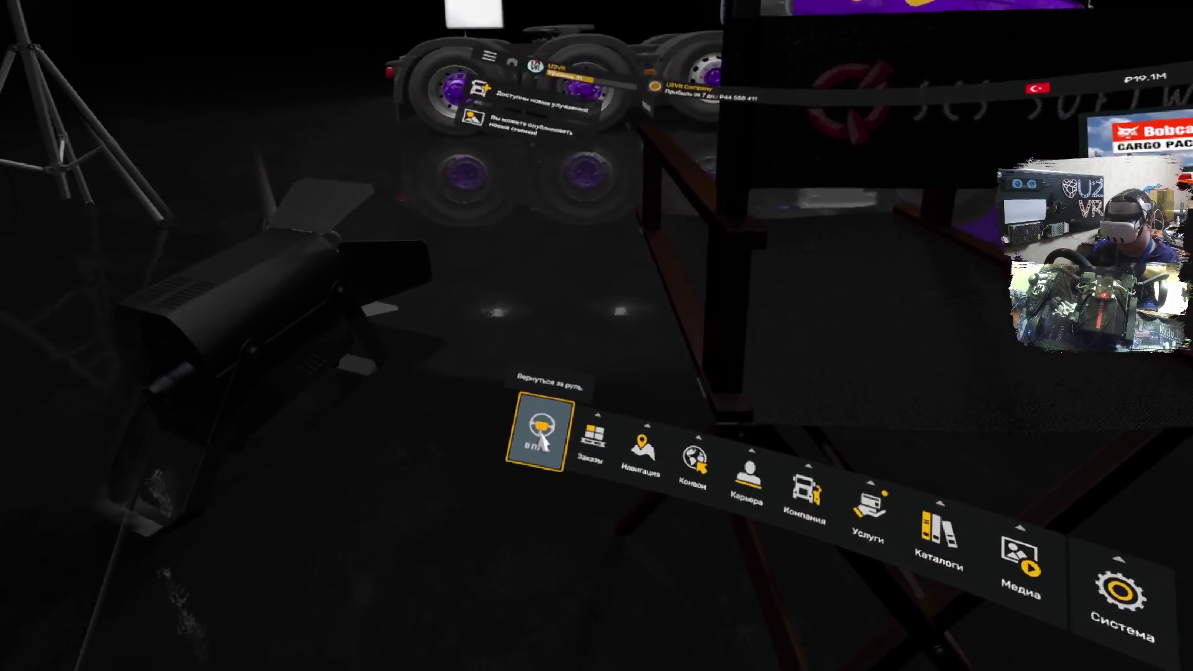
pyautogui.click(524, 423)
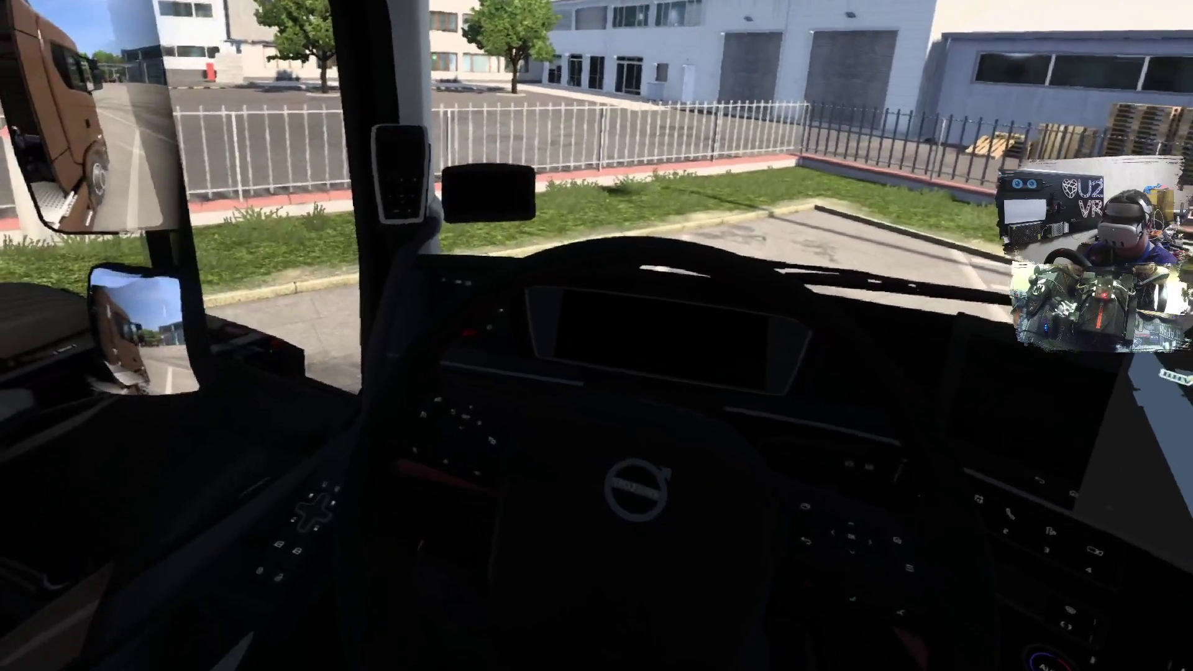
# Switch on the truck's electrics and bring up the Внешние заказы job offers list.
pyautogui.press('e')
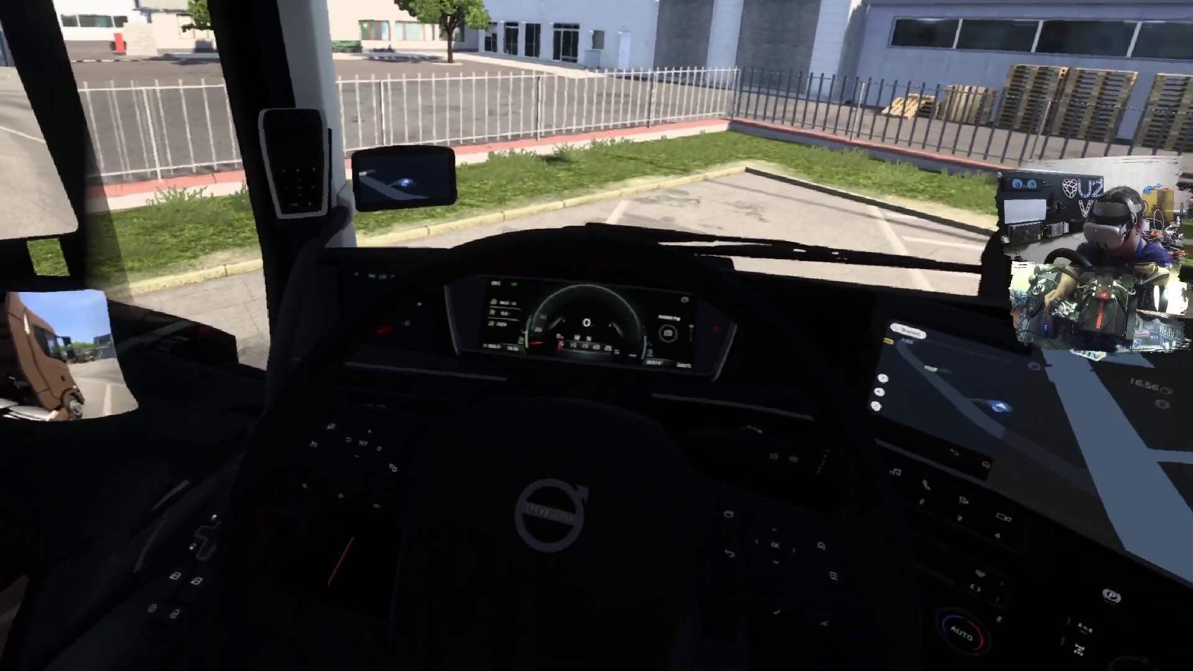
pyautogui.press('Escape')
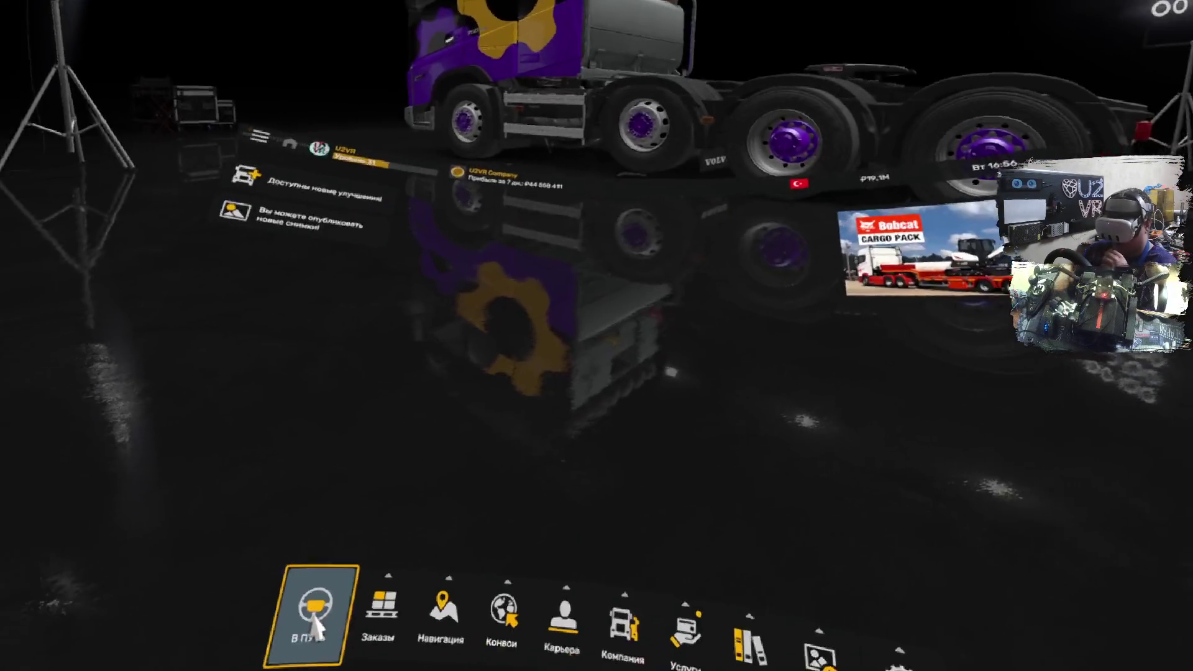
pyautogui.moveTo(533, 420)
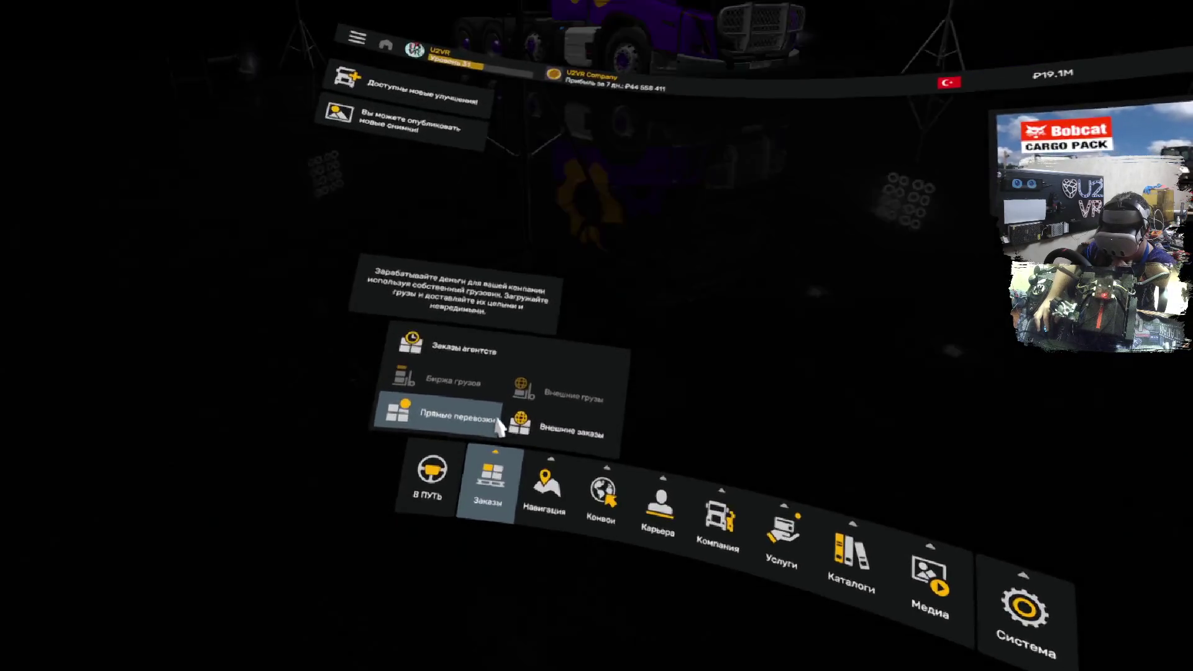
pyautogui.click(491, 428)
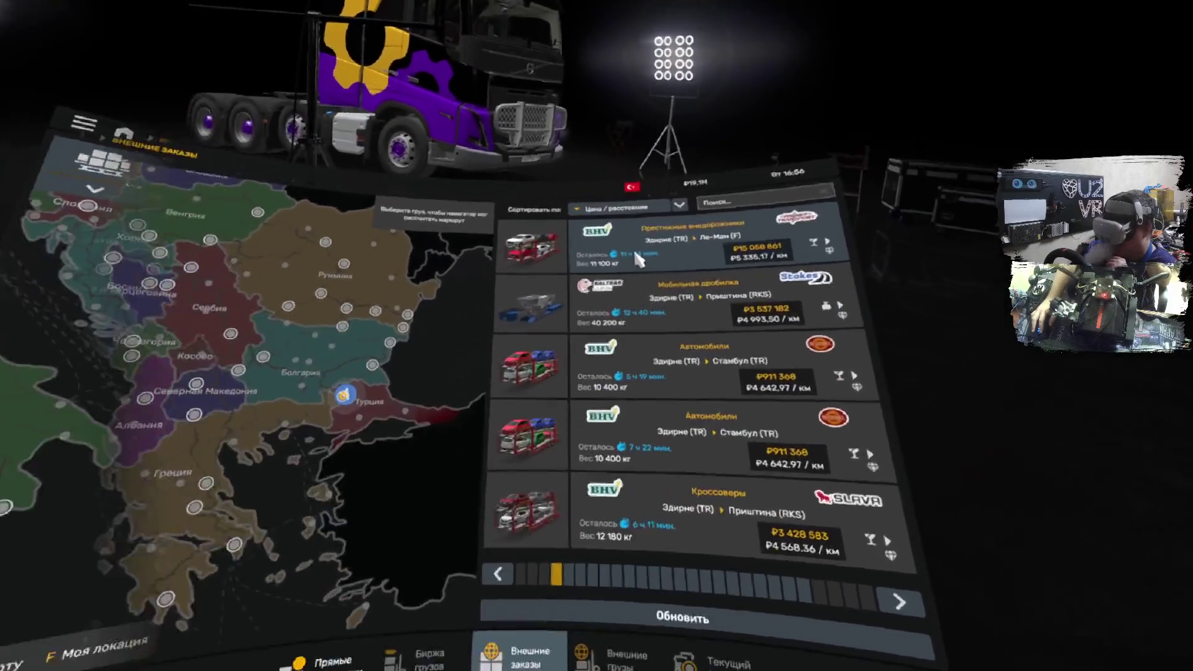
# Pick the Автомобили delivery from Эдирне to Стамбул and accept it with 'Взяться за работу'.
pyautogui.click(570, 261)
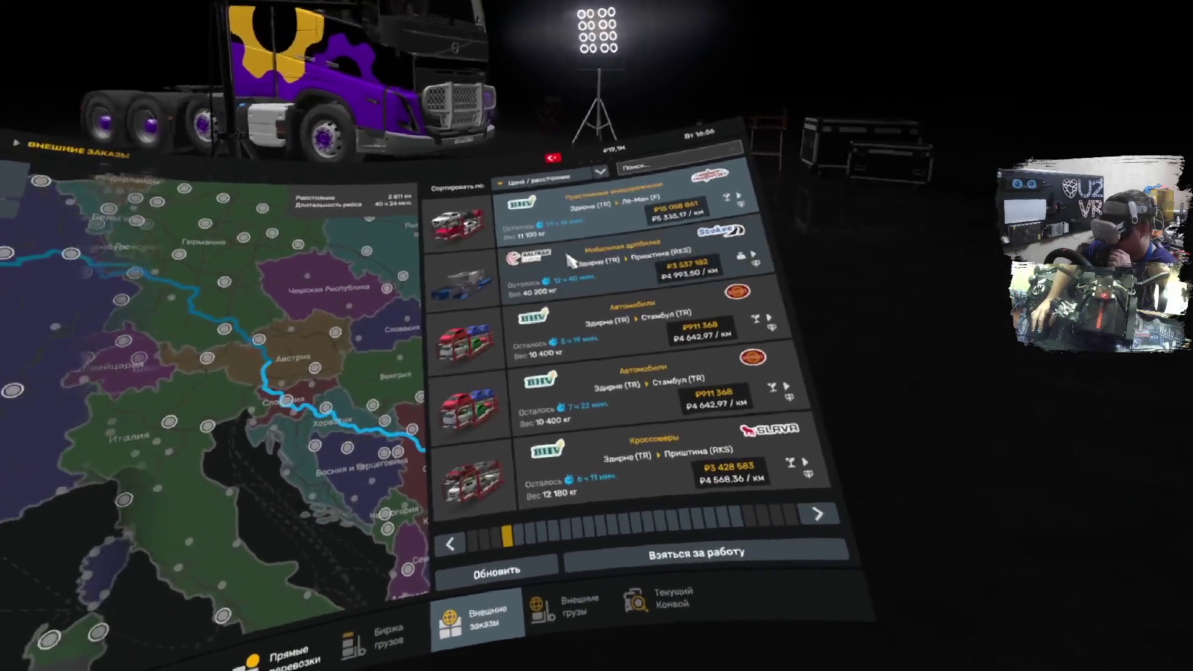
pyautogui.click(570, 261)
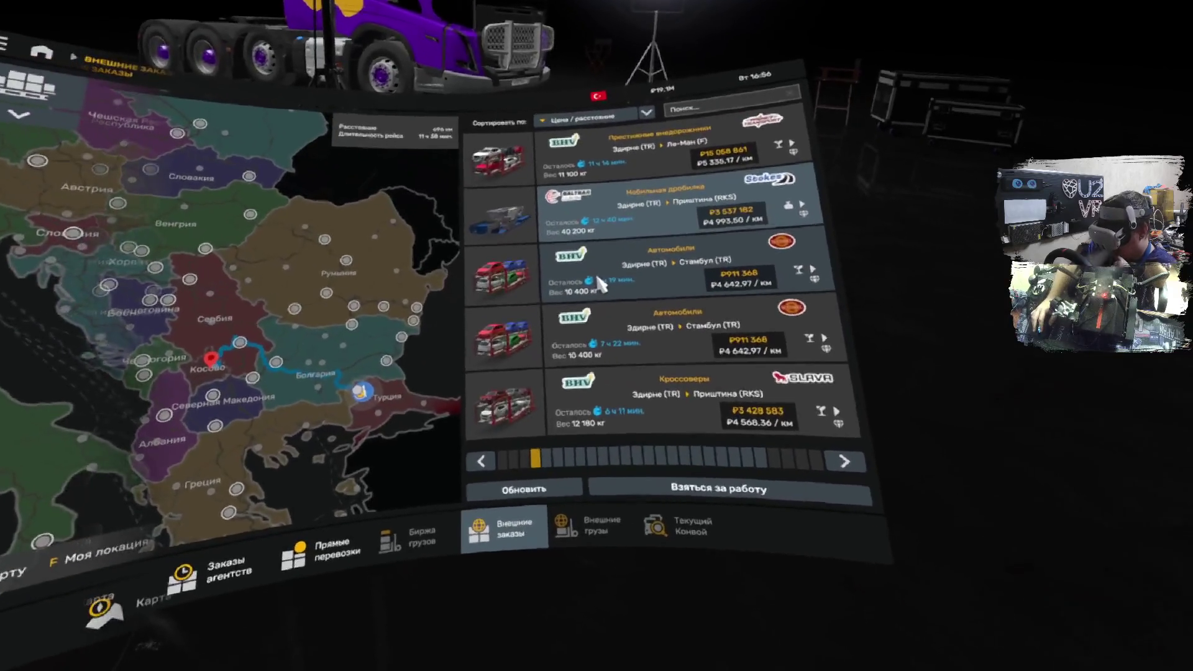
pyautogui.click(599, 284)
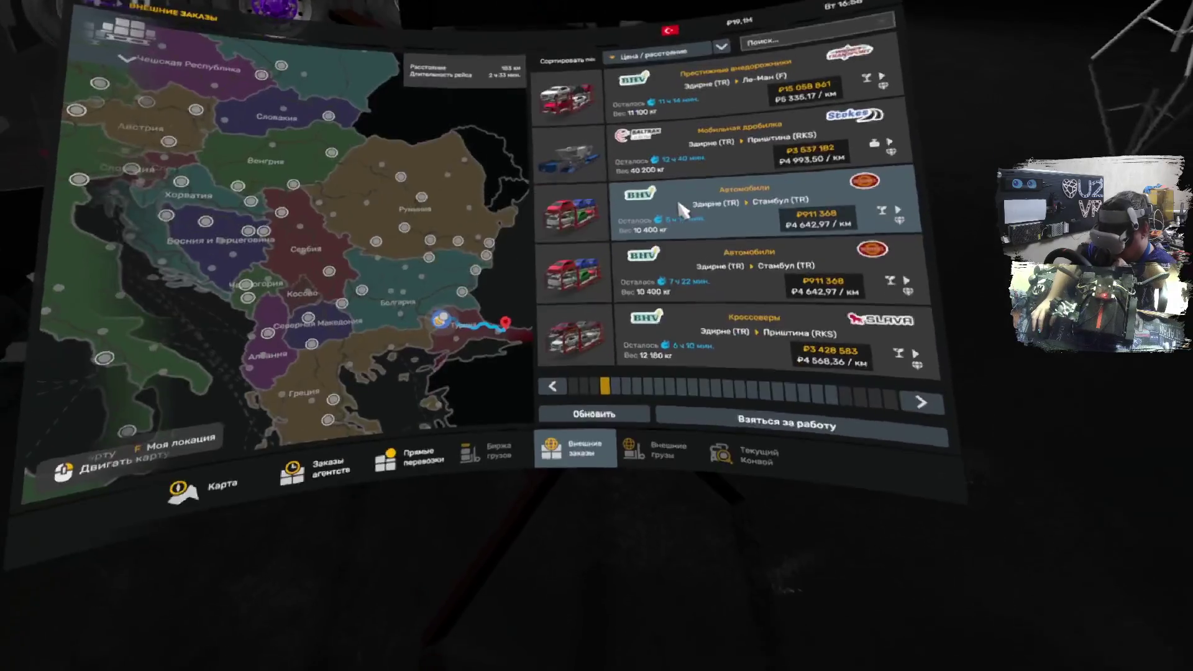
pyautogui.click(571, 427)
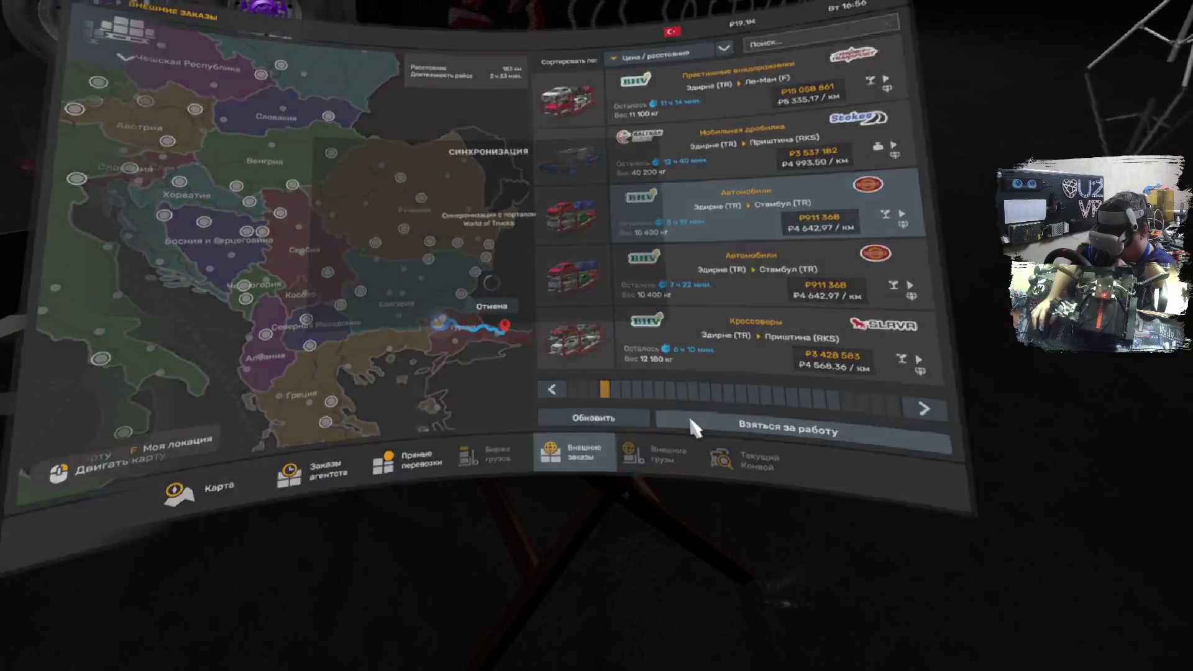